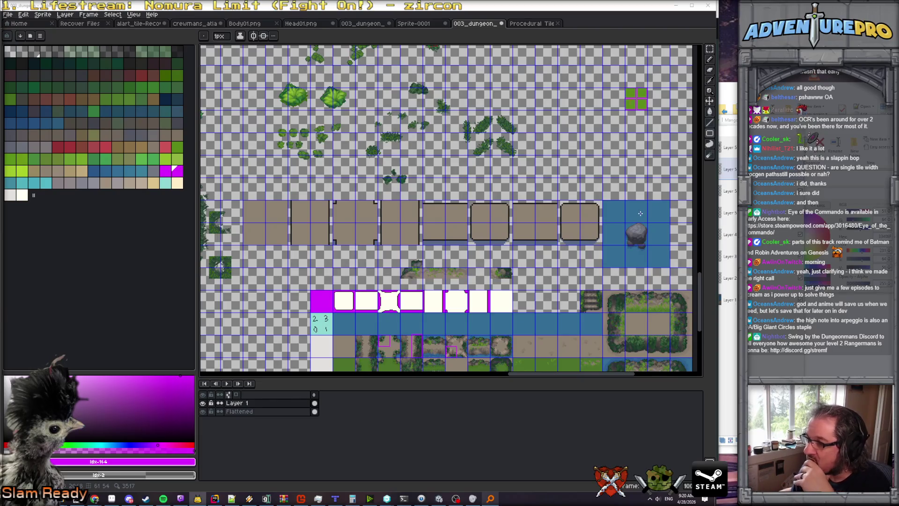
Zoom over the river tileset, then bring up the underground_river_floor01 map in Paint.NET.
{"action": "scroll", "coordinate": [640, 213], "scroll_direction": "down", "scroll_amount": 1}
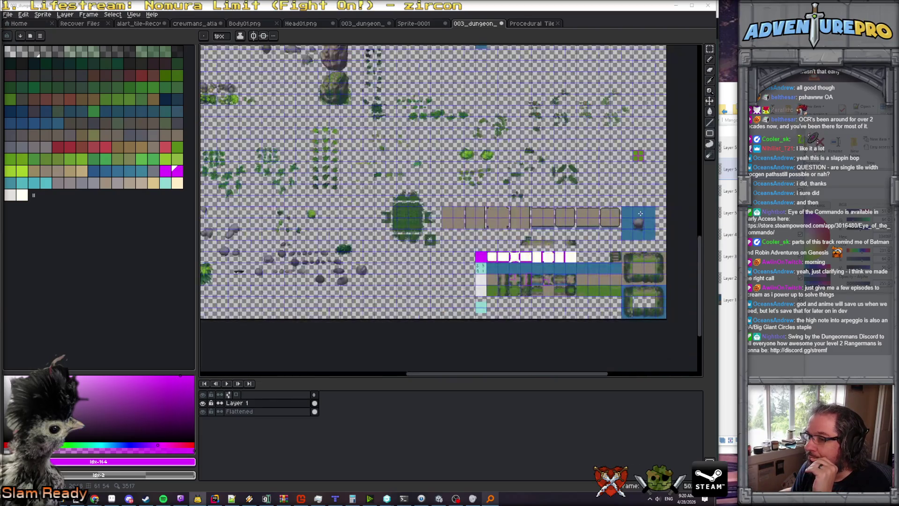
{"action": "scroll", "coordinate": [640, 213], "scroll_direction": "up", "scroll_amount": 2}
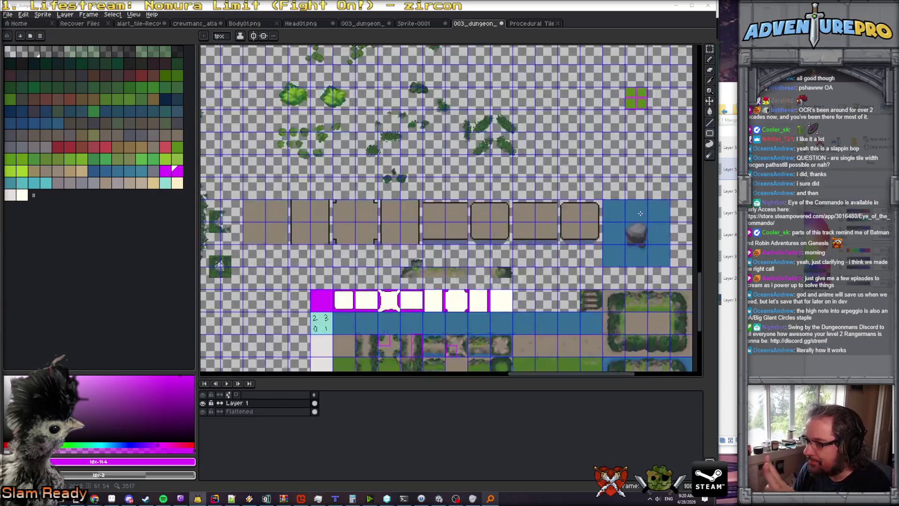
{"action": "scroll", "coordinate": [640, 214], "scroll_direction": "up", "scroll_amount": 1}
{"action": "scroll", "coordinate": [641, 213], "scroll_direction": "down", "scroll_amount": 1}
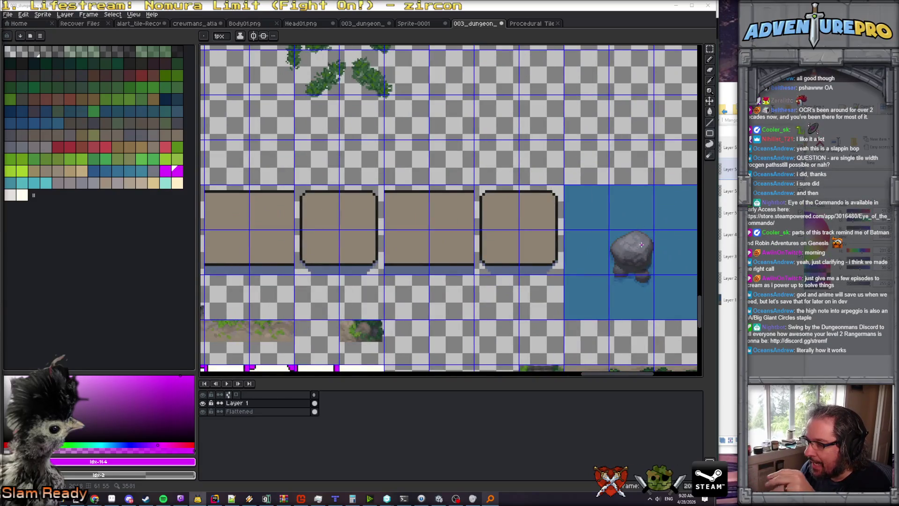
{"action": "scroll", "coordinate": [637, 250], "scroll_direction": "down", "scroll_amount": 1}
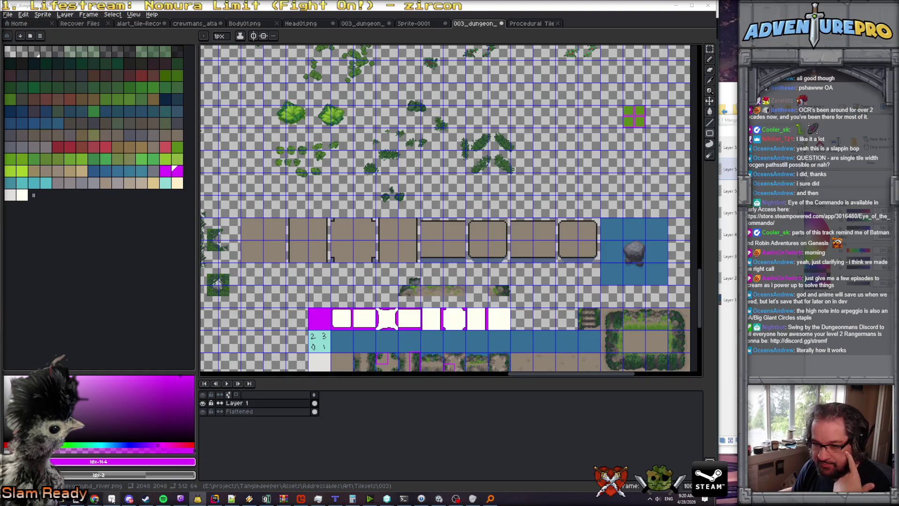
{"action": "left_click", "coordinate": [77, 498]}
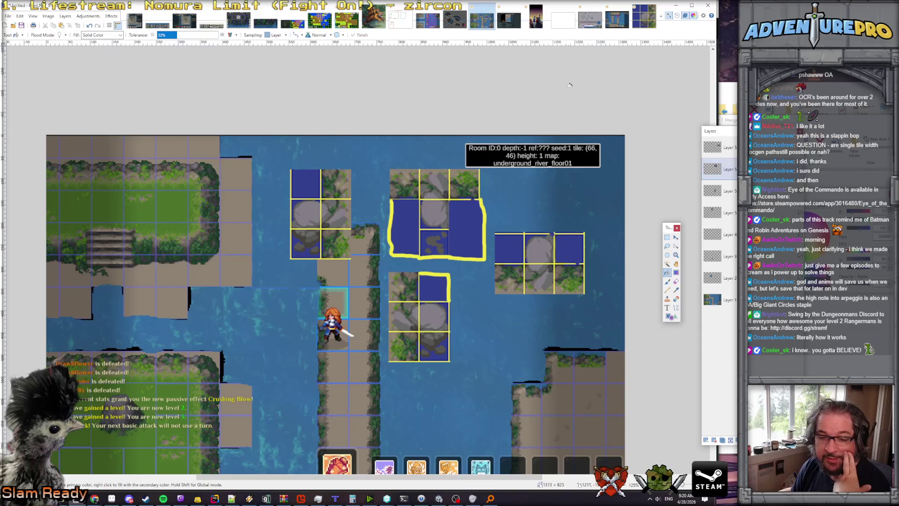
Return to the 003_dungeon tileset in Aseprite through its taskbar window preview.
{"action": "mouse_move", "coordinate": [75, 502]}
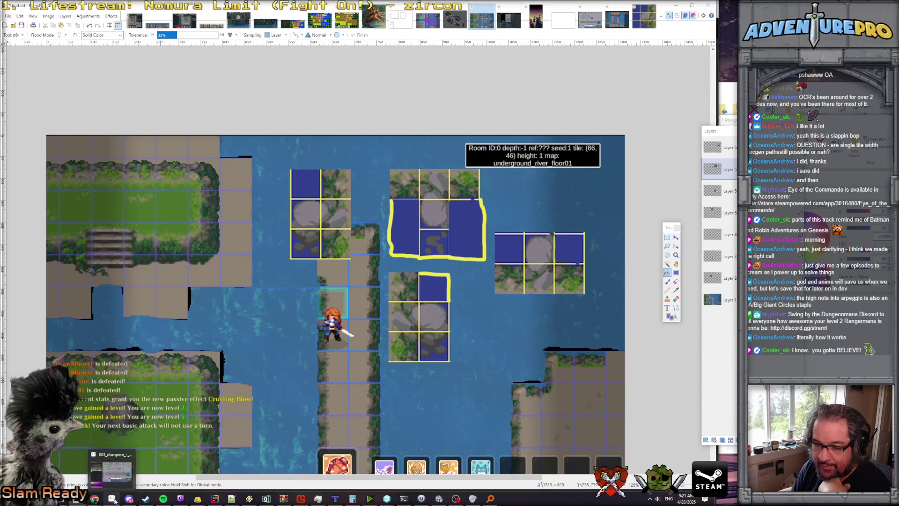
{"action": "left_click", "coordinate": [114, 501]}
Move the narrow brown path tile up into the empty area and stretch it into a tall strip.
{"action": "key", "text": "m"}
{"action": "key", "text": "w"}
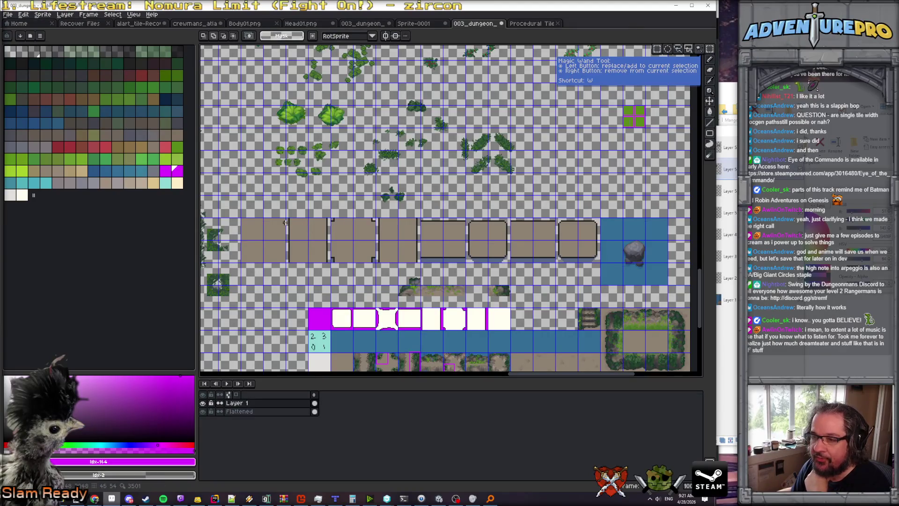
{"action": "left_click_drag", "start_coordinate": [286, 214], "coordinate": [306, 260]}
{"action": "key", "text": "ctrl+d"}
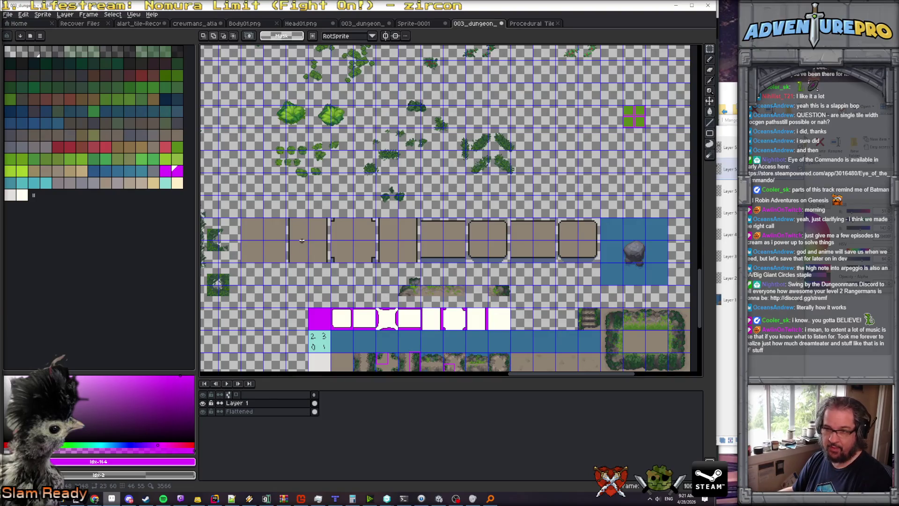
{"action": "left_click_drag", "start_coordinate": [284, 216], "coordinate": [313, 261]}
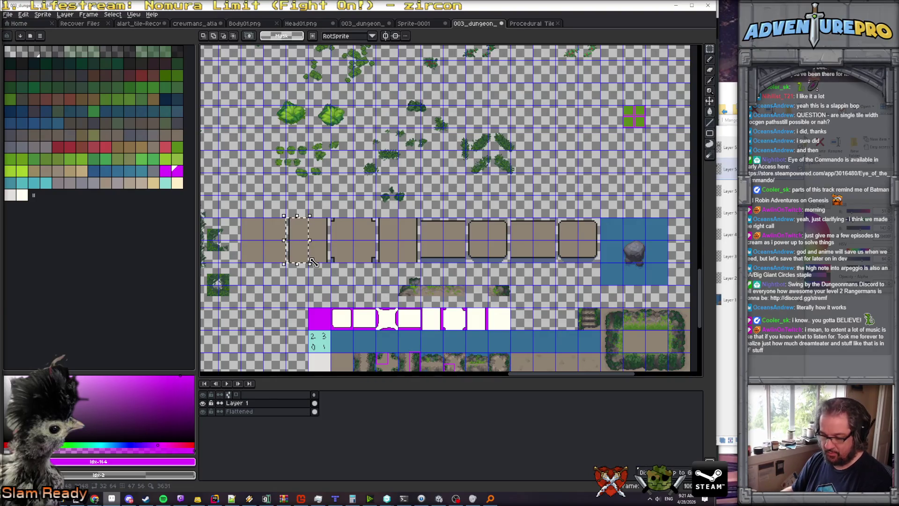
{"action": "left_click", "coordinate": [313, 262]}
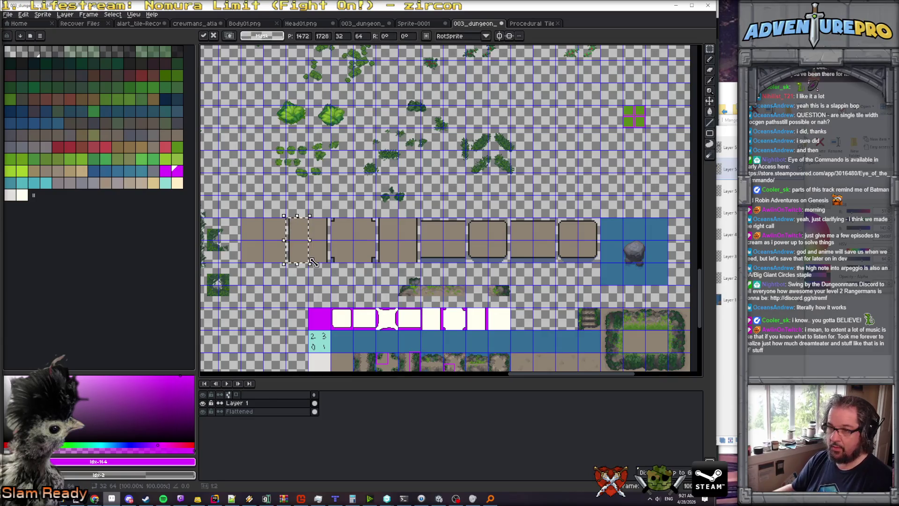
{"action": "mouse_move", "coordinate": [302, 253]}
{"action": "left_mouse_down"}
{"action": "mouse_move", "coordinate": [598, 162]}
{"action": "mouse_move", "coordinate": [572, 139]}
{"action": "left_mouse_up"}
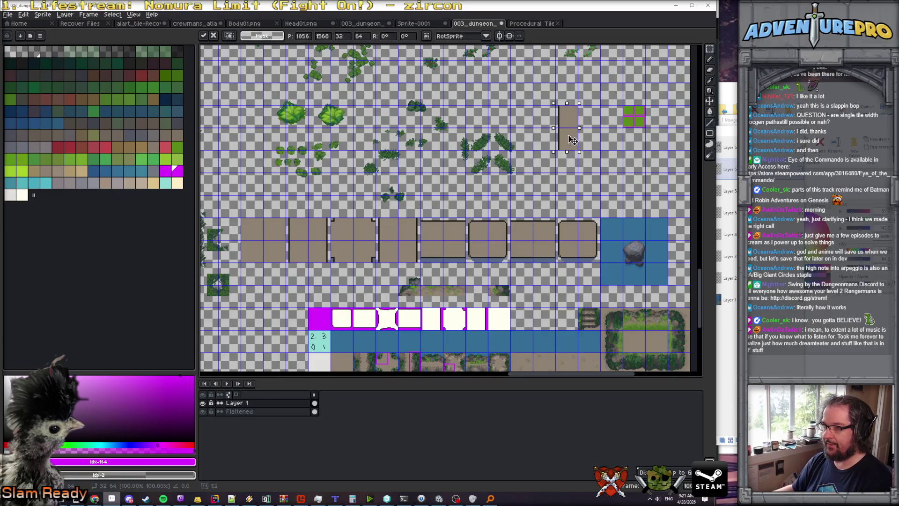
{"action": "scroll", "coordinate": [574, 138], "scroll_direction": "up", "scroll_amount": 1}
{"action": "key", "text": "Return"}
{"action": "mouse_move", "coordinate": [526, 112]}
{"action": "left_mouse_down"}
{"action": "mouse_move", "coordinate": [572, 118]}
{"action": "mouse_move", "coordinate": [572, 158]}
{"action": "mouse_move", "coordinate": [558, 177]}
{"action": "left_mouse_up"}
{"action": "left_click", "coordinate": [561, 158]}
{"action": "left_click", "coordinate": [612, 258]}
Copy a blue water tile on the Flattened layer and paste two copies beside the brown strip.
{"action": "left_click_drag", "start_coordinate": [618, 293], "coordinate": [663, 339]}
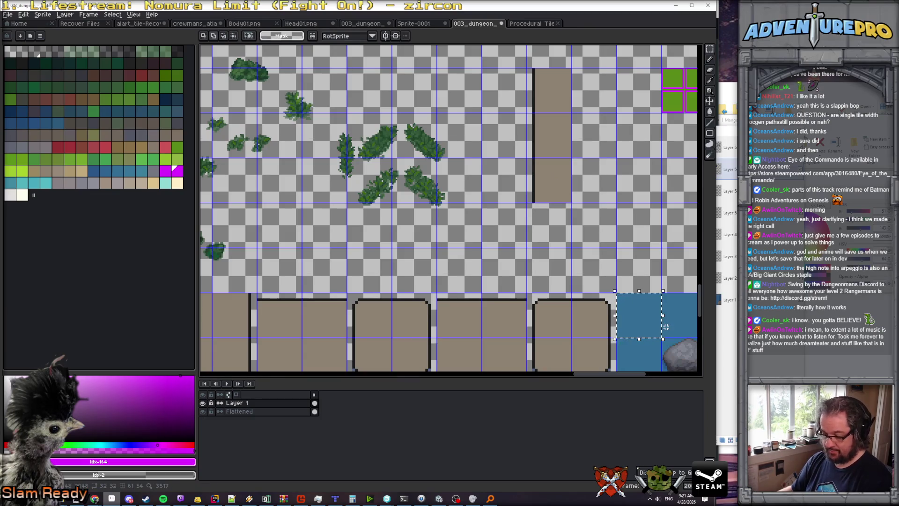
{"action": "left_click", "coordinate": [279, 412]}
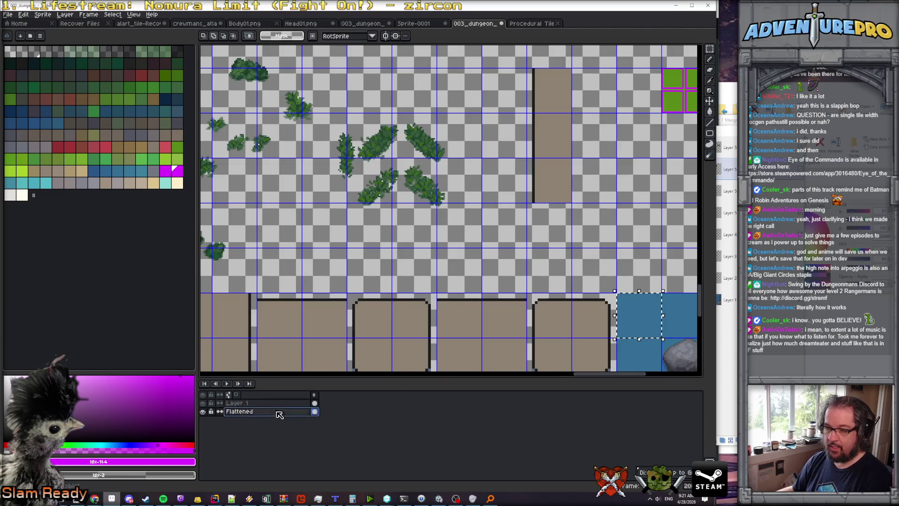
{"action": "key", "text": "ctrl+c"}
{"action": "key", "text": "ctrl+v"}
{"action": "left_click_drag", "start_coordinate": [650, 331], "coordinate": [515, 106]}
{"action": "key", "text": "Return"}
{"action": "key", "text": "ctrl+v"}
{"action": "mouse_move", "coordinate": [642, 307]}
{"action": "left_mouse_down"}
{"action": "mouse_move", "coordinate": [563, 101]}
{"action": "mouse_move", "coordinate": [479, 118]}
{"action": "mouse_move", "coordinate": [531, 193]}
{"action": "mouse_move", "coordinate": [531, 212]}
{"action": "left_mouse_up"}
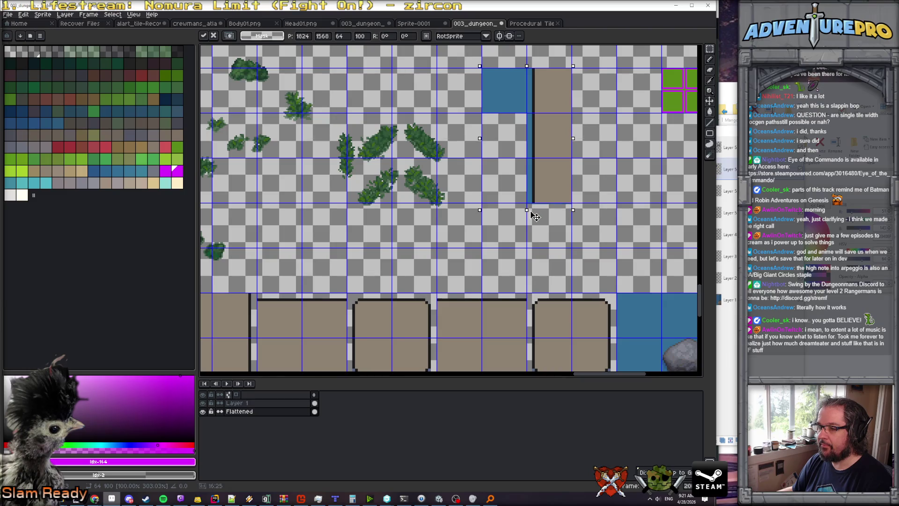
{"action": "key", "text": "Return"}
Paste two more water copies to extend the blue strip along the path.
{"action": "key", "text": "ctrl+v"}
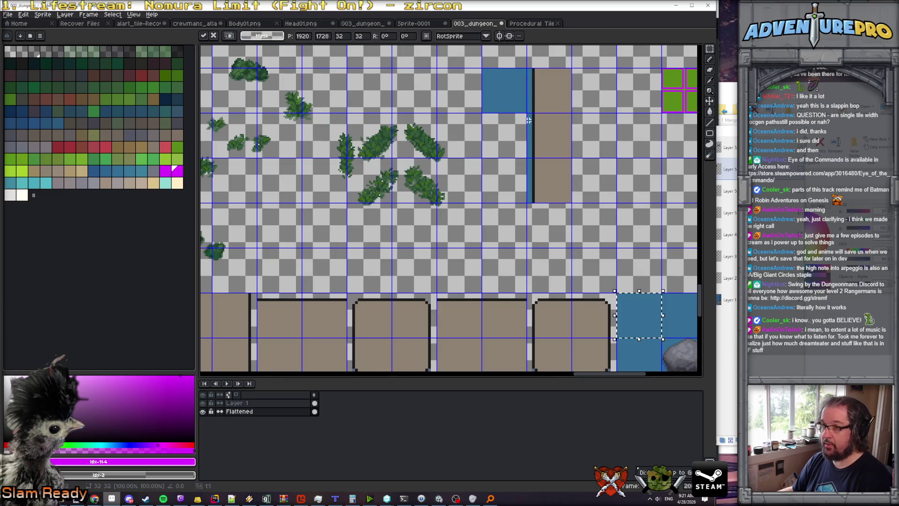
{"action": "left_click_drag", "start_coordinate": [640, 320], "coordinate": [512, 141]}
{"action": "key", "text": "Return"}
{"action": "key", "text": "ctrl+v"}
{"action": "left_click_drag", "start_coordinate": [640, 321], "coordinate": [512, 191]}
{"action": "key", "text": "Return"}
{"action": "scroll", "coordinate": [611, 208], "scroll_direction": "down", "scroll_amount": 3}
{"action": "scroll", "coordinate": [611, 208], "scroll_direction": "up", "scroll_amount": 2}
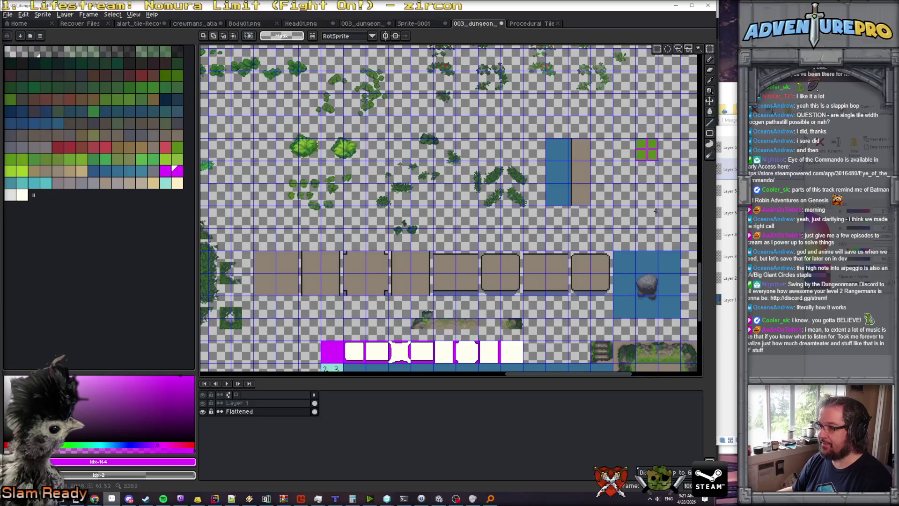
Move the rock tile and the water tile below it onto the new blue strip.
{"action": "scroll", "coordinate": [638, 275], "scroll_direction": "up", "scroll_amount": 2}
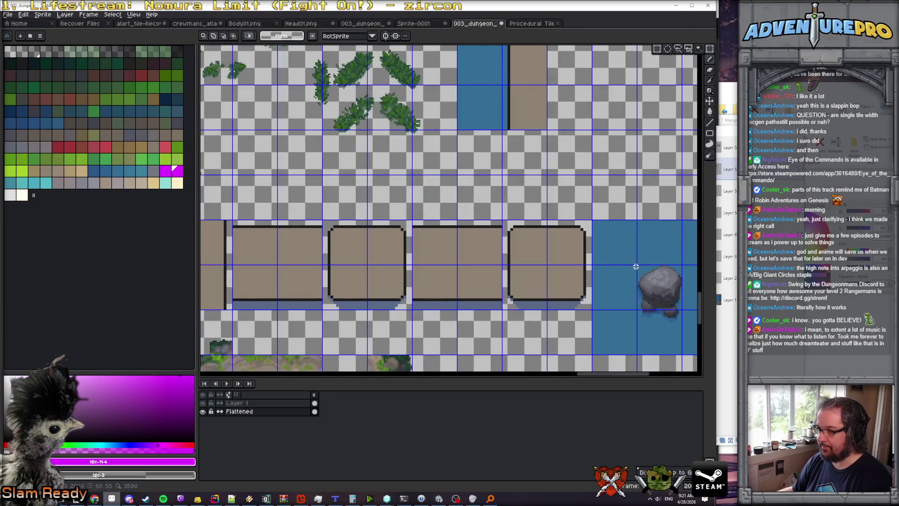
{"action": "left_click_drag", "start_coordinate": [636, 265], "coordinate": [683, 345]}
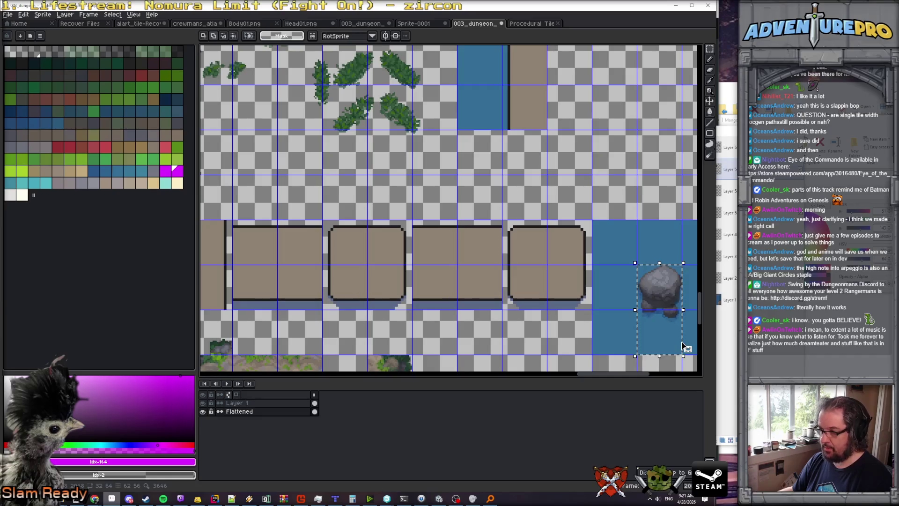
{"action": "scroll", "coordinate": [552, 167], "scroll_direction": "down", "scroll_amount": 4}
{"action": "left_click_drag", "start_coordinate": [579, 202], "coordinate": [541, 146]}
{"action": "key", "text": "Return"}
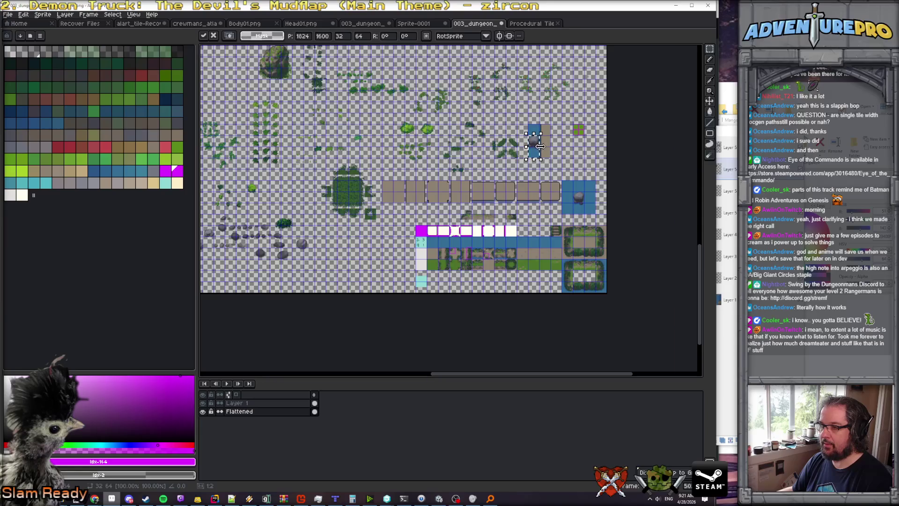
Pan and zoom to inspect the rock on the new water and path strip.
{"action": "scroll", "coordinate": [541, 146], "scroll_direction": "up", "scroll_amount": 4}
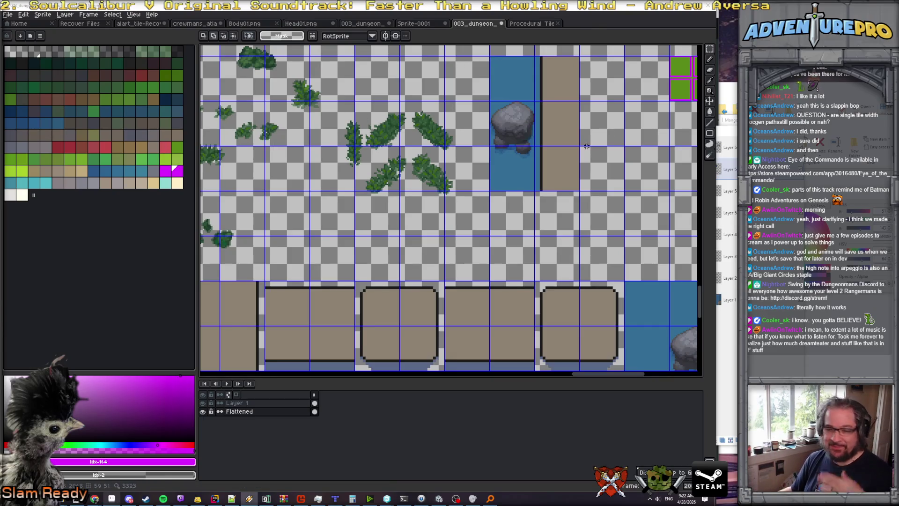
{"action": "scroll", "coordinate": [591, 122], "scroll_direction": "up", "scroll_amount": 1}
{"action": "scroll", "coordinate": [591, 122], "scroll_direction": "down", "scroll_amount": 1}
{"action": "left_click_drag", "start_coordinate": [591, 122], "coordinate": [533, 152]}
{"action": "scroll", "coordinate": [532, 153], "scroll_direction": "up", "scroll_amount": 1}
{"action": "scroll", "coordinate": [533, 153], "scroll_direction": "down", "scroll_amount": 1}
{"action": "scroll", "coordinate": [532, 153], "scroll_direction": "up", "scroll_amount": 1}
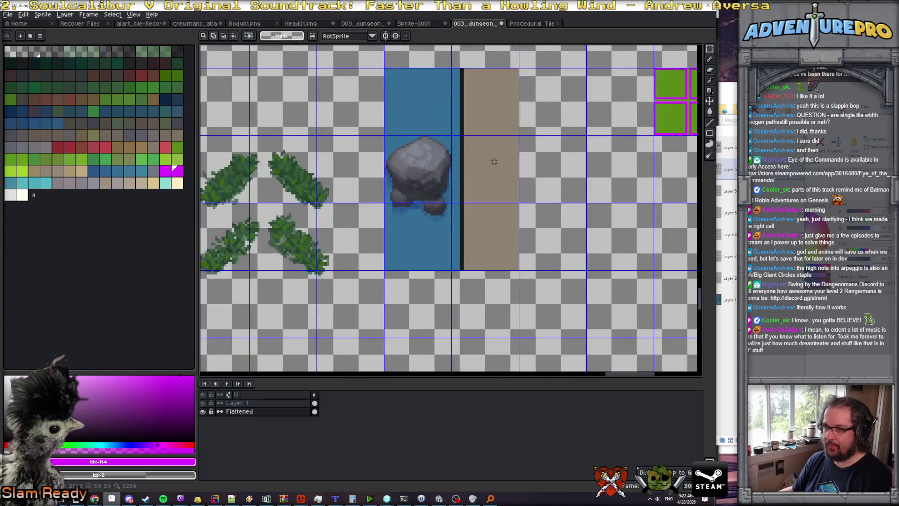
Pick the dark bush green, hide the Flattened layer and make Layer 1 the drawing layer.
{"action": "key", "text": "b"}
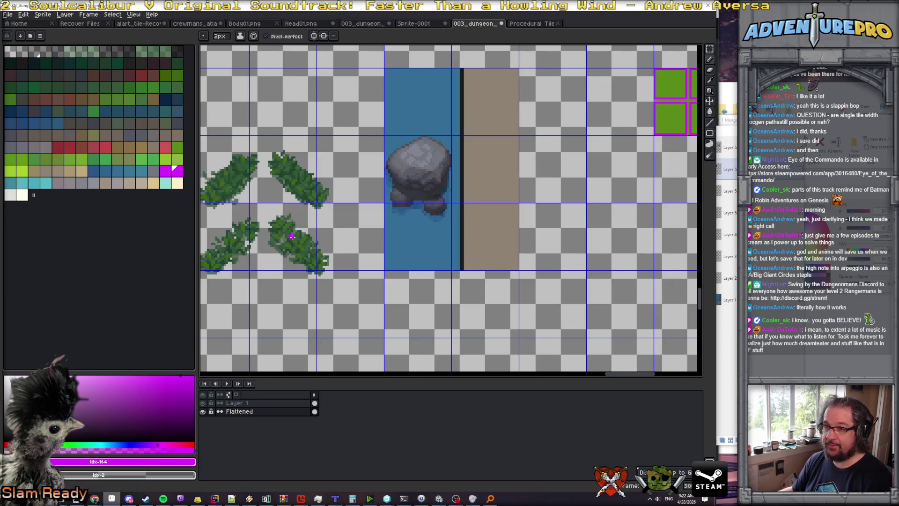
{"action": "left_click", "coordinate": [293, 236], "text": "alt"}
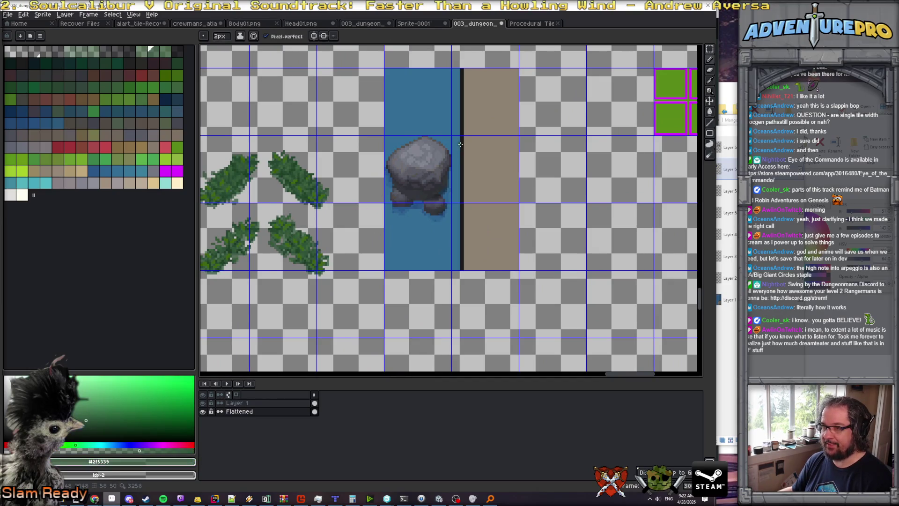
{"action": "scroll", "coordinate": [310, 218], "scroll_direction": "down", "scroll_amount": 3}
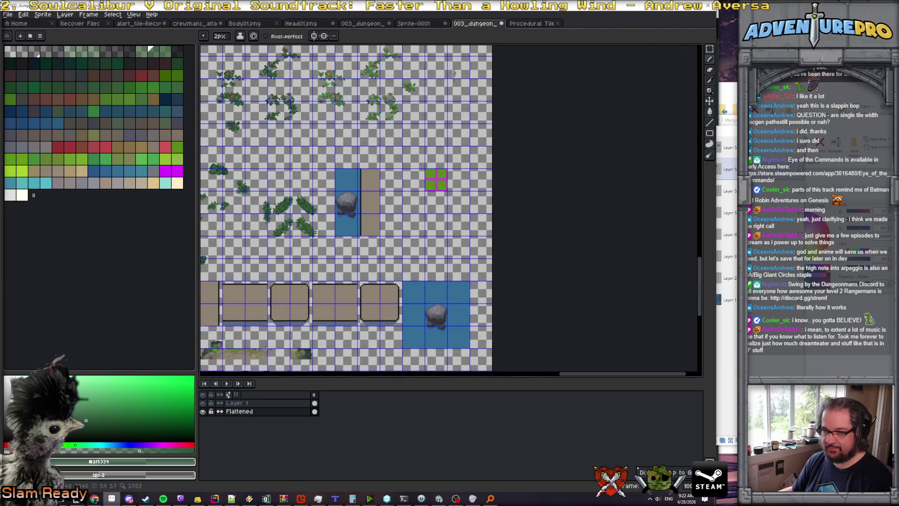
{"action": "scroll", "coordinate": [248, 350], "scroll_direction": "up", "scroll_amount": 3}
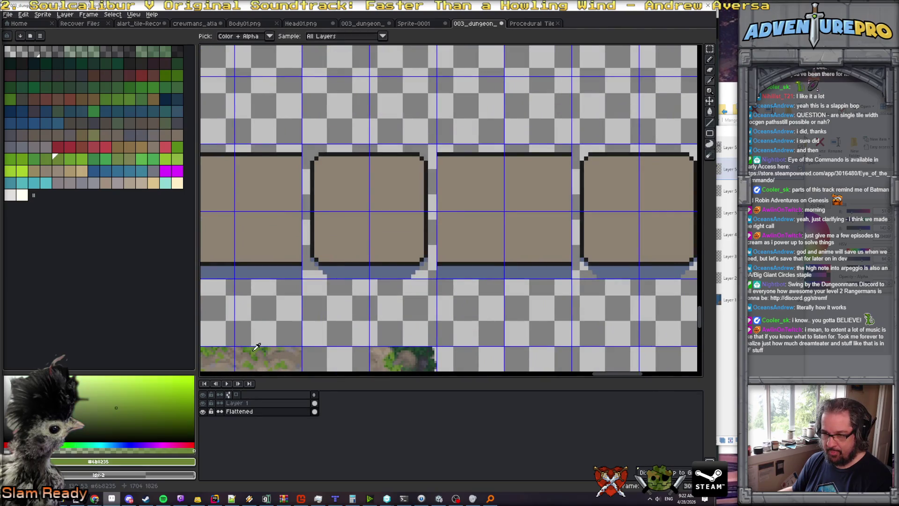
{"action": "scroll", "coordinate": [252, 350], "scroll_direction": "down", "scroll_amount": 2}
{"action": "left_click_drag", "start_coordinate": [499, 118], "coordinate": [478, 272]}
{"action": "scroll", "coordinate": [519, 178], "scroll_direction": "up", "scroll_amount": 1}
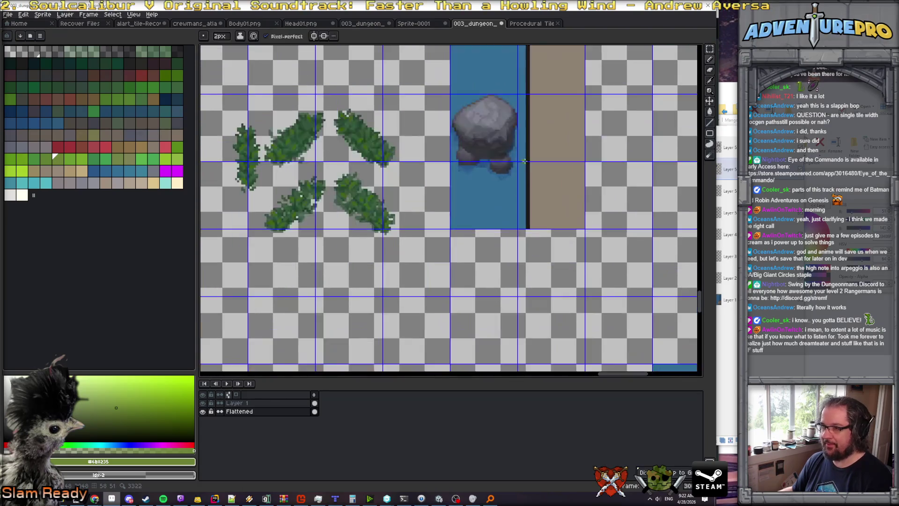
{"action": "scroll", "coordinate": [520, 178], "scroll_direction": "down", "scroll_amount": 1}
{"action": "left_click", "coordinate": [239, 403]}
{"action": "left_click", "coordinate": [203, 403]}
{"action": "left_click", "coordinate": [203, 411]}
Pencil a green vine down the seam between the water and brown path strips.
{"action": "left_click", "coordinate": [530, 112]}
{"action": "left_click", "coordinate": [533, 114], "text": "ctrl"}
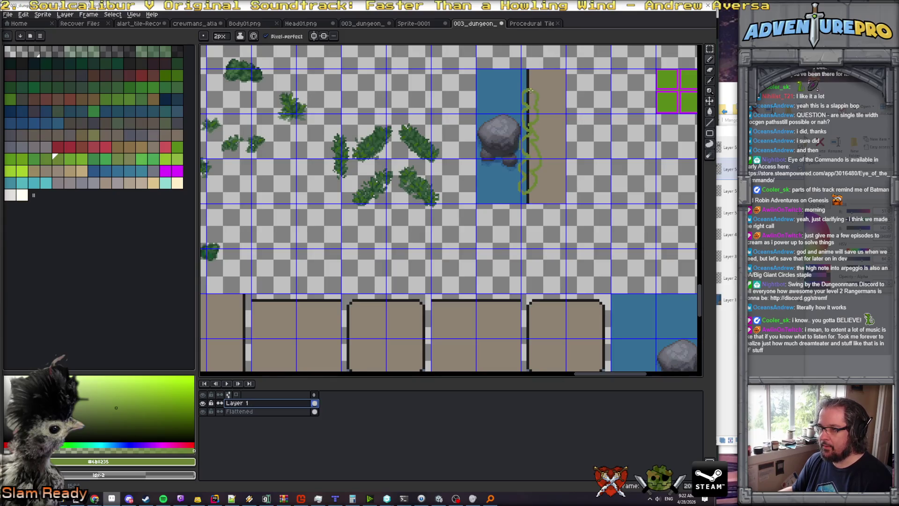
{"action": "scroll", "coordinate": [530, 90], "scroll_direction": "up", "scroll_amount": 1}
Fill the vine's gaps, pockets and black segments green with the Paint Bucket.
{"action": "key", "text": "g"}
{"action": "left_click", "coordinate": [527, 123]}
{"action": "left_click", "coordinate": [517, 123]}
{"action": "left_click", "coordinate": [522, 93]}
{"action": "left_click", "coordinate": [521, 131]}
{"action": "left_click", "coordinate": [521, 164]}
{"action": "left_click", "coordinate": [529, 187]}
{"action": "left_click", "coordinate": [520, 211]}
{"action": "left_click", "coordinate": [516, 199]}
{"action": "left_click", "coordinate": [517, 220]}
{"action": "left_click", "coordinate": [528, 216]}
{"action": "left_click", "coordinate": [516, 165]}
{"action": "left_click", "coordinate": [522, 146]}
{"action": "scroll", "coordinate": [522, 146], "scroll_direction": "down", "scroll_amount": 3}
{"action": "scroll", "coordinate": [547, 151], "scroll_direction": "up", "scroll_amount": 1}
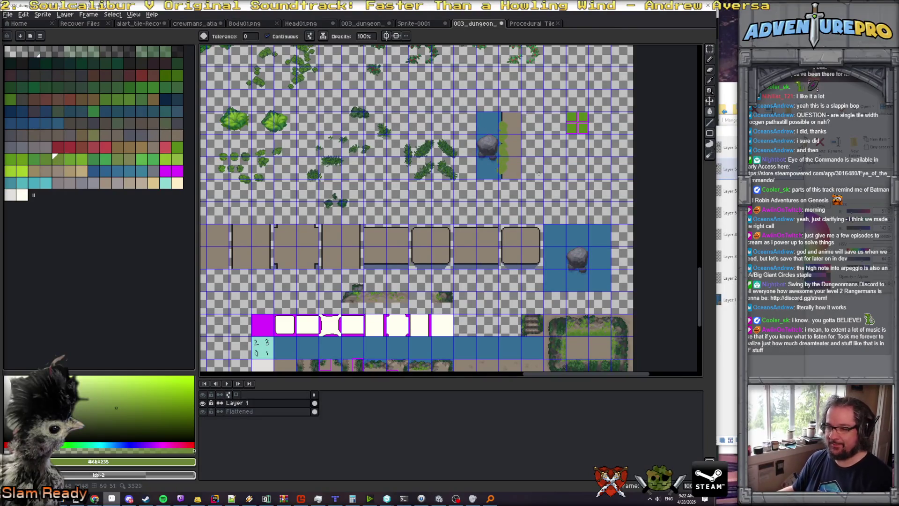
{"action": "left_click", "coordinate": [710, 49]}
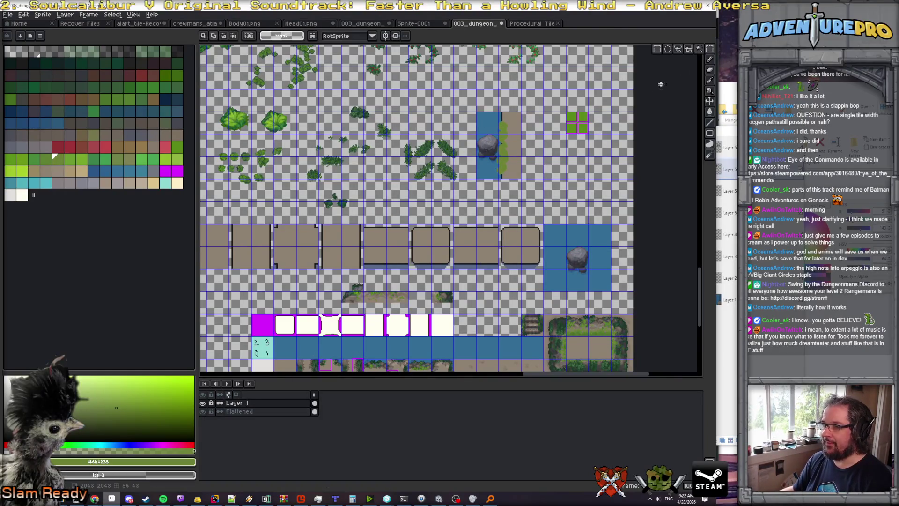
Mirror the rock, water and vine strip horizontally and snap the copy beside the original.
{"action": "key", "text": "w"}
{"action": "left_click_drag", "start_coordinate": [476, 113], "coordinate": [518, 181]}
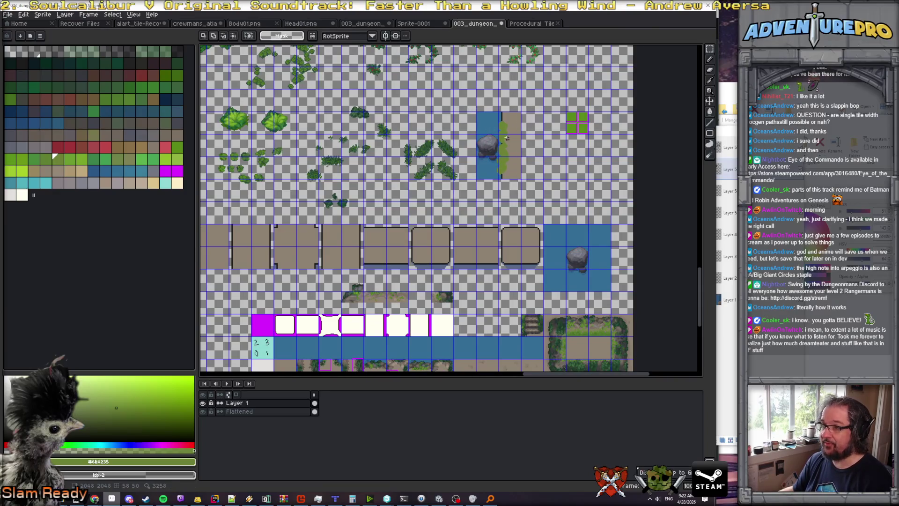
{"action": "left_click_drag", "start_coordinate": [480, 112], "coordinate": [523, 178]}
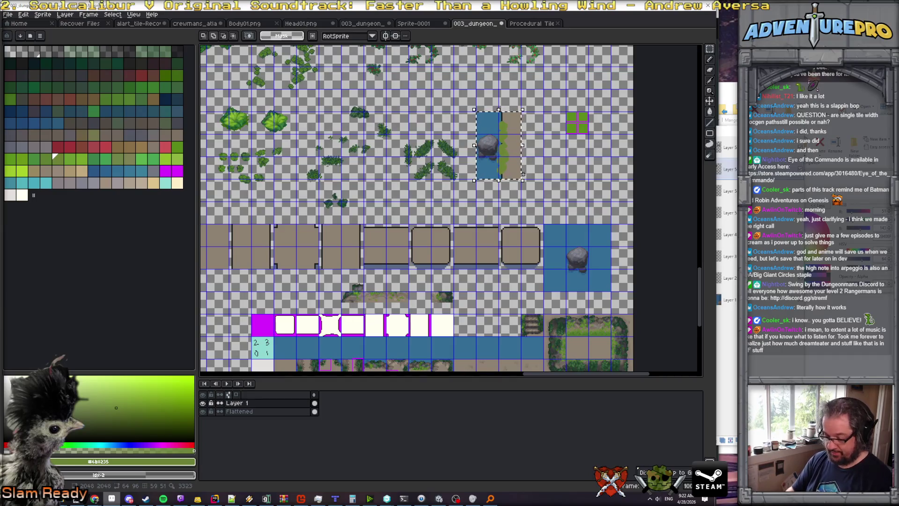
{"action": "key", "text": "ctrl+t"}
{"action": "mouse_move", "coordinate": [475, 146]}
{"action": "left_mouse_down"}
{"action": "mouse_move", "coordinate": [466, 145]}
{"action": "mouse_move", "coordinate": [572, 152]}
{"action": "mouse_move", "coordinate": [568, 139]}
{"action": "left_mouse_up"}
{"action": "scroll", "coordinate": [568, 140], "scroll_direction": "up", "scroll_amount": 3}
{"action": "scroll", "coordinate": [568, 139], "scroll_direction": "down", "scroll_amount": 3}
{"action": "left_click_drag", "start_coordinate": [490, 211], "coordinate": [531, 212]}
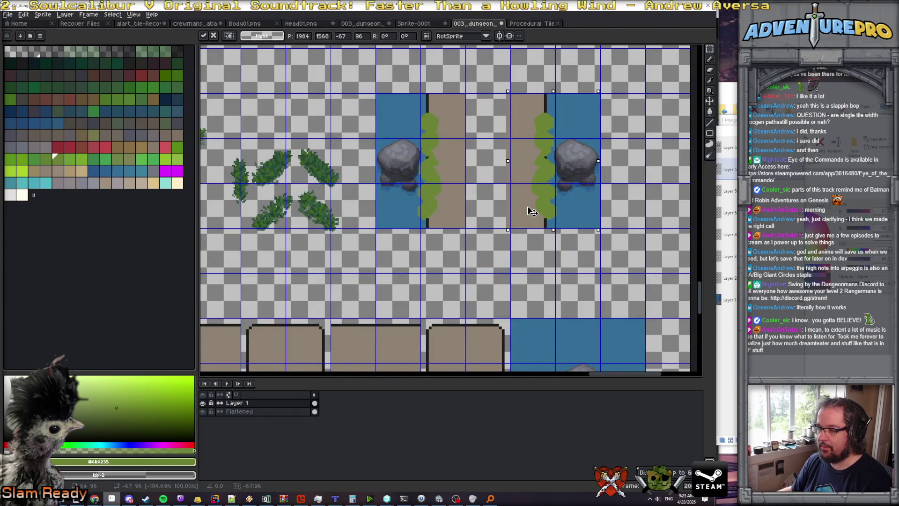
{"action": "left_click_drag", "start_coordinate": [508, 161], "coordinate": [526, 168]}
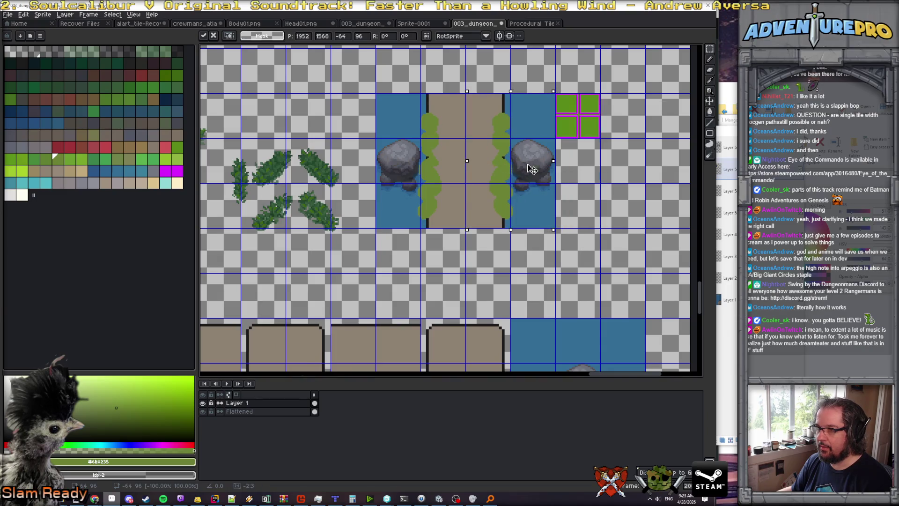
{"action": "left_click", "coordinate": [581, 146]}
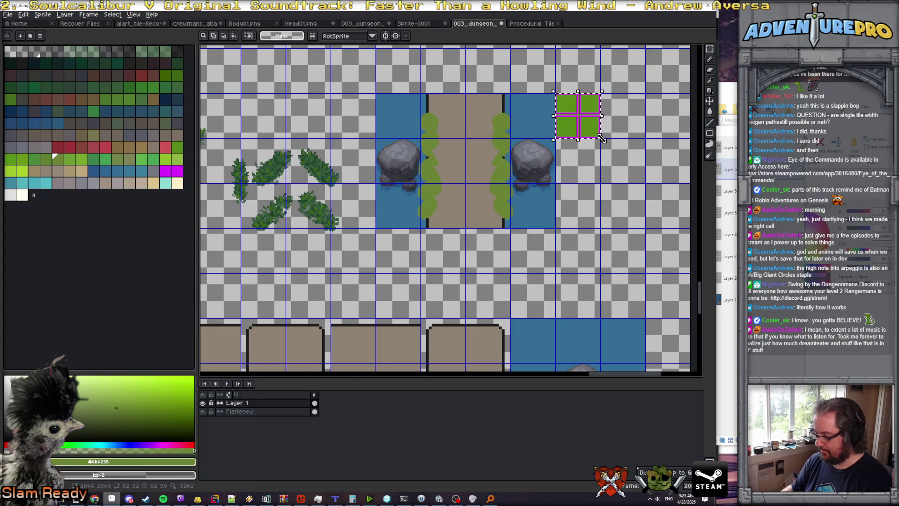
{"action": "scroll", "coordinate": [602, 139], "scroll_direction": "down", "scroll_amount": 2}
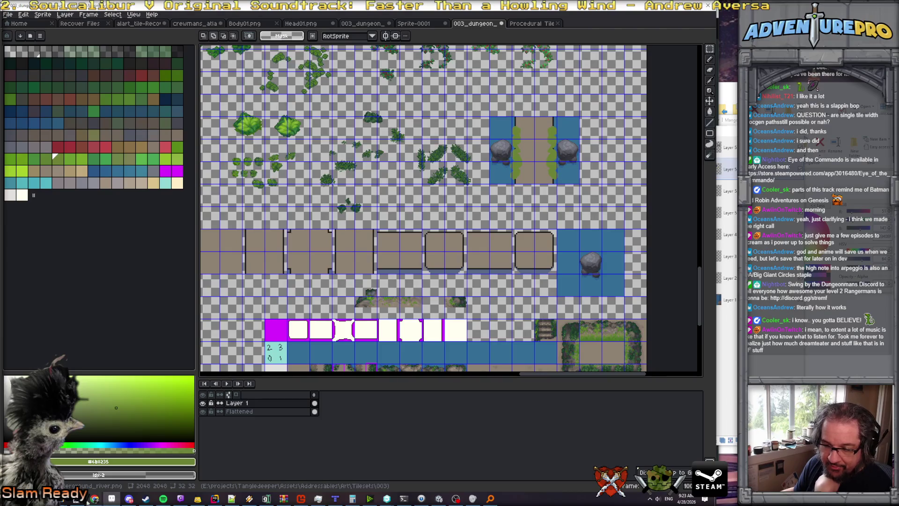
{"action": "left_click", "coordinate": [111, 499]}
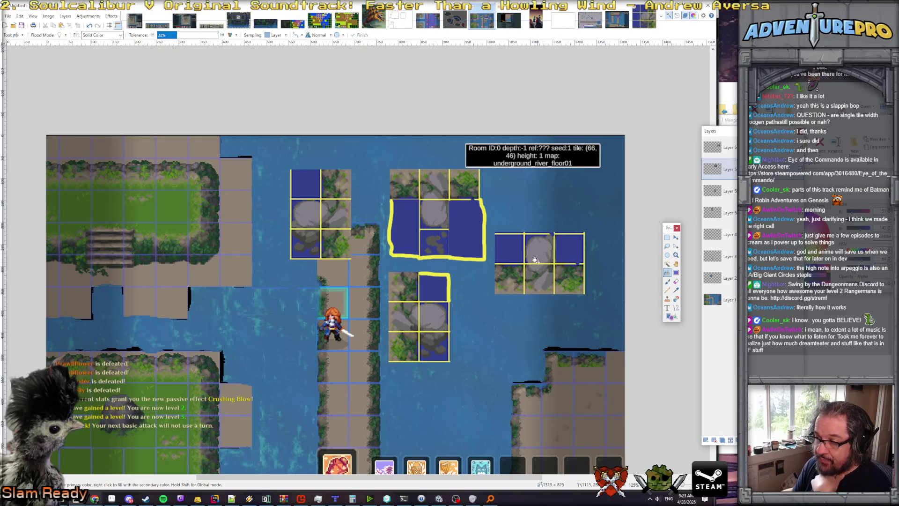
{"action": "left_click", "coordinate": [112, 499]}
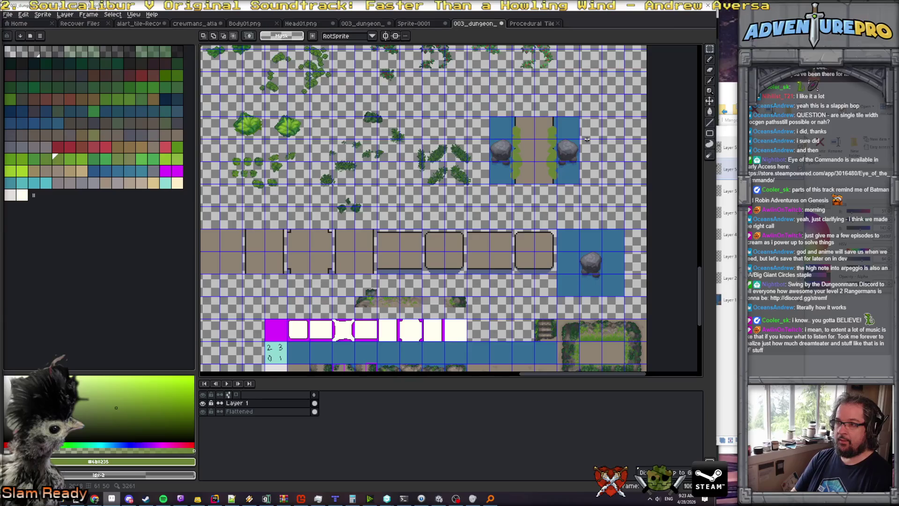
Paste and rotate a trial rock-and-path copy beside the bushes, then undo and cancel it.
{"action": "key", "text": "ctrl+v"}
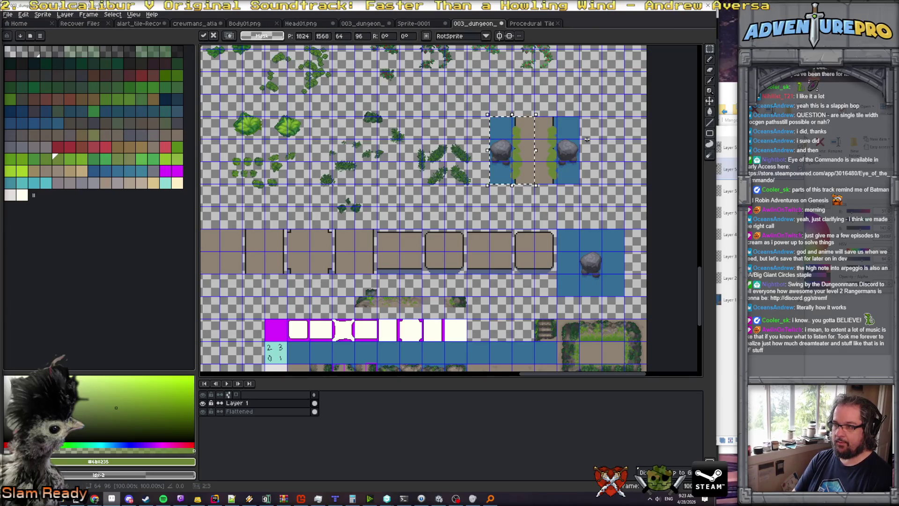
{"action": "mouse_move", "coordinate": [518, 162]}
{"action": "left_mouse_down"}
{"action": "mouse_move", "coordinate": [517, 139]}
{"action": "mouse_move", "coordinate": [495, 117]}
{"action": "mouse_move", "coordinate": [487, 161]}
{"action": "mouse_move", "coordinate": [441, 158]}
{"action": "mouse_move", "coordinate": [530, 99]}
{"action": "mouse_move", "coordinate": [536, 117]}
{"action": "mouse_move", "coordinate": [537, 103]}
{"action": "mouse_move", "coordinate": [497, 99]}
{"action": "mouse_move", "coordinate": [487, 136]}
{"action": "mouse_move", "coordinate": [545, 113]}
{"action": "left_mouse_up"}
{"action": "key", "text": "ctrl+d"}
{"action": "key", "text": "ctrl+z"}
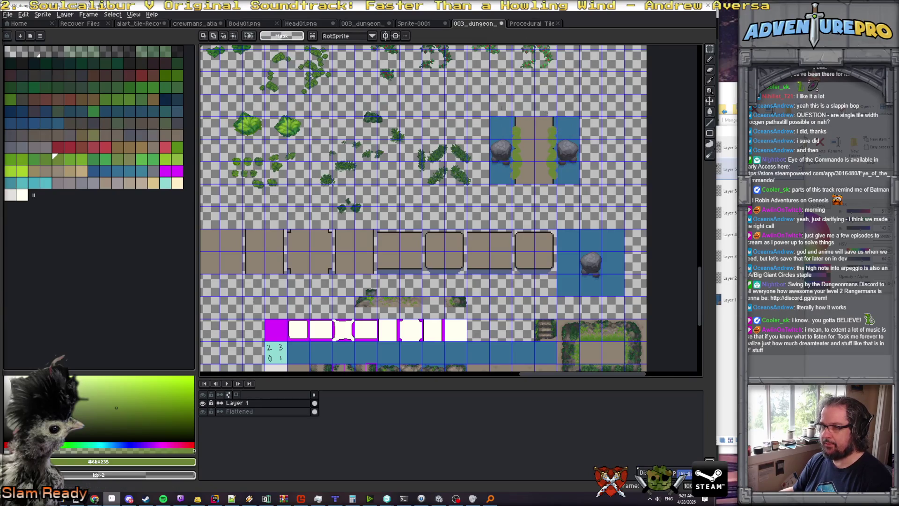
{"action": "key", "text": "ctrl+v"}
{"action": "left_click_drag", "start_coordinate": [515, 169], "coordinate": [424, 168]}
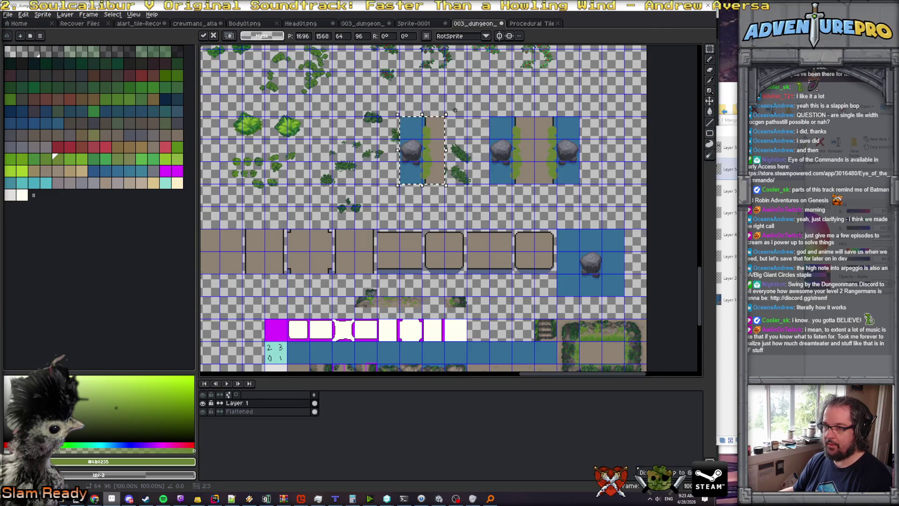
{"action": "mouse_move", "coordinate": [453, 108]}
{"action": "left_mouse_down"}
{"action": "mouse_move", "coordinate": [483, 178]}
{"action": "mouse_move", "coordinate": [486, 226]}
{"action": "left_mouse_up"}
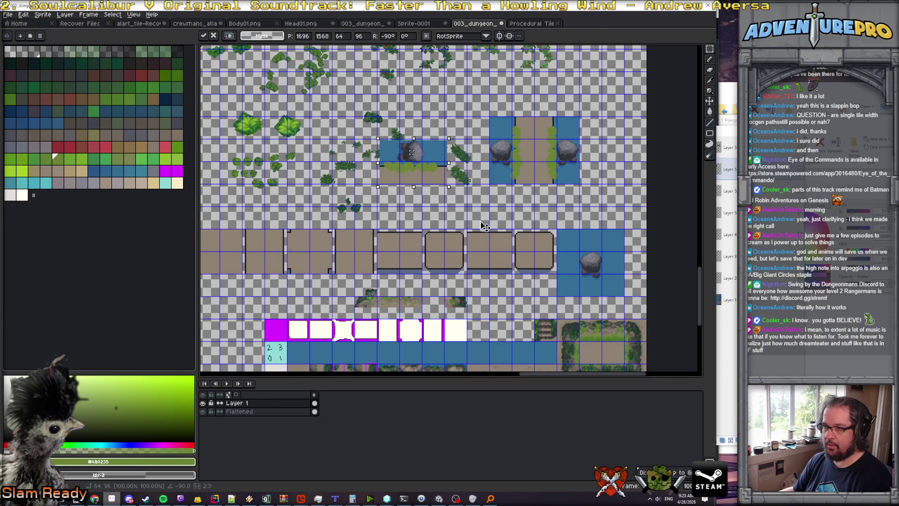
{"action": "scroll", "coordinate": [436, 161], "scroll_direction": "up", "scroll_amount": 3}
{"action": "left_click_drag", "start_coordinate": [417, 170], "coordinate": [412, 164]}
{"action": "key", "text": "Escape"}
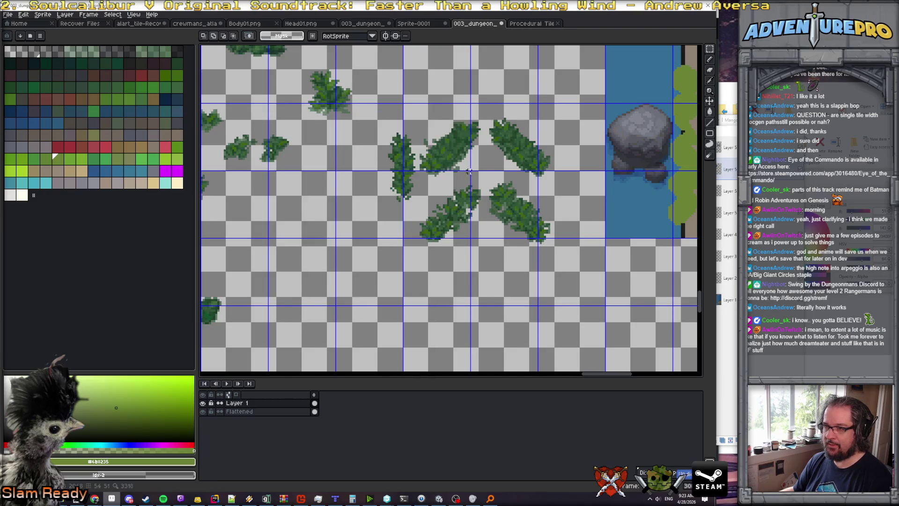
{"action": "scroll", "coordinate": [461, 174], "scroll_direction": "down", "scroll_amount": 3}
{"action": "scroll", "coordinate": [594, 140], "scroll_direction": "up", "scroll_amount": 2}
{"action": "left_click_drag", "start_coordinate": [595, 143], "coordinate": [591, 163]}
{"action": "scroll", "coordinate": [591, 164], "scroll_direction": "down", "scroll_amount": 3}
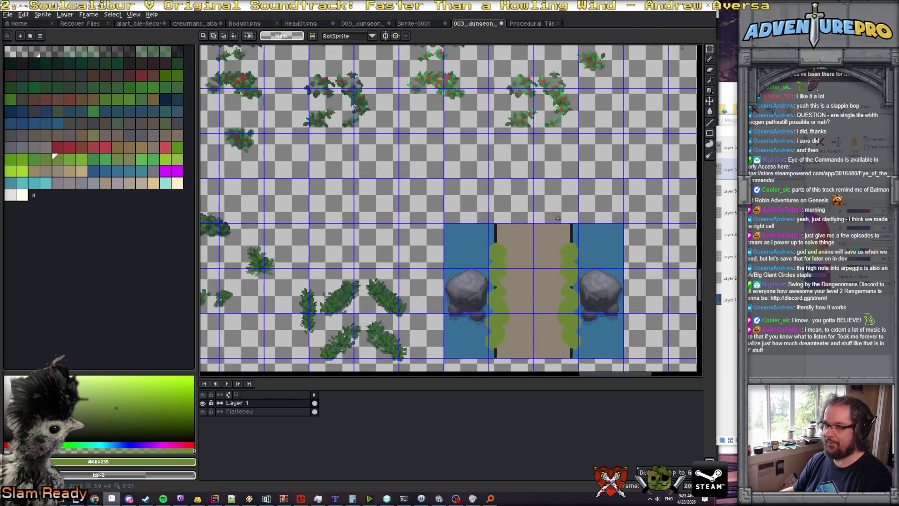
Copy the 2x3 water, rock and path block, rotate it -90° and set it above the vertical path.
{"action": "left_click_drag", "start_coordinate": [556, 214], "coordinate": [499, 288]}
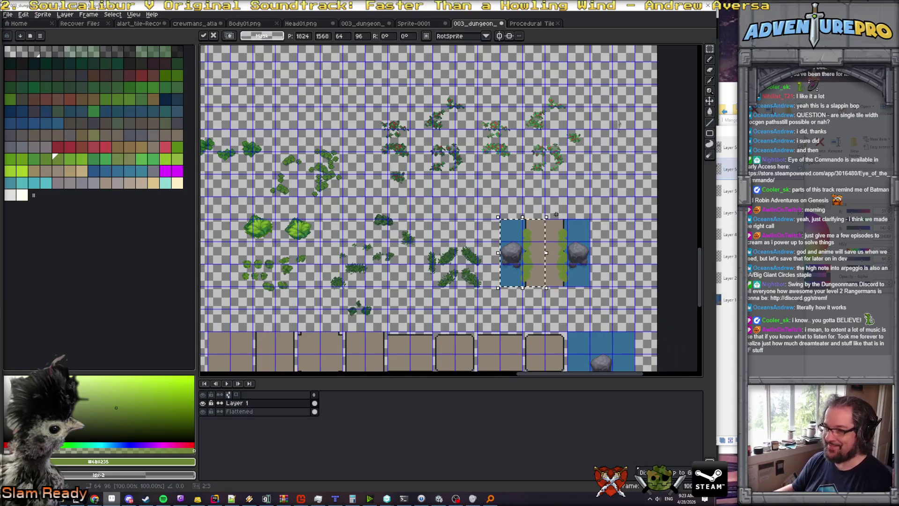
{"action": "mouse_move", "coordinate": [535, 246]}
{"action": "left_mouse_down"}
{"action": "mouse_move", "coordinate": [513, 184]}
{"action": "mouse_move", "coordinate": [491, 184]}
{"action": "left_mouse_up"}
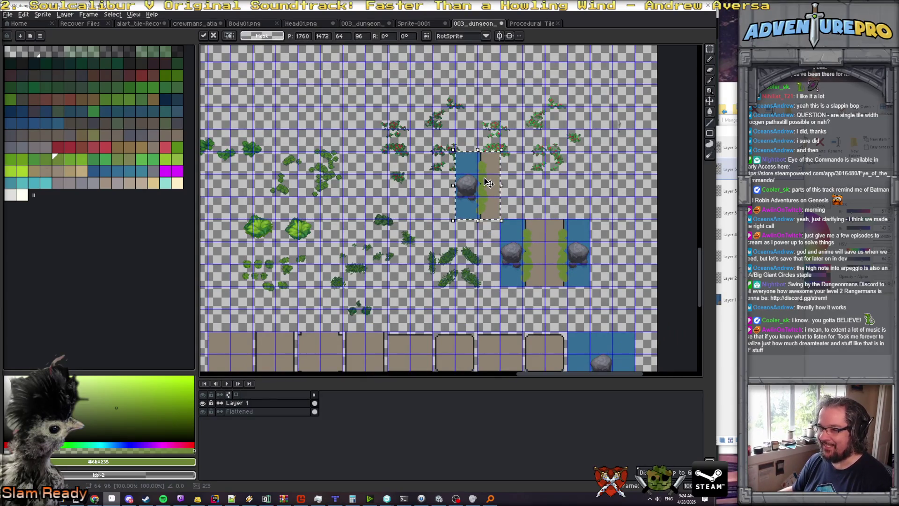
{"action": "key", "text": "Return"}
{"action": "left_click_drag", "start_coordinate": [510, 147], "coordinate": [541, 230]}
{"action": "mouse_move", "coordinate": [493, 193]}
{"action": "left_mouse_down"}
{"action": "mouse_move", "coordinate": [552, 199]}
{"action": "mouse_move", "coordinate": [535, 228]}
{"action": "left_mouse_up"}
{"action": "scroll", "coordinate": [552, 199], "scroll_direction": "up", "scroll_amount": 2}
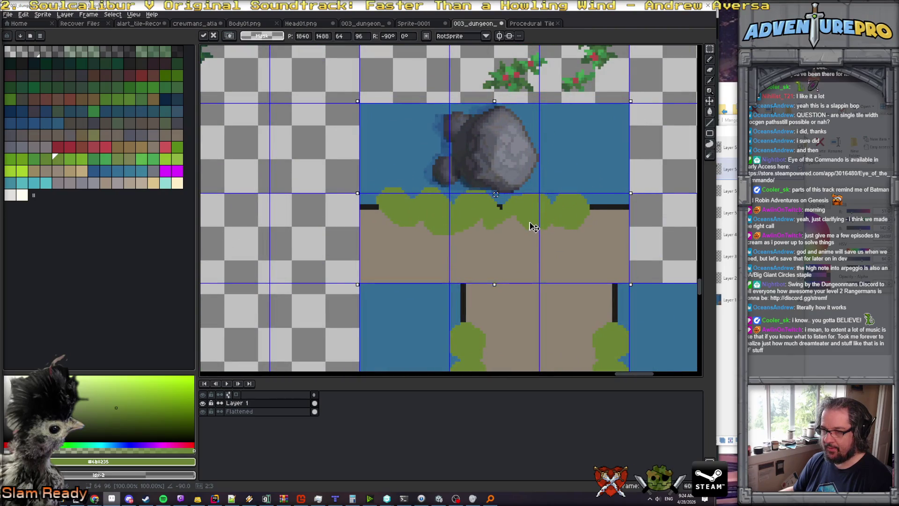
{"action": "key", "text": "Return"}
{"action": "scroll", "coordinate": [540, 216], "scroll_direction": "down", "scroll_amount": 3}
Sample the water blue and pencil over the stray dark pixels left of the rotated rock.
{"action": "scroll", "coordinate": [532, 186], "scroll_direction": "up", "scroll_amount": 2}
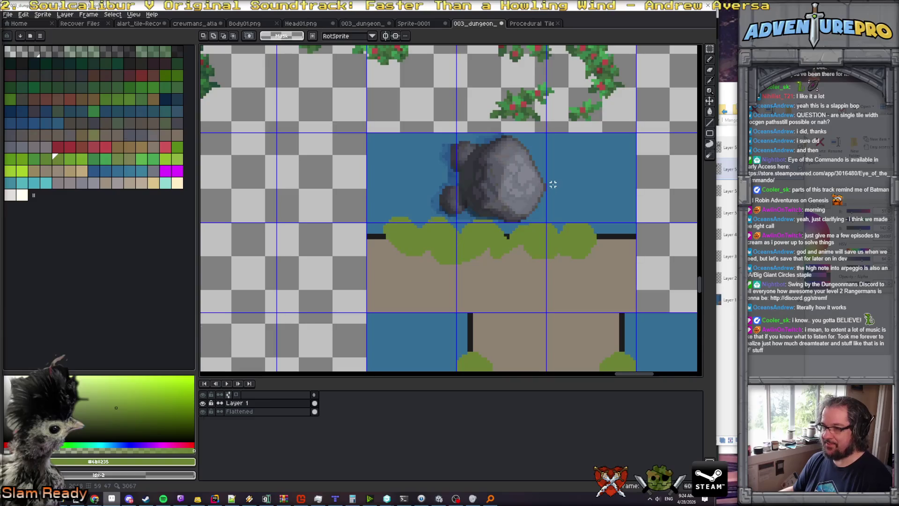
{"action": "key", "text": "i"}
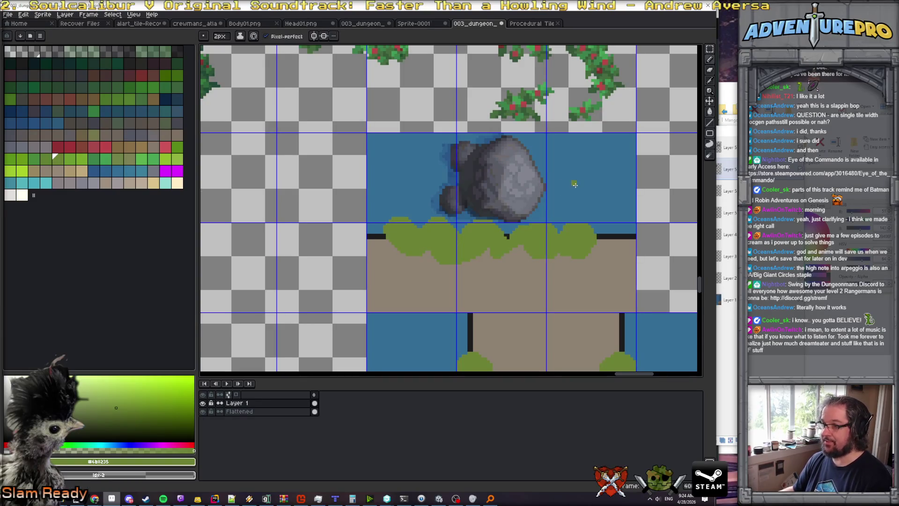
{"action": "left_click", "coordinate": [576, 185]}
{"action": "key", "text": "b"}
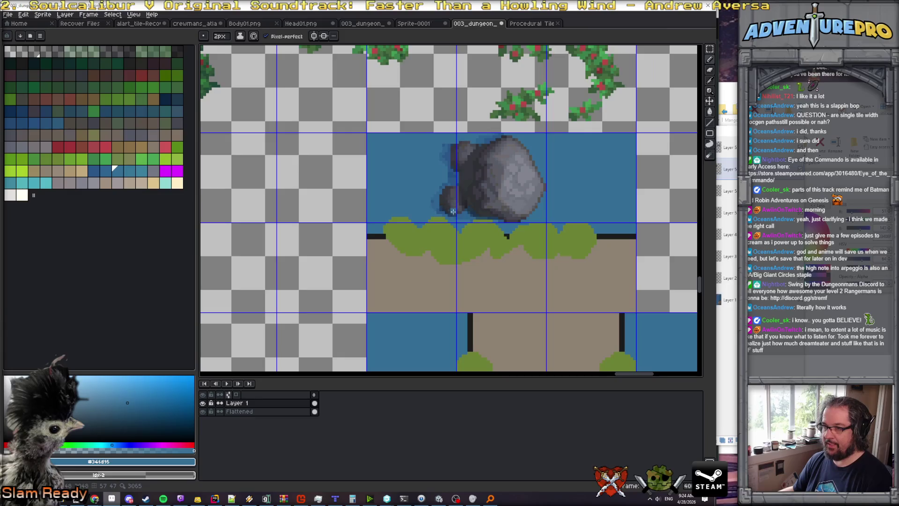
{"action": "mouse_move", "coordinate": [454, 205]}
{"action": "left_mouse_down"}
{"action": "mouse_move", "coordinate": [456, 141]}
{"action": "mouse_move", "coordinate": [454, 215]}
{"action": "mouse_move", "coordinate": [445, 210]}
{"action": "mouse_move", "coordinate": [444, 145]}
{"action": "left_mouse_up"}
{"action": "key", "text": "ctrl+z"}
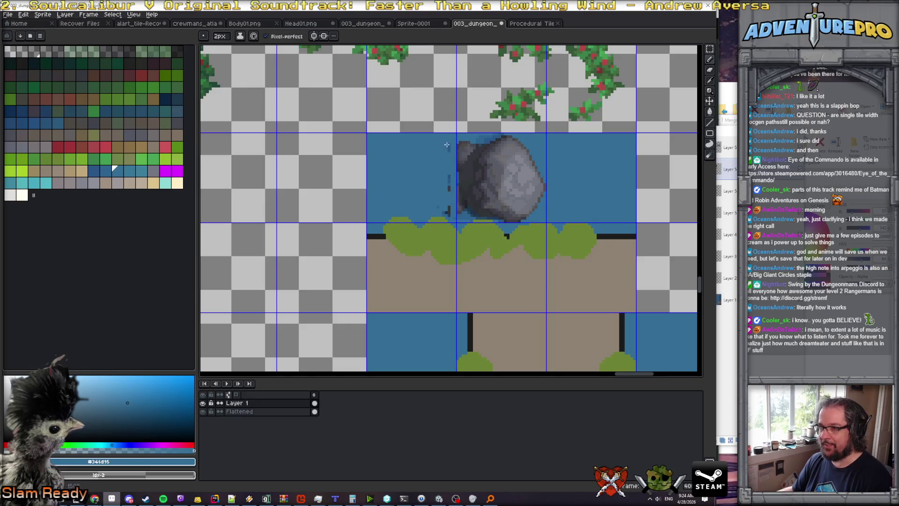
{"action": "left_click", "coordinate": [448, 212]}
{"action": "left_click_drag", "start_coordinate": [445, 215], "coordinate": [450, 217]}
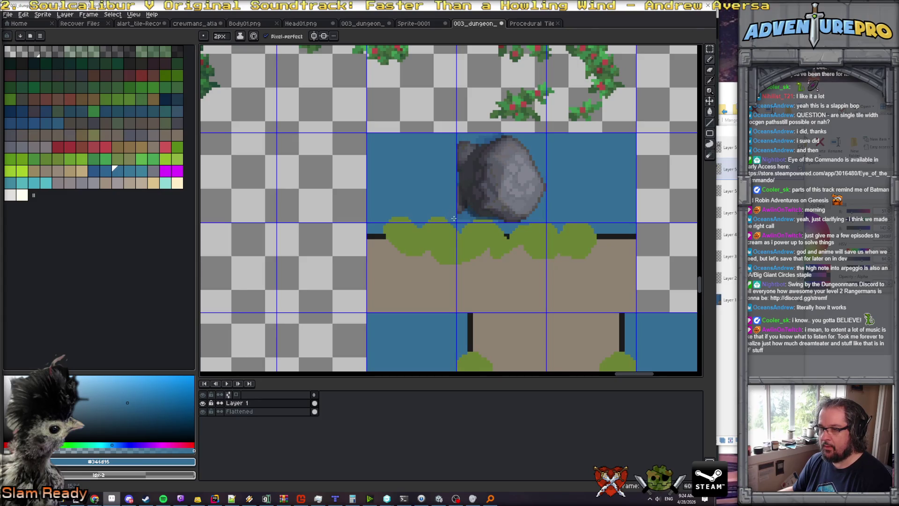
{"action": "scroll", "coordinate": [453, 146], "scroll_direction": "down", "scroll_amount": 4}
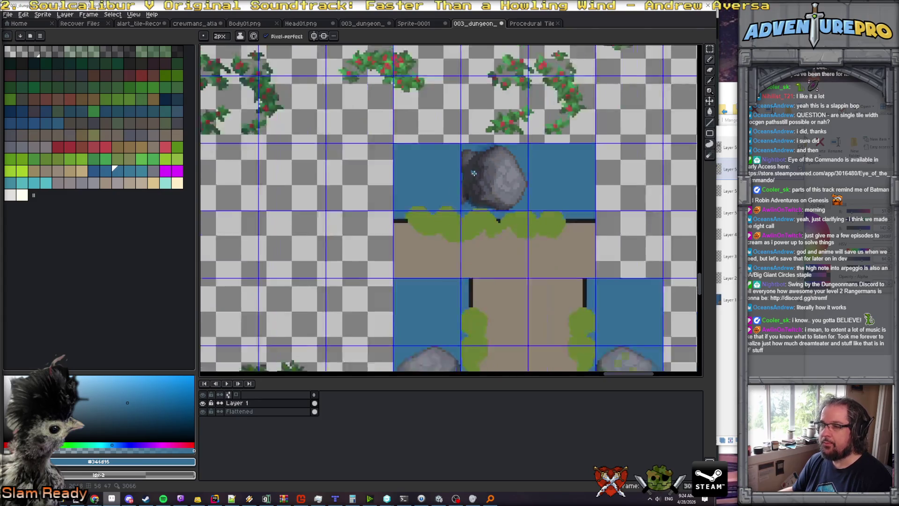
{"action": "scroll", "coordinate": [504, 200], "scroll_direction": "up", "scroll_amount": 1}
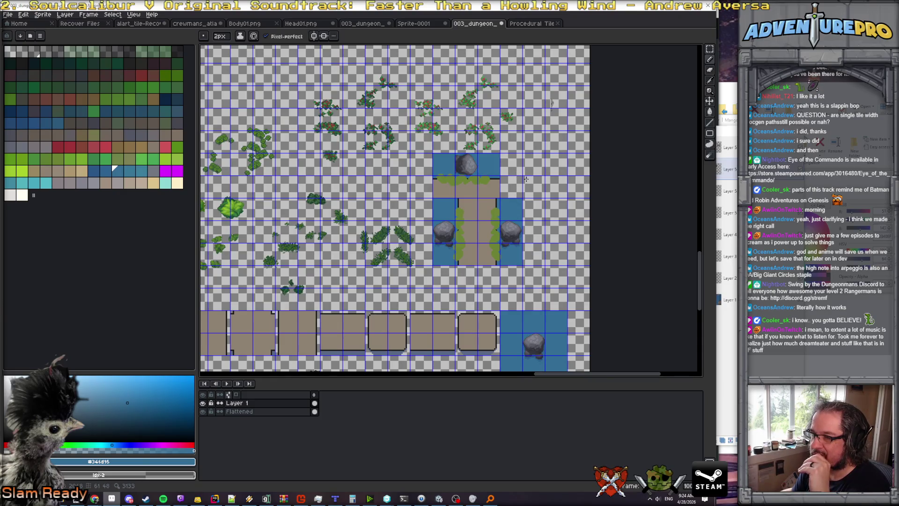
{"action": "scroll", "coordinate": [526, 179], "scroll_direction": "down", "scroll_amount": 2}
{"action": "scroll", "coordinate": [526, 178], "scroll_direction": "up", "scroll_amount": 2}
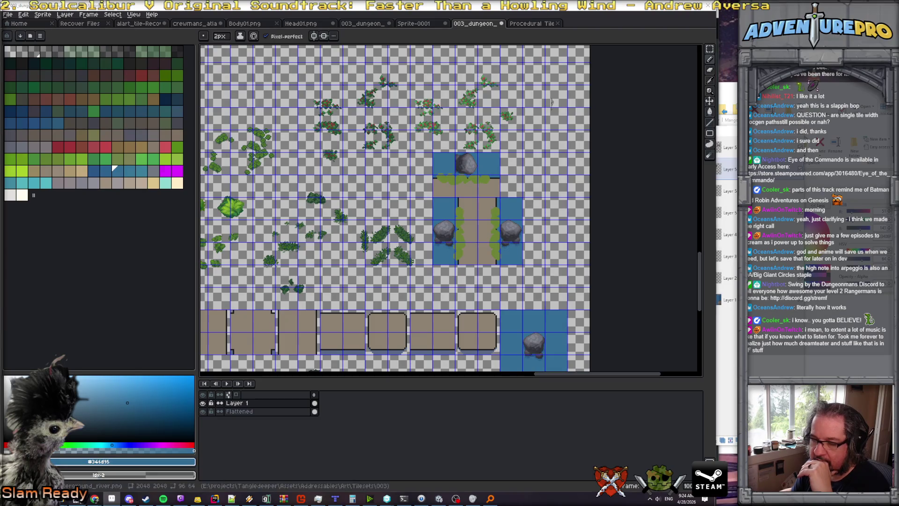
{"action": "key", "text": "alt+Tab"}
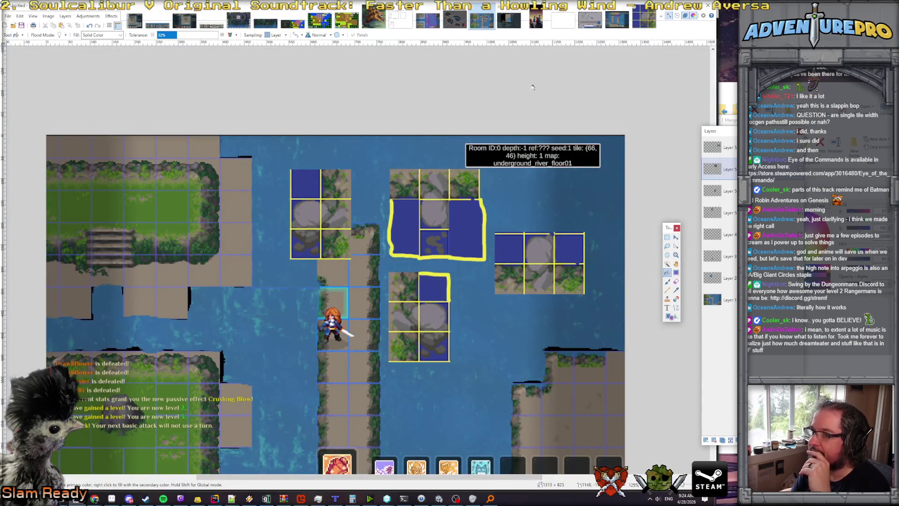
{"action": "left_click", "coordinate": [111, 498]}
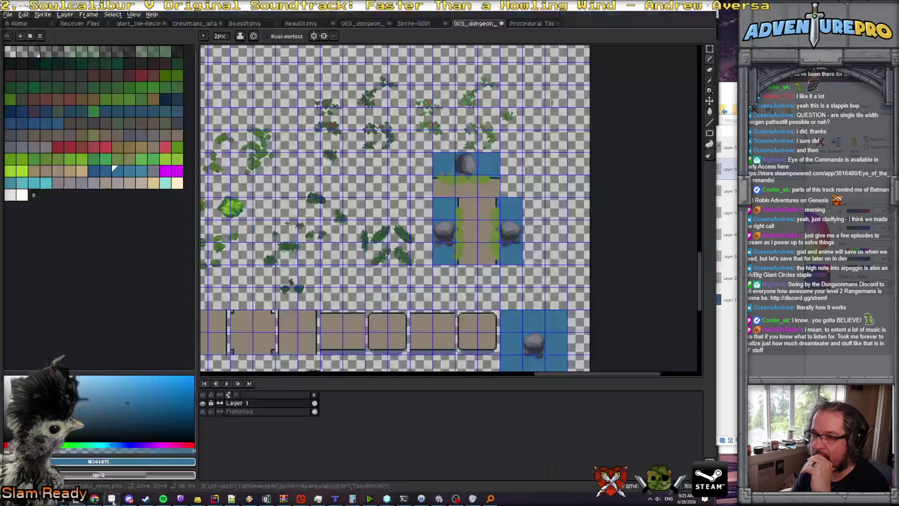
{"action": "left_click", "coordinate": [709, 49]}
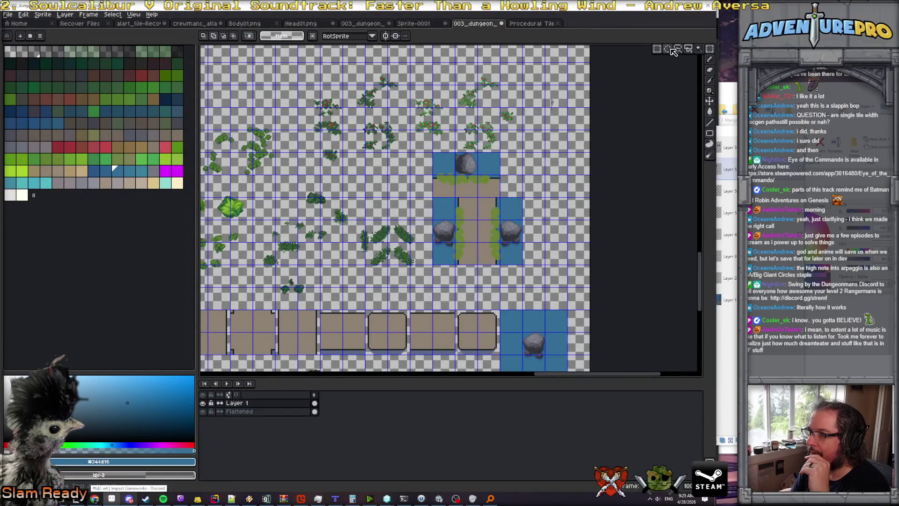
{"action": "left_click", "coordinate": [655, 51]}
Rotate the left rock, water and path column 90° and place it right of the first rotated piece.
{"action": "mouse_move", "coordinate": [431, 266]}
{"action": "left_mouse_down"}
{"action": "mouse_move", "coordinate": [479, 196]}
{"action": "mouse_move", "coordinate": [416, 197]}
{"action": "left_mouse_up"}
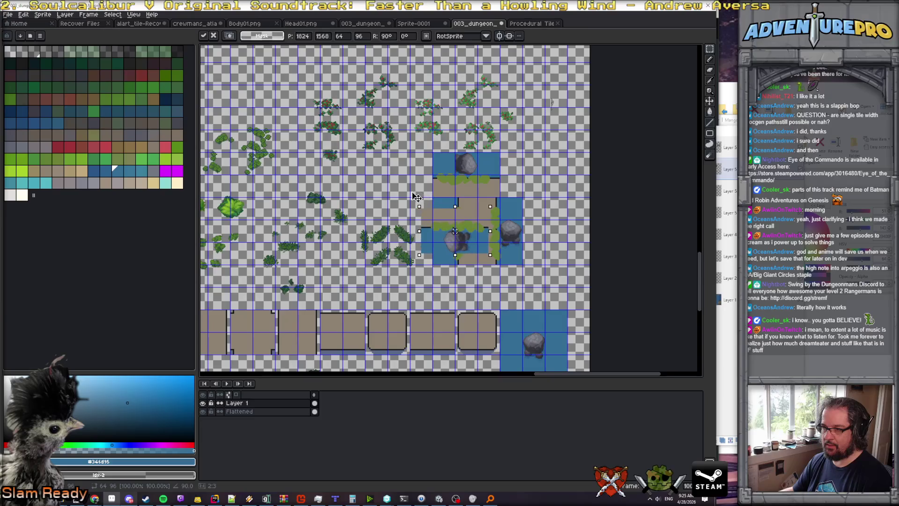
{"action": "left_click_drag", "start_coordinate": [455, 231], "coordinate": [509, 198]}
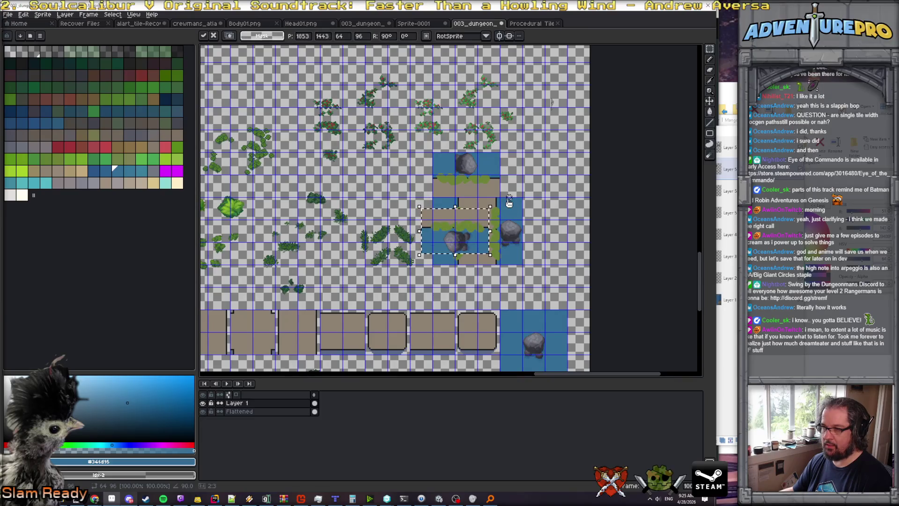
{"action": "mouse_move", "coordinate": [471, 242]}
{"action": "left_mouse_down"}
{"action": "mouse_move", "coordinate": [555, 171]}
{"action": "mouse_move", "coordinate": [538, 153]}
{"action": "mouse_move", "coordinate": [543, 160]}
{"action": "left_mouse_up"}
{"action": "scroll", "coordinate": [554, 166], "scroll_direction": "up", "scroll_amount": 2}
{"action": "key", "text": "Return"}
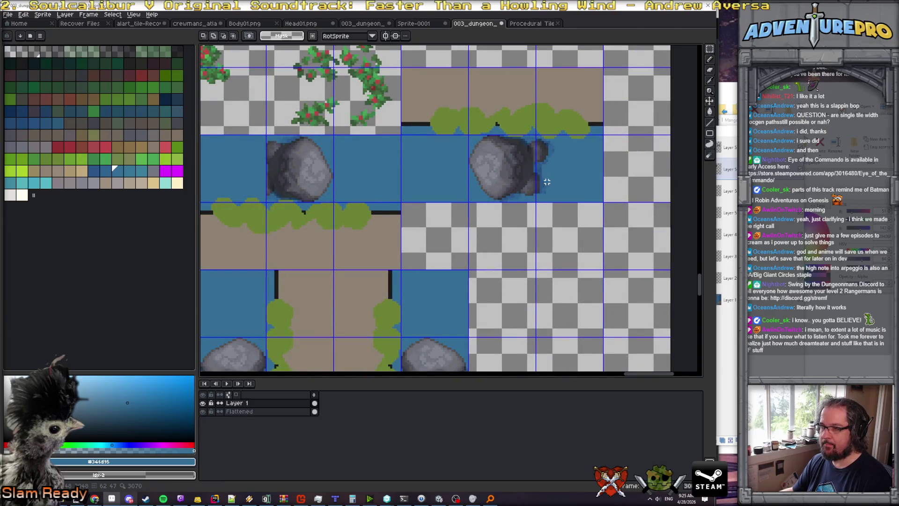
{"action": "scroll", "coordinate": [546, 180], "scroll_direction": "down", "scroll_amount": 1}
{"action": "key", "text": "w"}
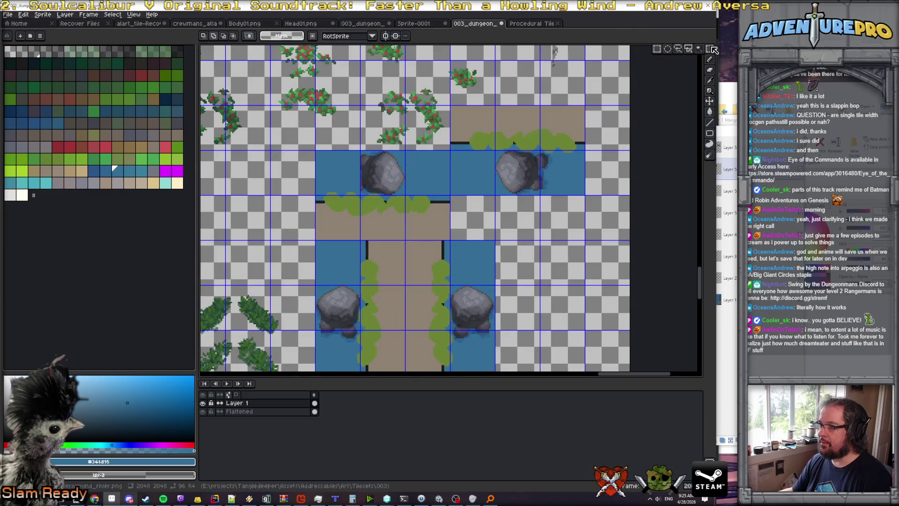
Move the lower-right rock tile up and right, then pencil the green left-edge pixels water blue.
{"action": "left_click_drag", "start_coordinate": [451, 286], "coordinate": [499, 370]}
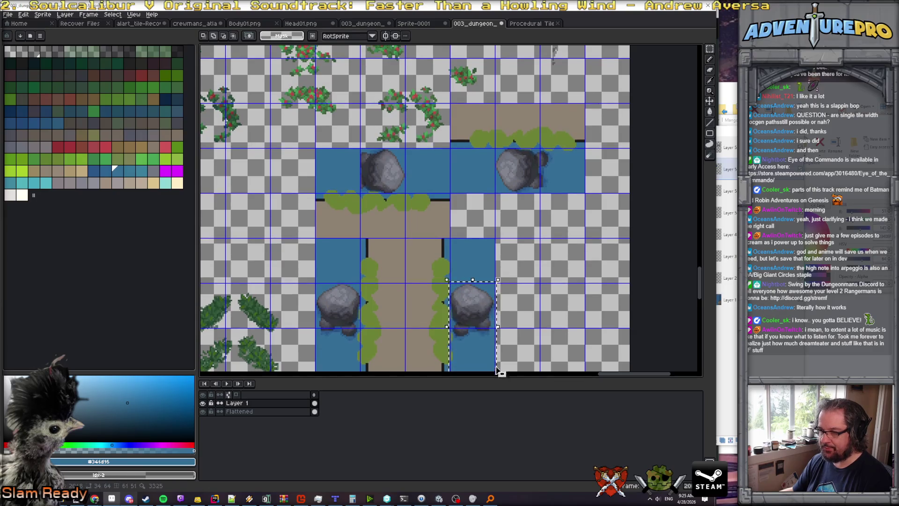
{"action": "left_click_drag", "start_coordinate": [451, 282], "coordinate": [495, 370]}
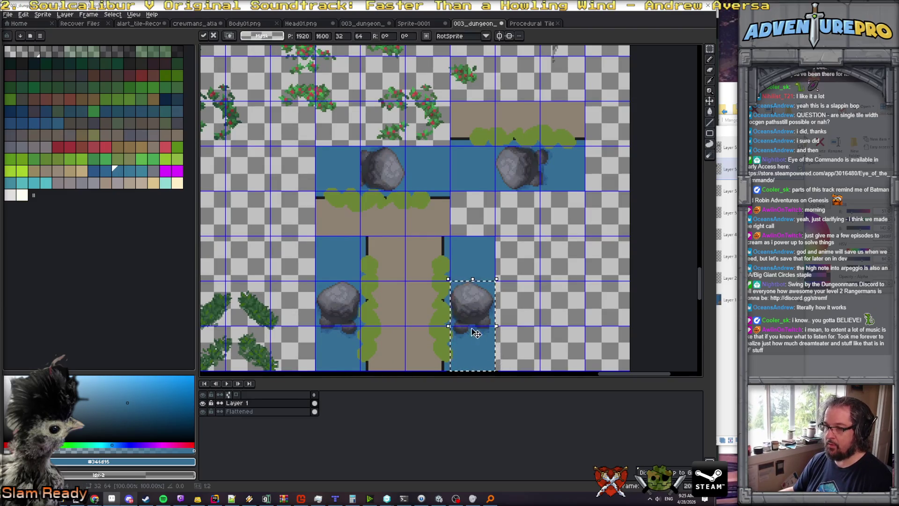
{"action": "left_click_drag", "start_coordinate": [473, 350], "coordinate": [517, 215]}
{"action": "key", "text": "Return"}
{"action": "scroll", "coordinate": [511, 220], "scroll_direction": "up", "scroll_amount": 1}
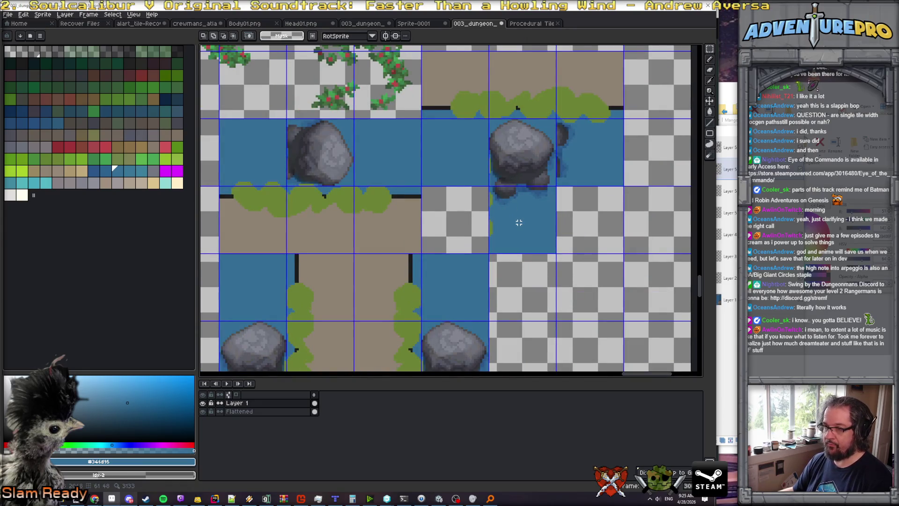
{"action": "key", "text": "b"}
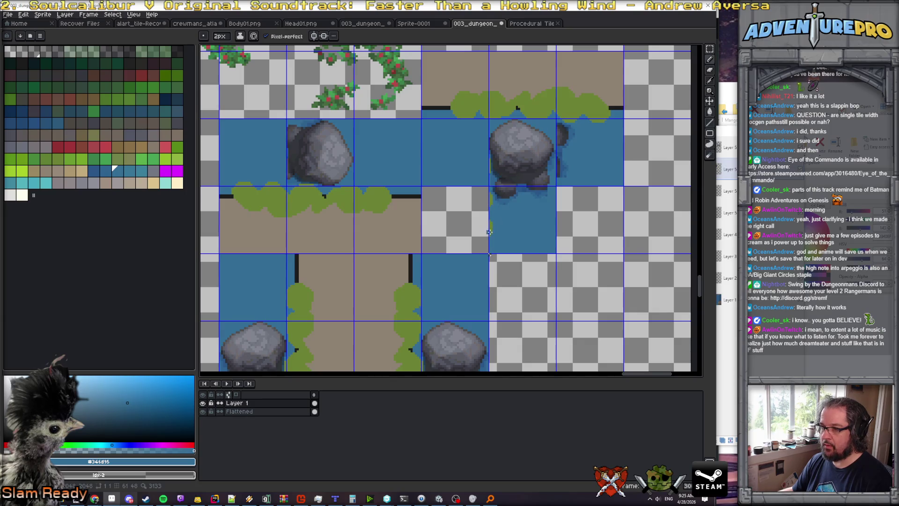
{"action": "left_click_drag", "start_coordinate": [490, 234], "coordinate": [490, 193]}
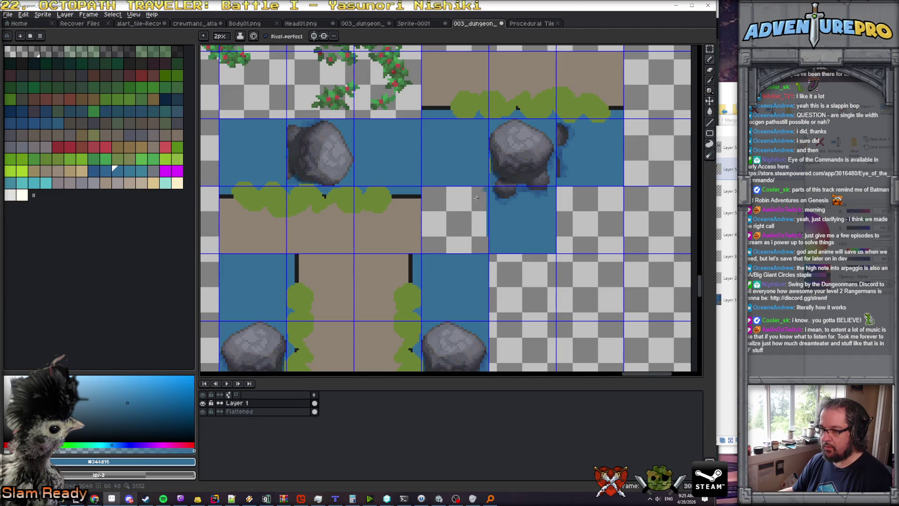
Fill the first empty tile beside the new water with water blue and line its bottom edge.
{"action": "key", "text": "g"}
{"action": "left_click", "coordinate": [453, 222]}
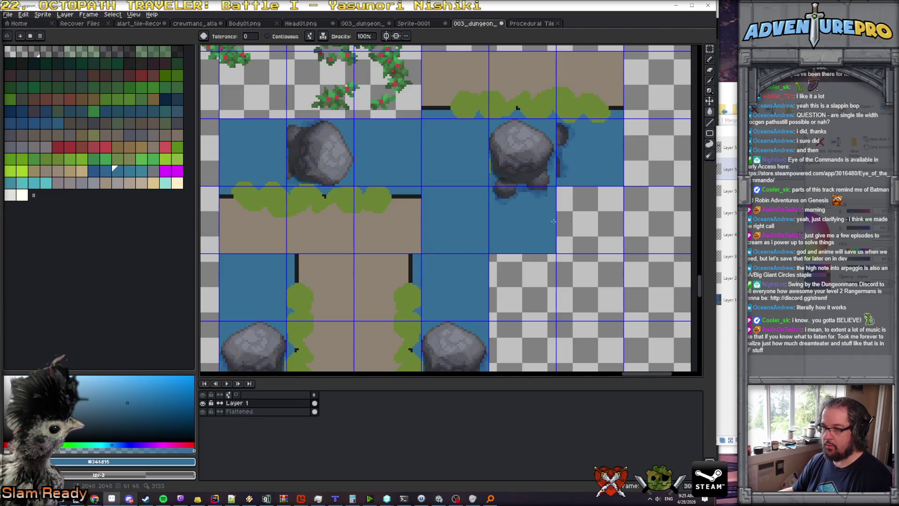
{"action": "key", "text": "b"}
{"action": "mouse_move", "coordinate": [557, 252]}
{"action": "left_mouse_down"}
{"action": "mouse_move", "coordinate": [618, 252]}
{"action": "mouse_move", "coordinate": [620, 187]}
{"action": "left_mouse_up"}
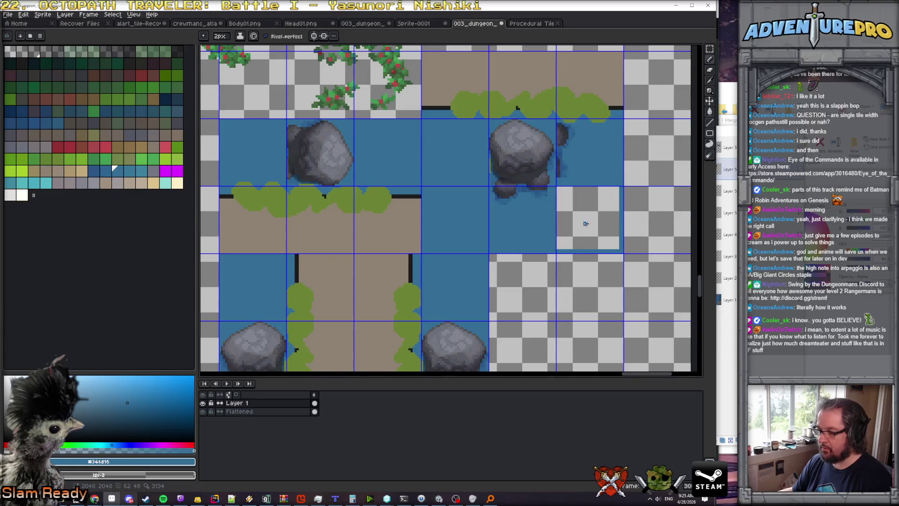
Fill the next empty tile blue and paint over the dark strip beside the upper rock.
{"action": "key", "text": "g"}
{"action": "left_click", "coordinate": [586, 224]}
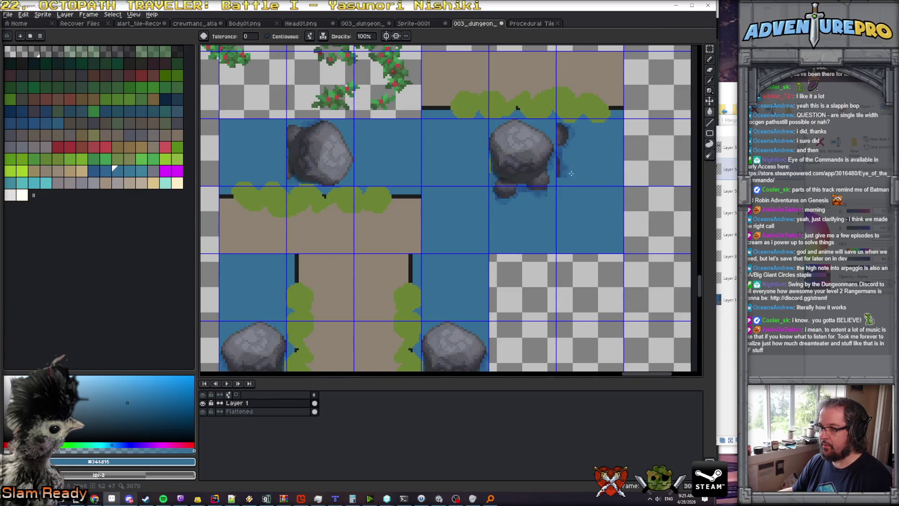
{"action": "key", "text": "b"}
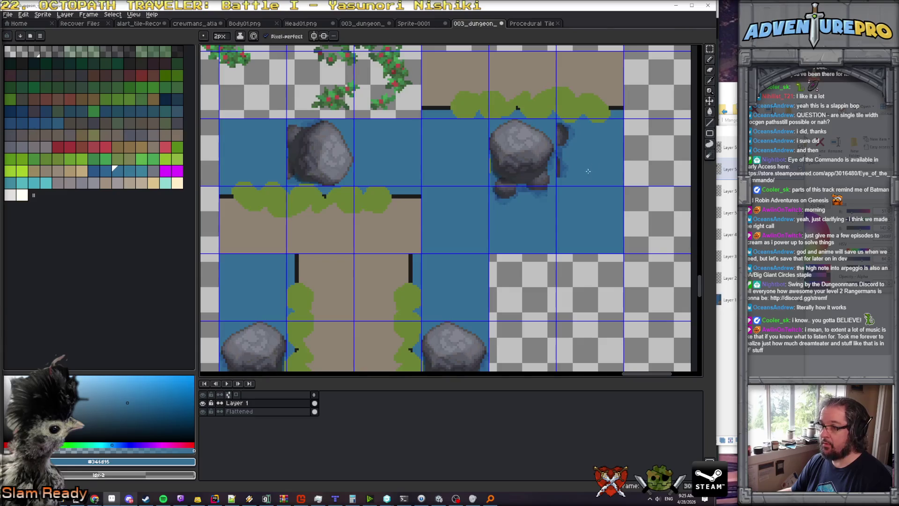
{"action": "mouse_move", "coordinate": [558, 176]}
{"action": "left_mouse_down"}
{"action": "mouse_move", "coordinate": [558, 125]}
{"action": "mouse_move", "coordinate": [563, 182]}
{"action": "mouse_move", "coordinate": [566, 127]}
{"action": "mouse_move", "coordinate": [568, 141]}
{"action": "left_mouse_up"}
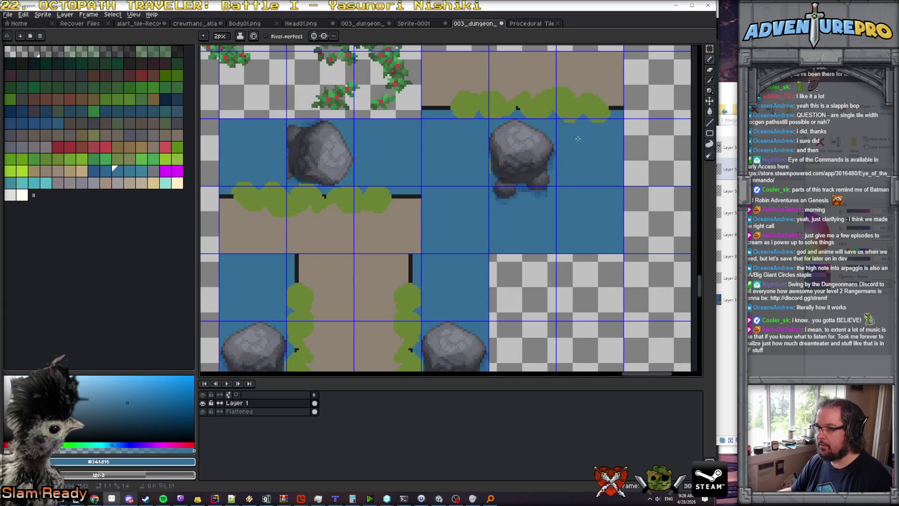
{"action": "scroll", "coordinate": [565, 127], "scroll_direction": "up", "scroll_amount": 4}
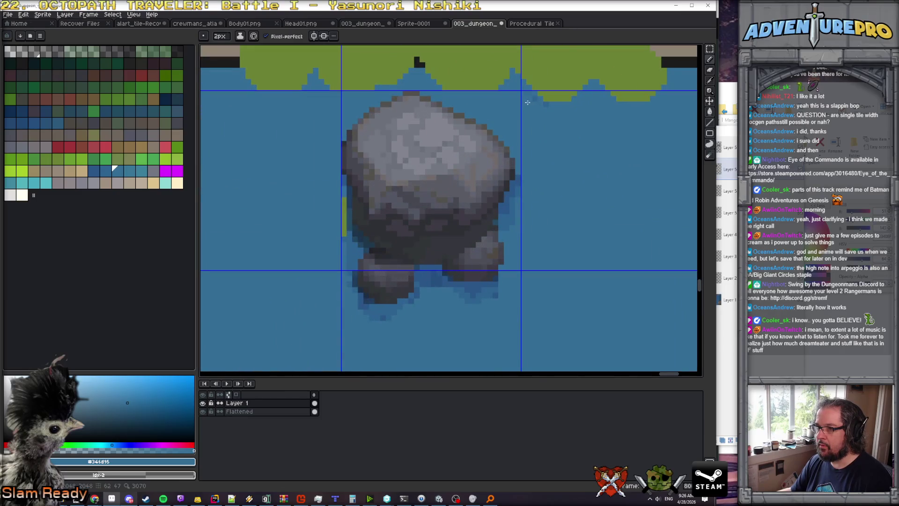
{"action": "scroll", "coordinate": [529, 103], "scroll_direction": "down", "scroll_amount": 5}
{"action": "scroll", "coordinate": [556, 162], "scroll_direction": "up", "scroll_amount": 2}
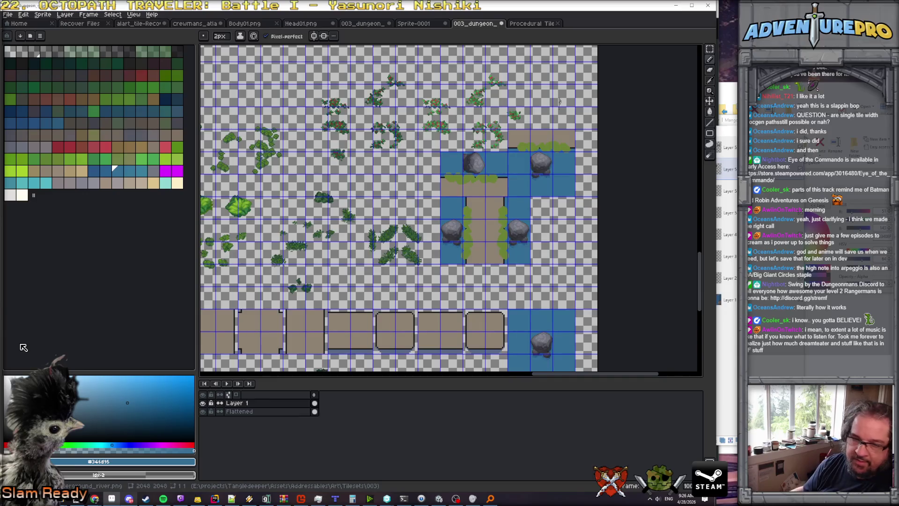
{"action": "scroll", "coordinate": [514, 210], "scroll_direction": "up", "scroll_amount": 1}
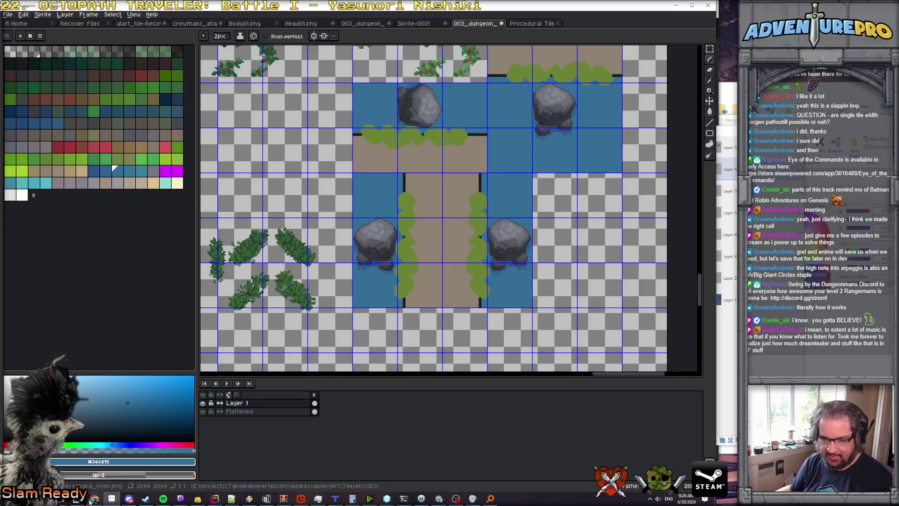
Hide the four tile-mockup overlay layers on the river map screenshot.
{"action": "left_click", "coordinate": [75, 500]}
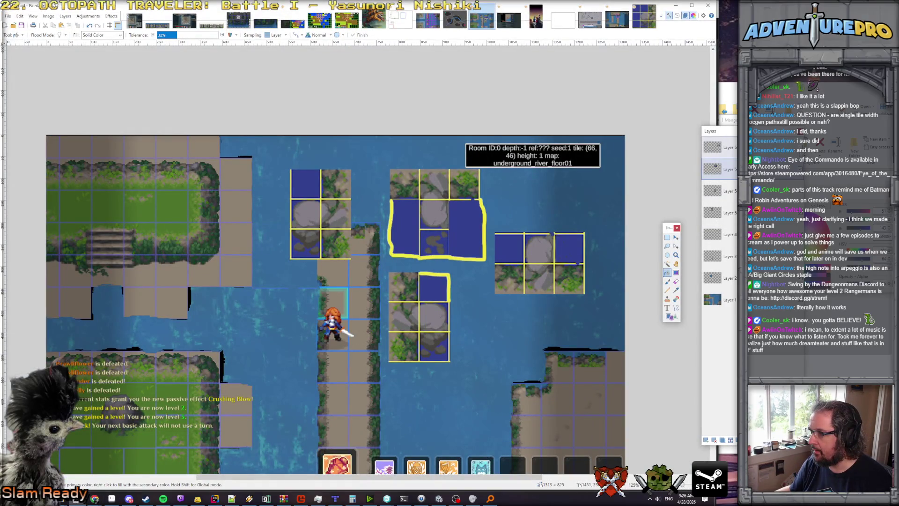
{"action": "left_click", "coordinate": [732, 147]}
{"action": "left_click", "coordinate": [733, 191]}
{"action": "left_click", "coordinate": [732, 213]}
{"action": "left_click", "coordinate": [733, 235]}
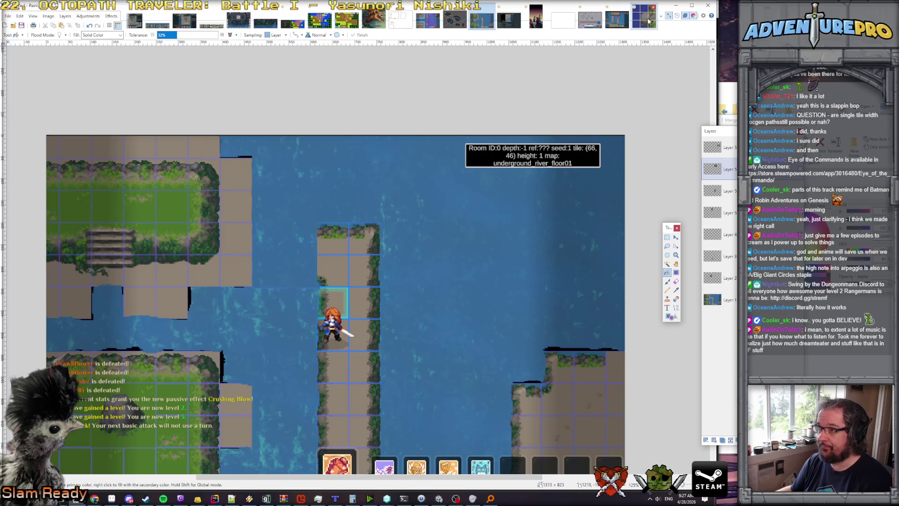
Select the centre path and right water column tiles in Aseprite and paste them onto the river map.
{"action": "left_click", "coordinate": [112, 498]}
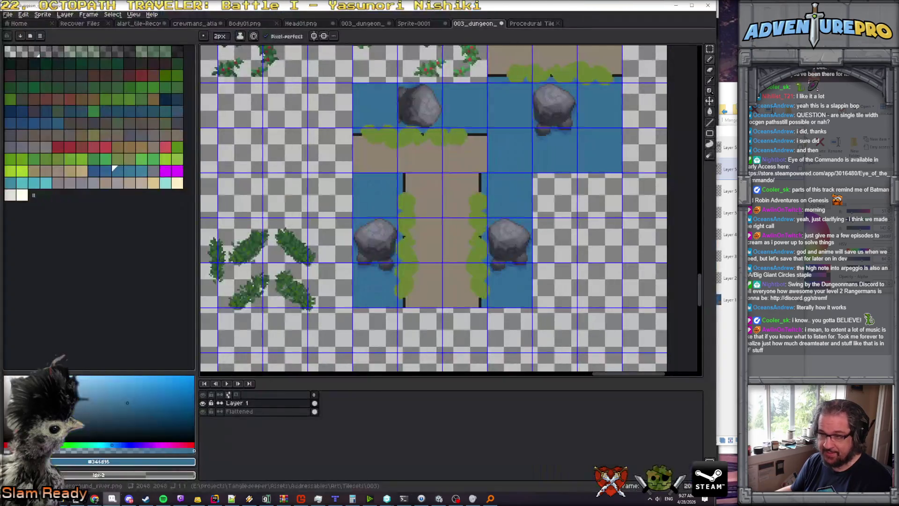
{"action": "left_click", "coordinate": [710, 49]}
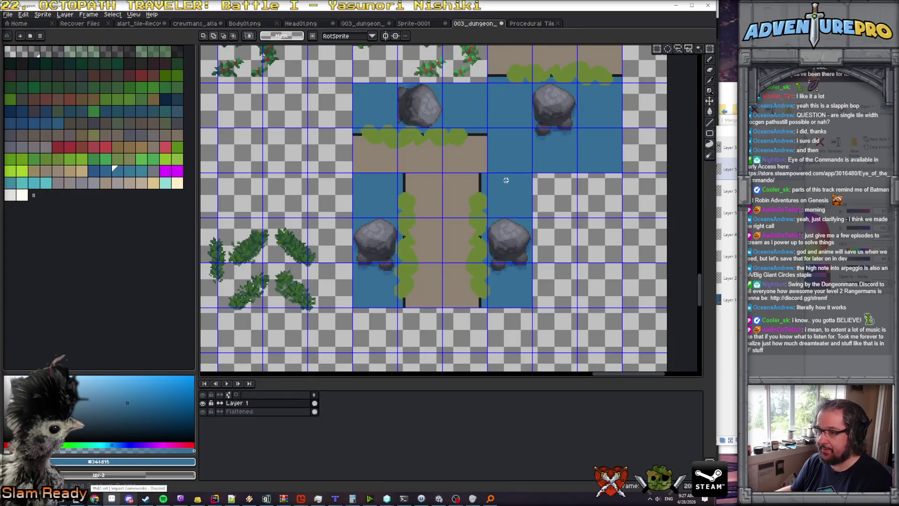
{"action": "left_click_drag", "start_coordinate": [443, 173], "coordinate": [482, 222]}
{"action": "left_click", "coordinate": [460, 206]}
{"action": "left_click_drag", "start_coordinate": [442, 172], "coordinate": [518, 303]}
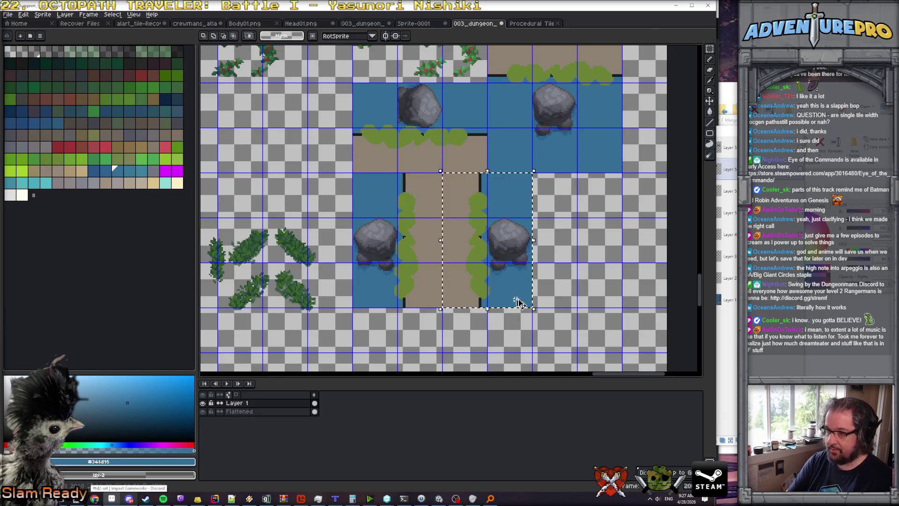
{"action": "left_click", "coordinate": [75, 500]}
{"action": "key", "text": "ctrl+shift+v"}
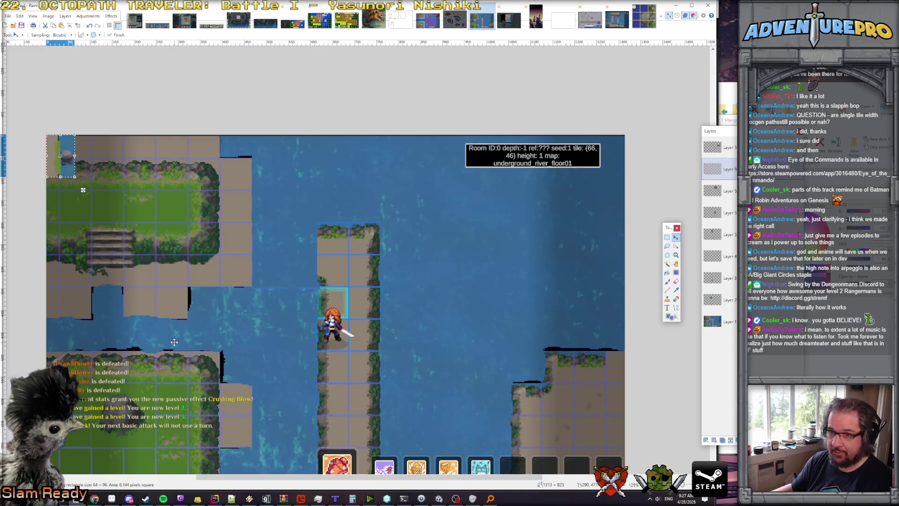
Place the pasted tiles beside the upper-left island, move their layer to the top, and enlarge them.
{"action": "mouse_move", "coordinate": [53, 163]}
{"action": "left_mouse_down"}
{"action": "mouse_move", "coordinate": [256, 244]}
{"action": "mouse_move", "coordinate": [231, 217]}
{"action": "left_mouse_up"}
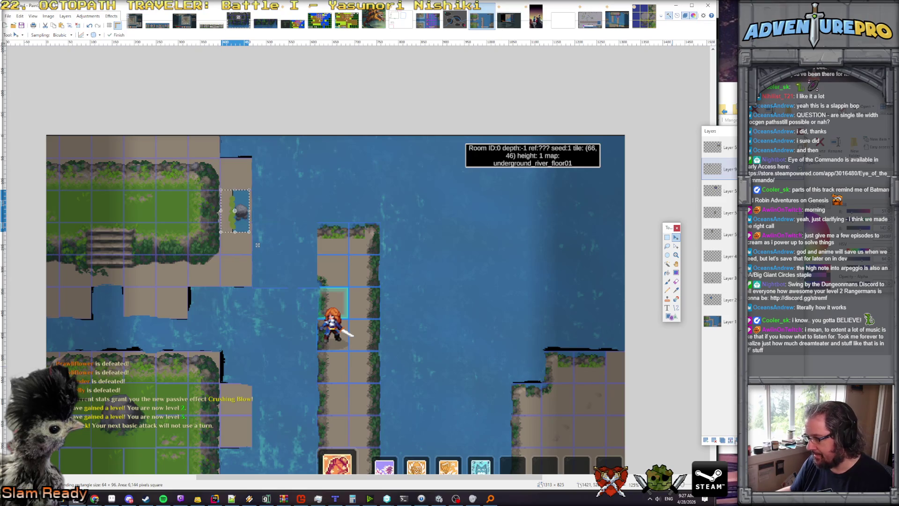
{"action": "left_click", "coordinate": [732, 440]}
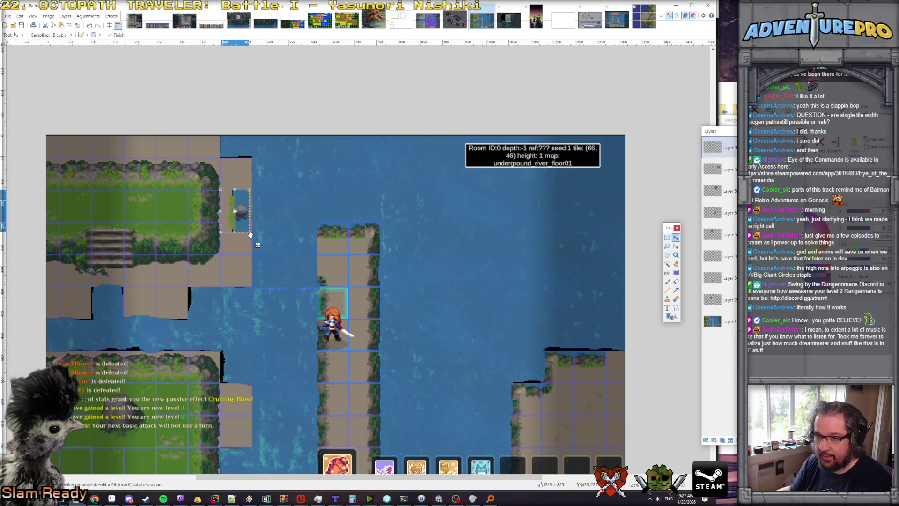
{"action": "mouse_move", "coordinate": [257, 232]}
{"action": "left_mouse_down"}
{"action": "mouse_move", "coordinate": [294, 287]}
{"action": "mouse_move", "coordinate": [291, 276]}
{"action": "left_mouse_up"}
{"action": "key", "text": "Return"}
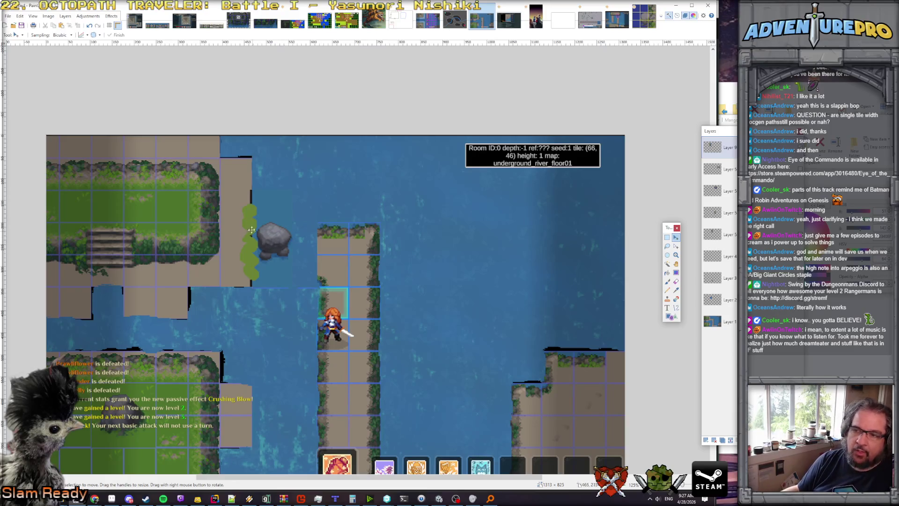
Shift the pasted tiles about 60 px right against the island, then view the 96×96 tile image.
{"action": "key", "text": "ctrl+a"}
{"action": "mouse_move", "coordinate": [263, 236]}
{"action": "left_mouse_down"}
{"action": "mouse_move", "coordinate": [305, 250]}
{"action": "mouse_move", "coordinate": [280, 265]}
{"action": "mouse_move", "coordinate": [279, 279]}
{"action": "mouse_move", "coordinate": [278, 251]}
{"action": "left_mouse_up"}
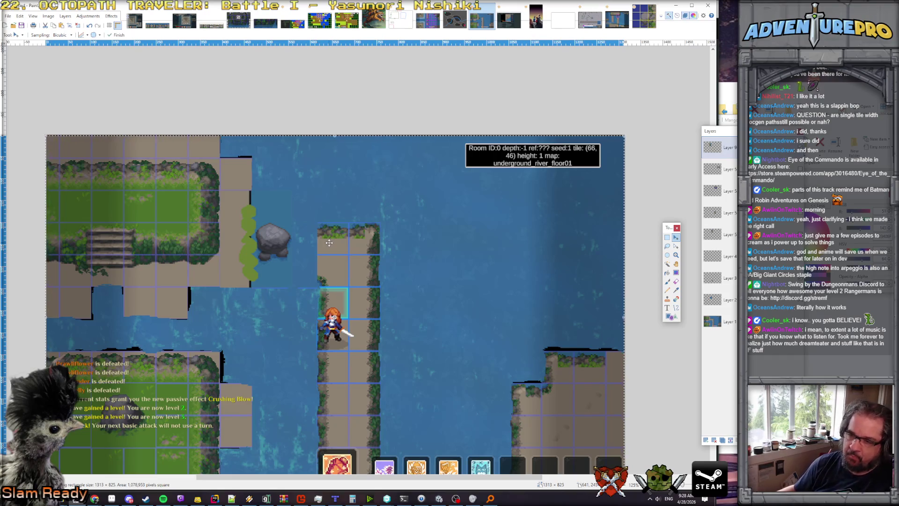
{"action": "scroll", "coordinate": [338, 253], "scroll_direction": "down", "scroll_amount": 3}
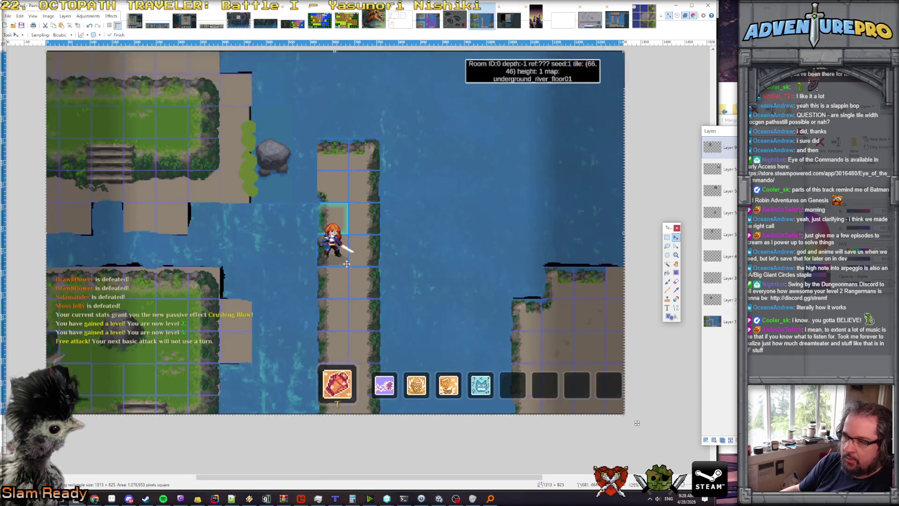
{"action": "scroll", "coordinate": [346, 264], "scroll_direction": "up", "scroll_amount": 5}
{"action": "scroll", "coordinate": [346, 264], "scroll_direction": "down", "scroll_amount": 3}
{"action": "scroll", "coordinate": [347, 263], "scroll_direction": "down", "scroll_amount": 2}
{"action": "scroll", "coordinate": [347, 263], "scroll_direction": "up", "scroll_amount": 2}
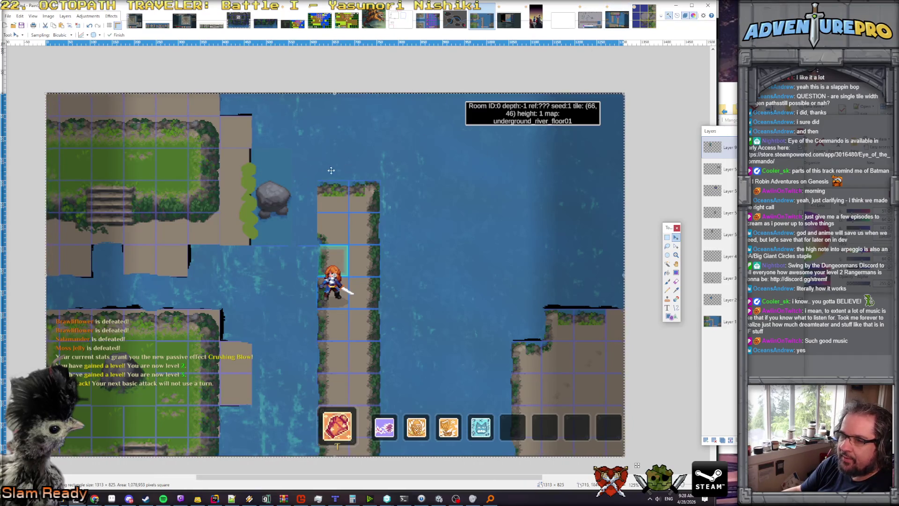
{"action": "left_click", "coordinate": [644, 16]}
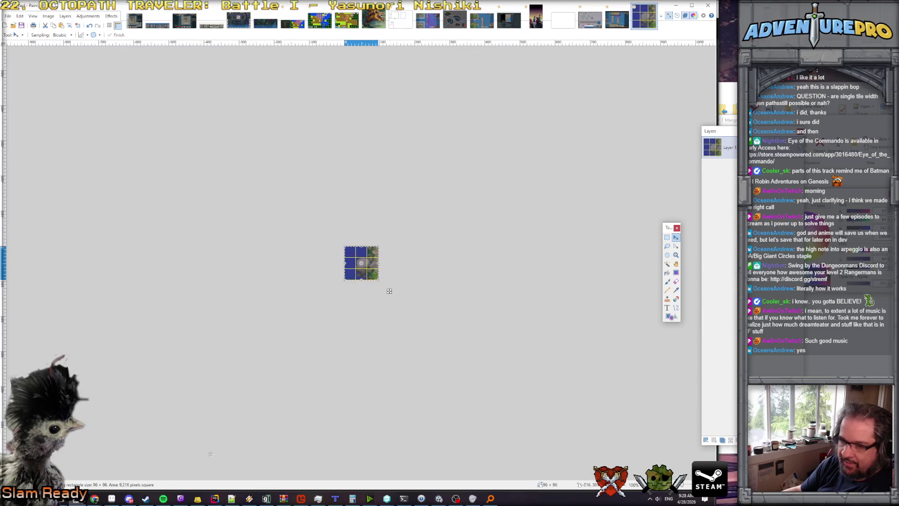
Bring Aseprite's 003_dungeon river tileset back to the front.
{"action": "left_click", "coordinate": [111, 498]}
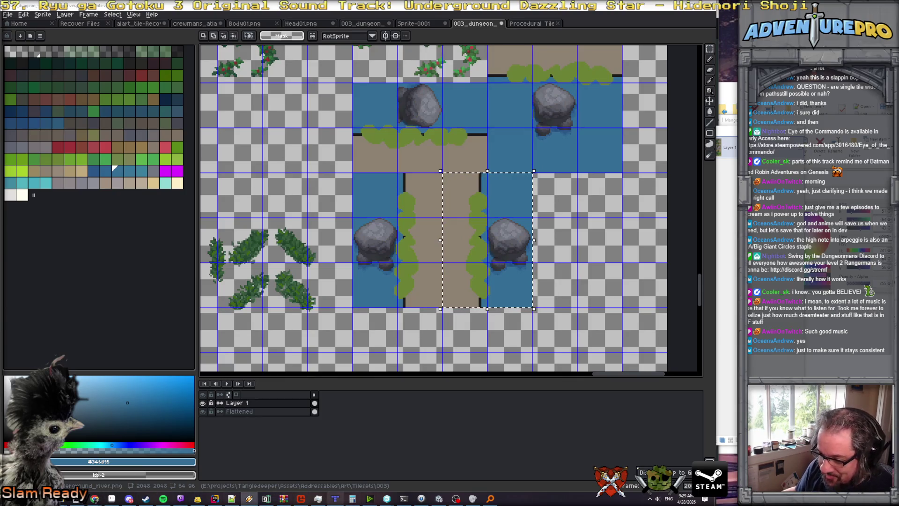
Switch to Tiled to show the river room map and its layers.
{"action": "left_click", "coordinate": [335, 499]}
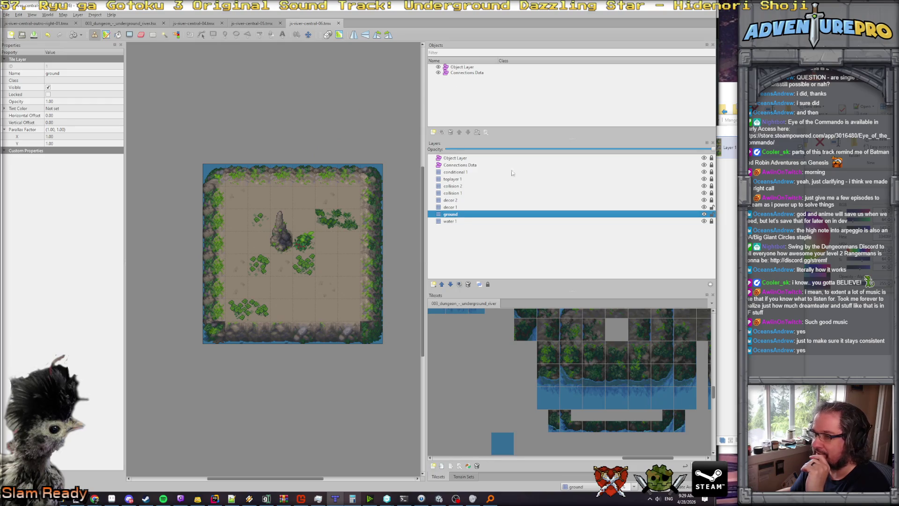
Select the Connections Data layer and check its layer options.
{"action": "left_click", "coordinate": [463, 166]}
{"action": "right_click", "coordinate": [463, 165]}
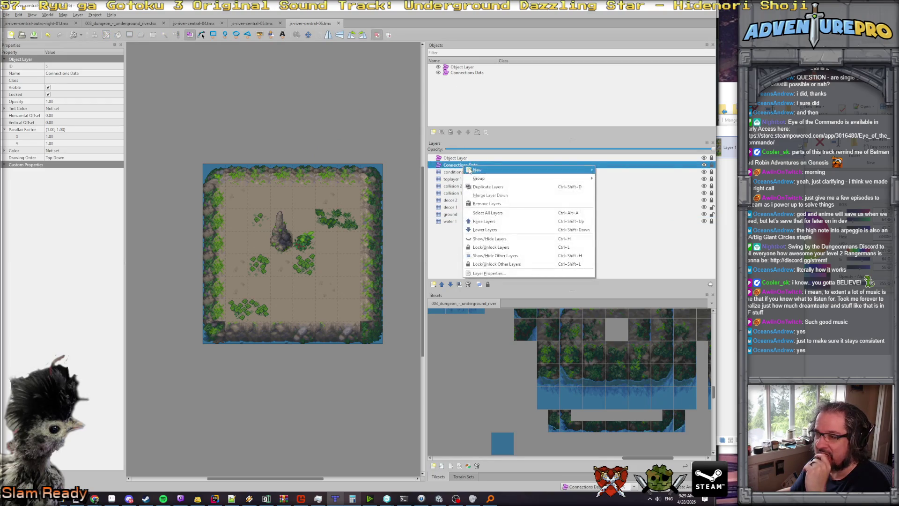
{"action": "mouse_move", "coordinate": [479, 171]}
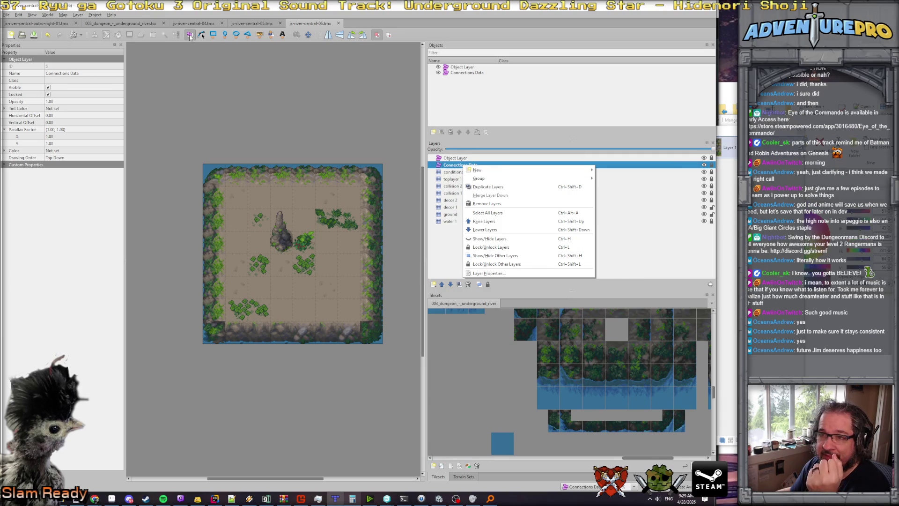
{"action": "left_click", "coordinate": [456, 74]}
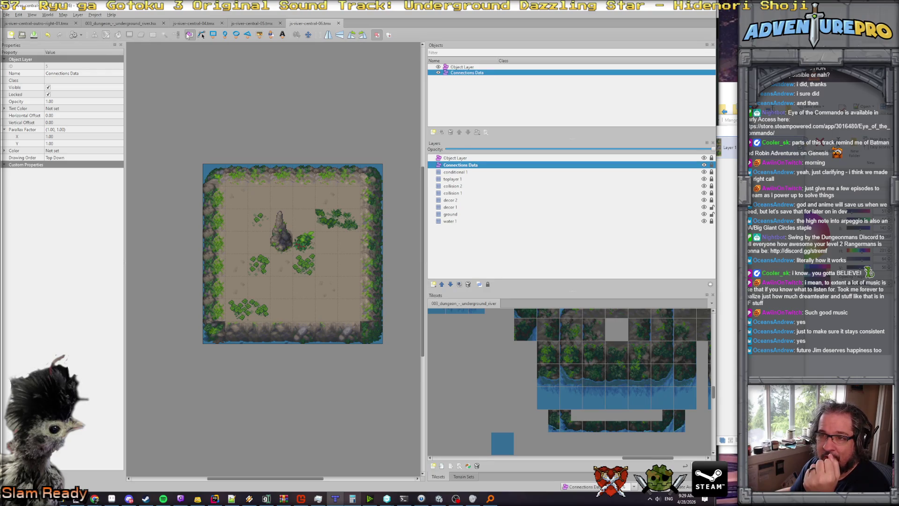
Choose the Insert Rectangle tool and unlock the Connections Data layer.
{"action": "left_click", "coordinate": [214, 35]}
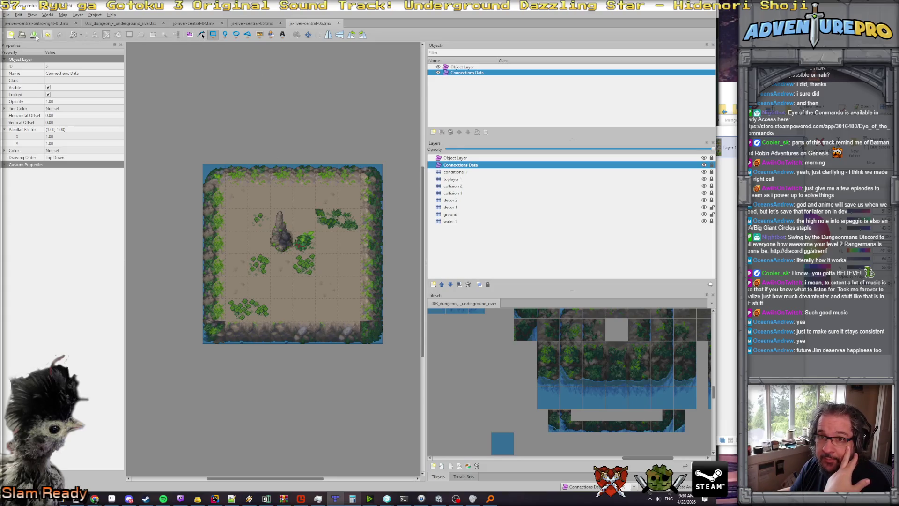
{"action": "left_click", "coordinate": [190, 36]}
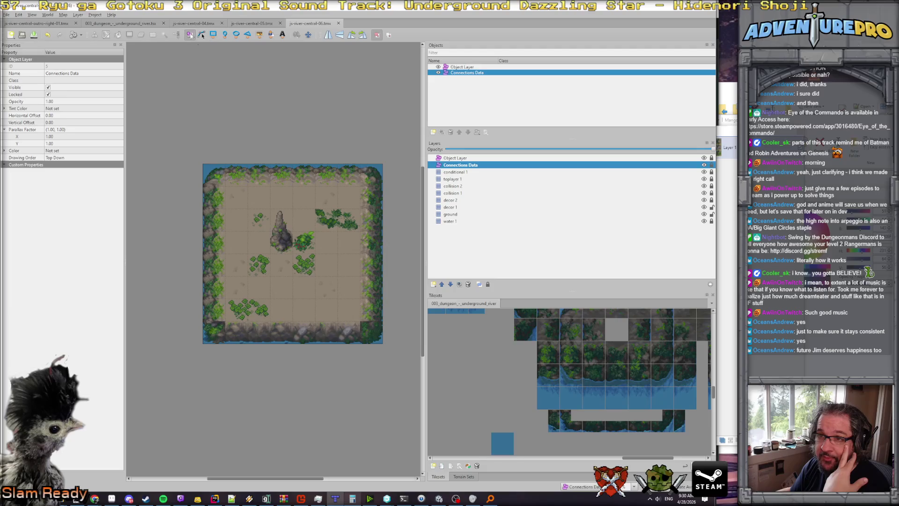
{"action": "left_click", "coordinate": [341, 273]}
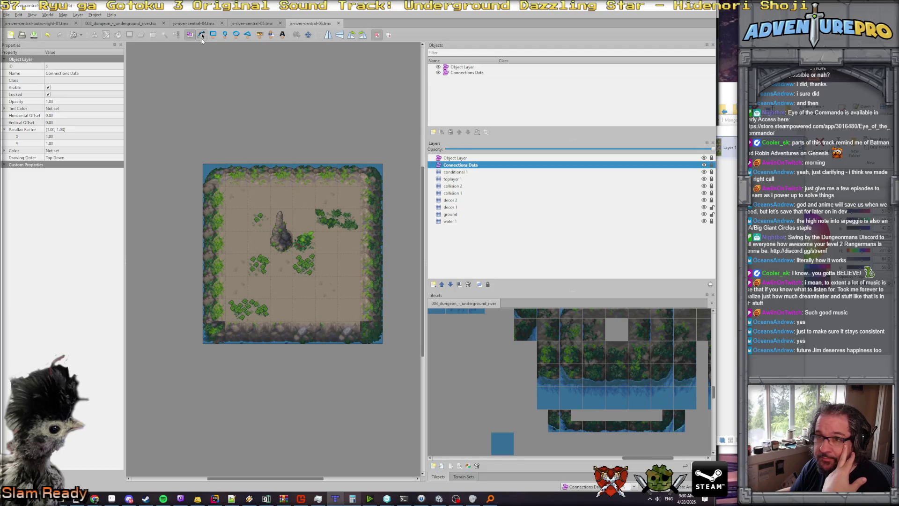
{"action": "left_click", "coordinate": [202, 35]}
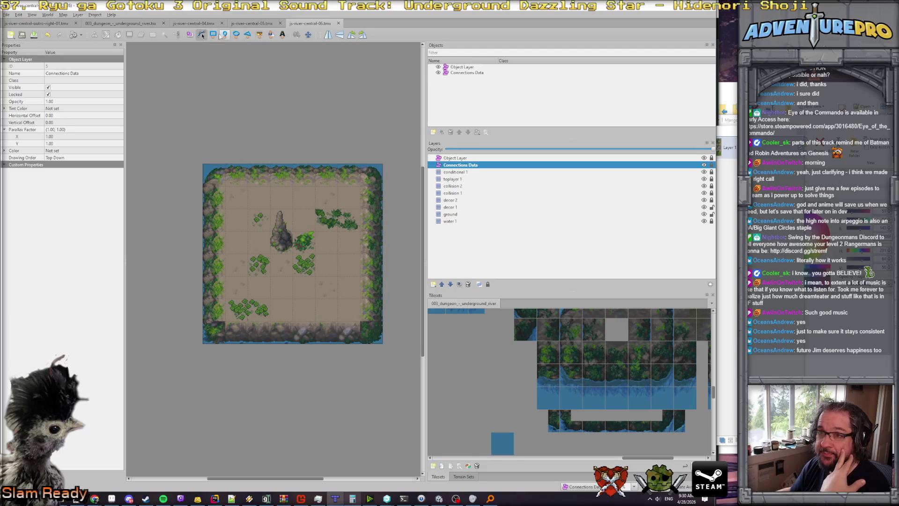
{"action": "left_click", "coordinate": [213, 35]}
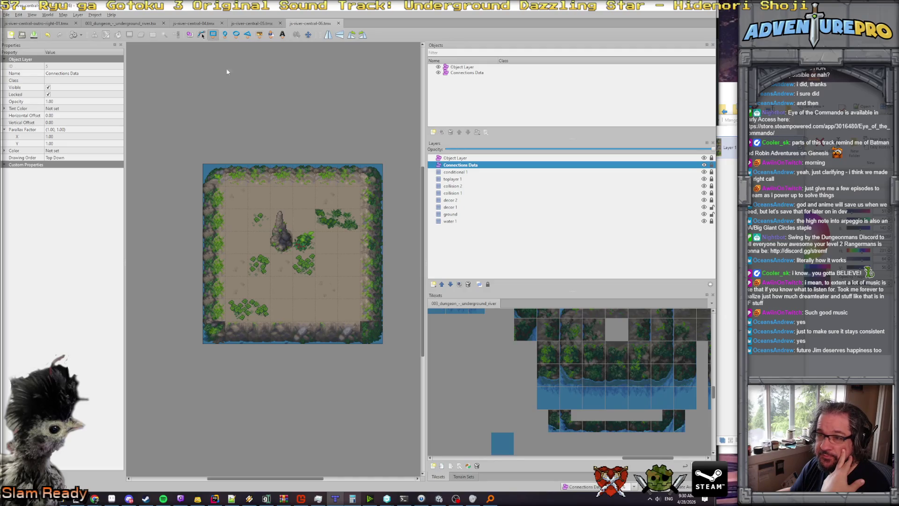
{"action": "left_click", "coordinate": [711, 165]}
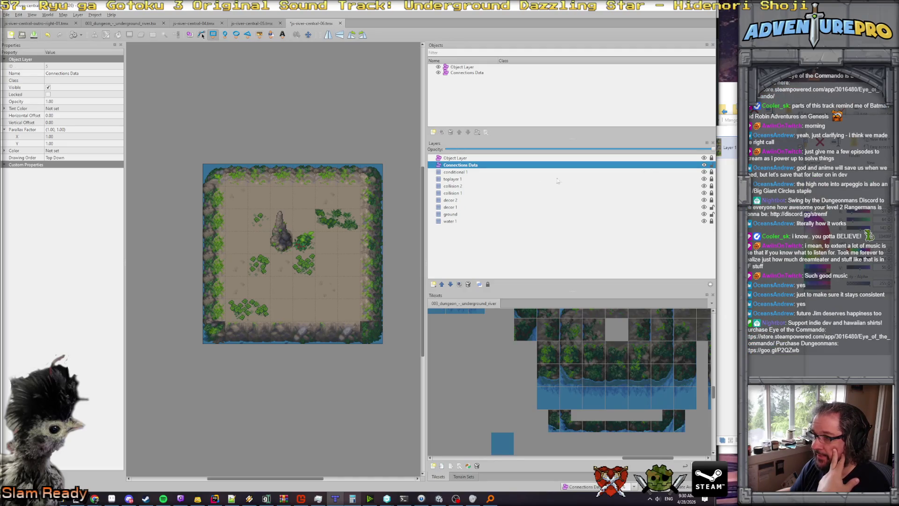
Draw a 32×32 rectangle and move it to the map's right edge at X 224, Y 64.
{"action": "mouse_move", "coordinate": [339, 187]}
{"action": "left_mouse_down"}
{"action": "mouse_move", "coordinate": [362, 224]}
{"action": "mouse_move", "coordinate": [360, 209]}
{"action": "left_mouse_up"}
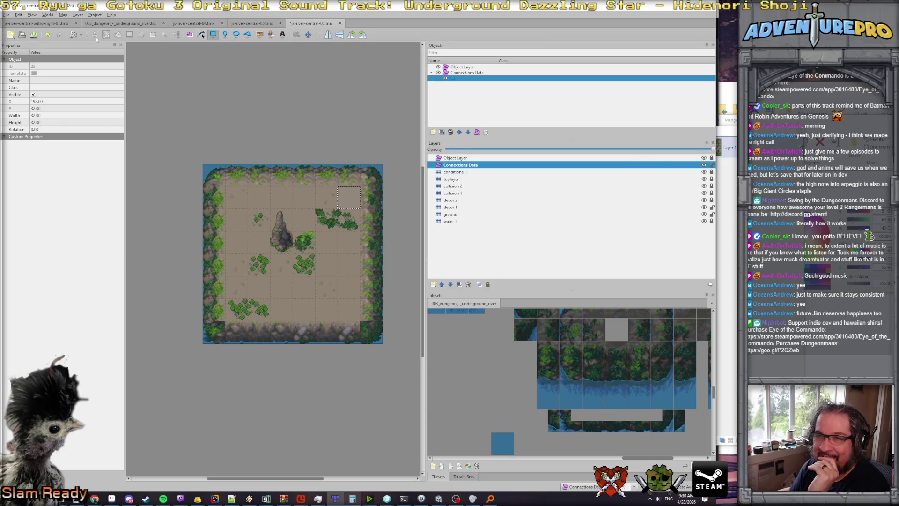
{"action": "left_click", "coordinate": [190, 35]}
{"action": "left_click_drag", "start_coordinate": [349, 197], "coordinate": [371, 220]}
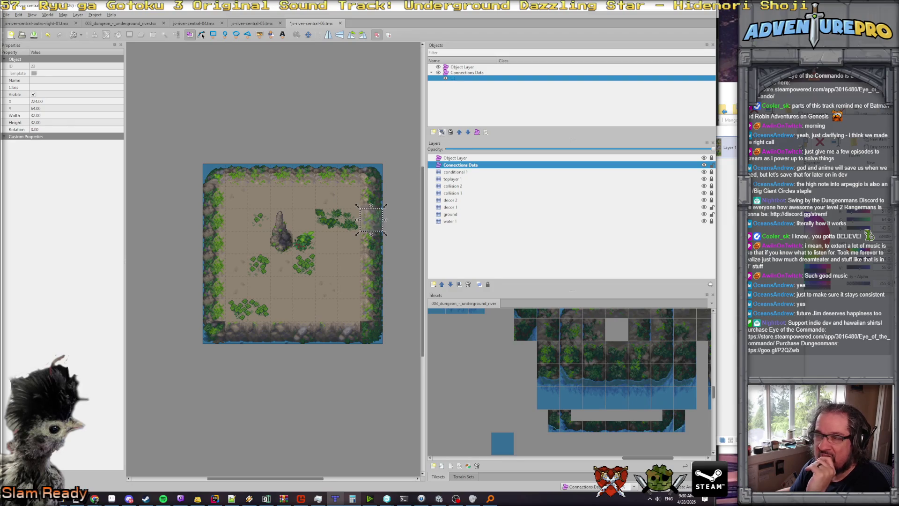
{"action": "scroll", "coordinate": [237, 138], "scroll_direction": "right", "scroll_amount": 3}
{"action": "scroll", "coordinate": [236, 139], "scroll_direction": "up", "scroll_amount": 2}
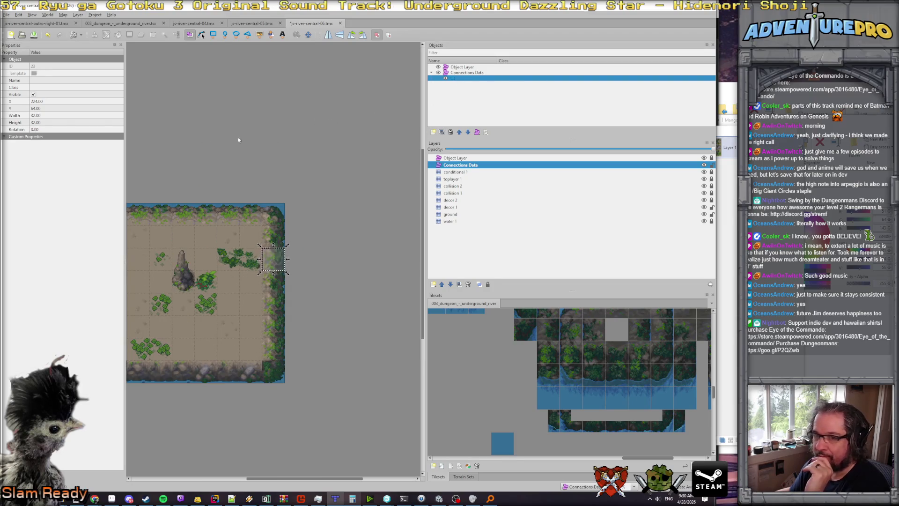
{"action": "left_click", "coordinate": [30, 137]}
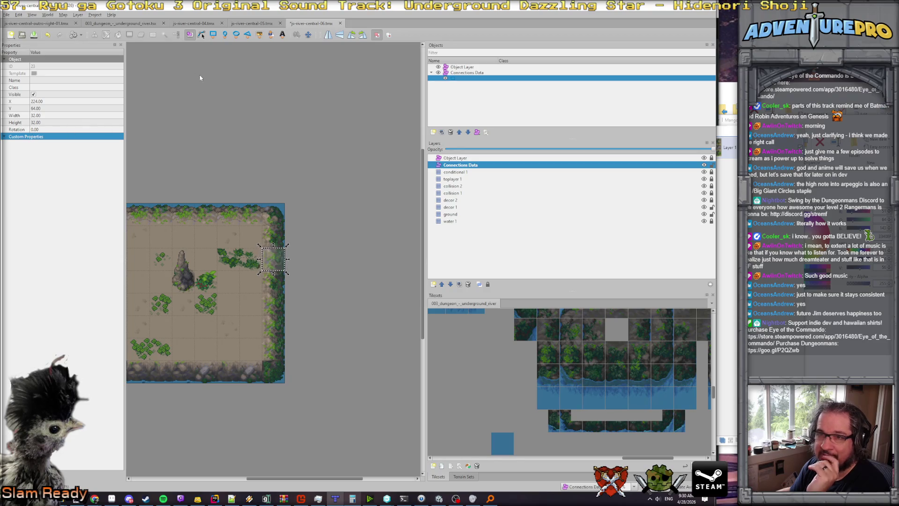
{"action": "left_click", "coordinate": [5, 15]}
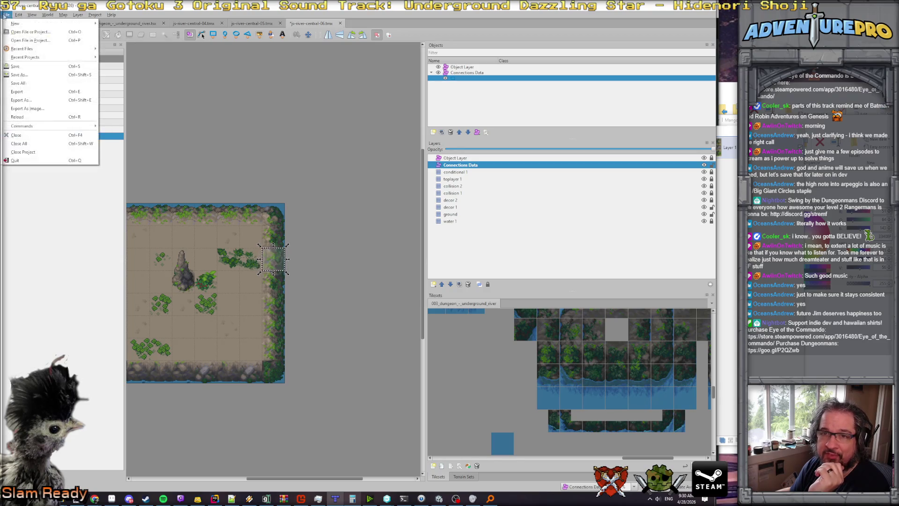
Open aa-large-open-01B.tmx from the MapSections folder in a new tab.
{"action": "key", "text": "Escape"}
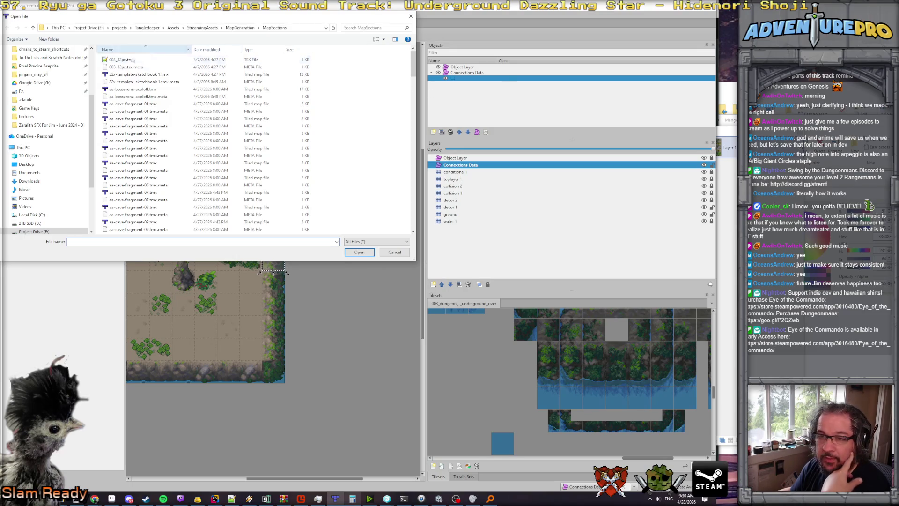
{"action": "left_click", "coordinate": [132, 164]}
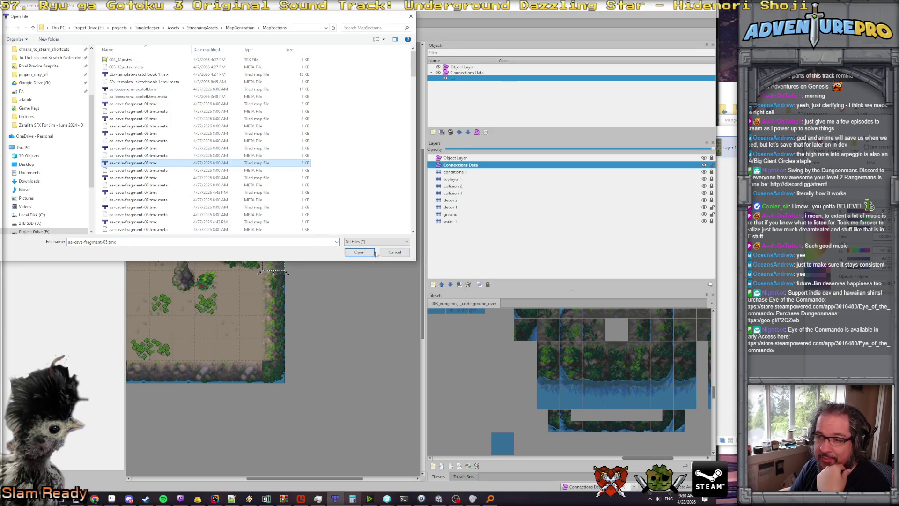
{"action": "scroll", "coordinate": [156, 137], "scroll_direction": "down", "scroll_amount": 10}
{"action": "scroll", "coordinate": [156, 136], "scroll_direction": "down", "scroll_amount": 3}
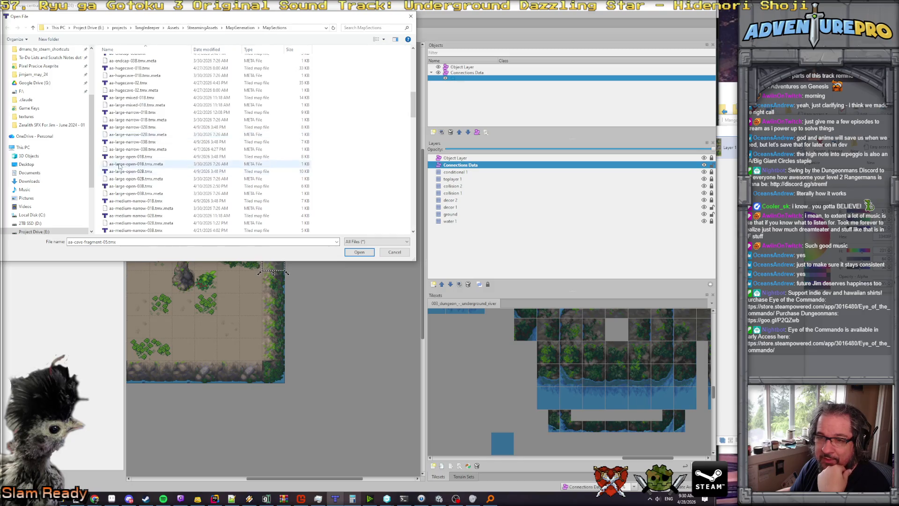
{"action": "left_click", "coordinate": [131, 156]}
{"action": "left_click", "coordinate": [357, 252]}
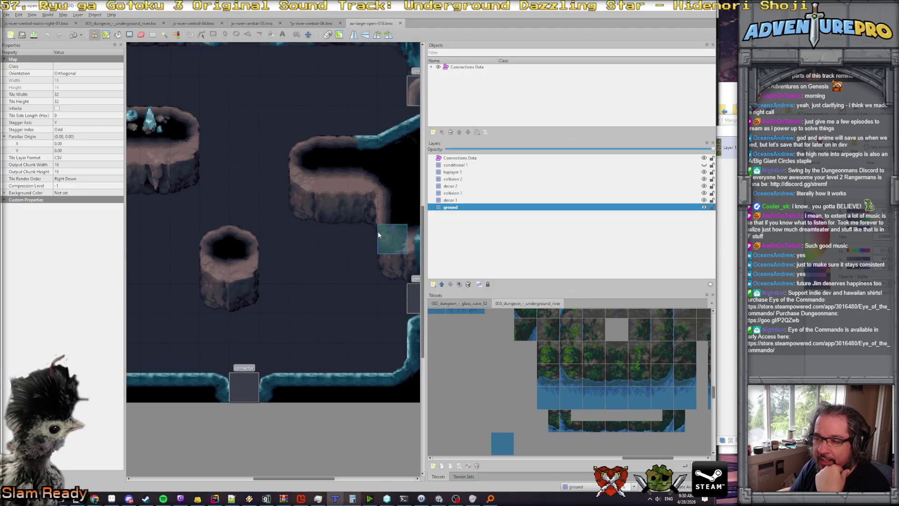
Inspect the cave map's ccselector and connector objects and their custom properties, then return to js-river-central-06.
{"action": "scroll", "coordinate": [379, 234], "scroll_direction": "right", "scroll_amount": 5}
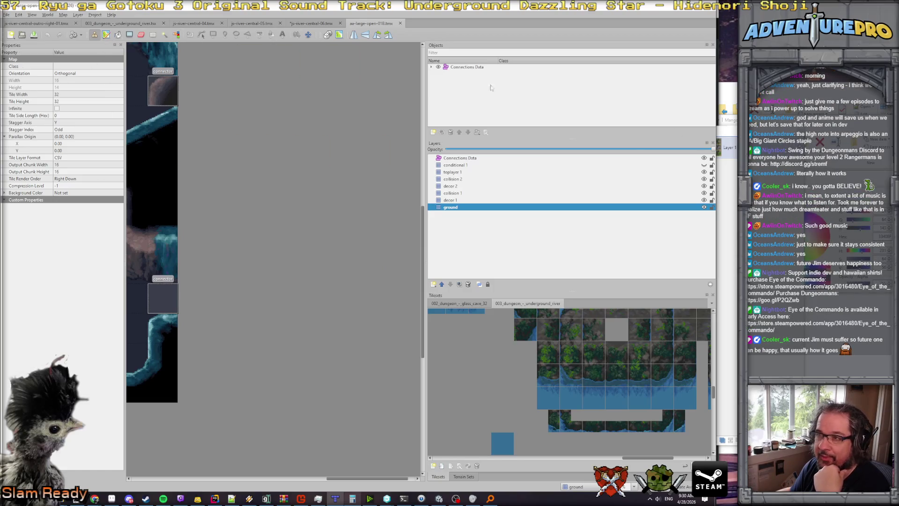
{"action": "left_click", "coordinate": [467, 67]}
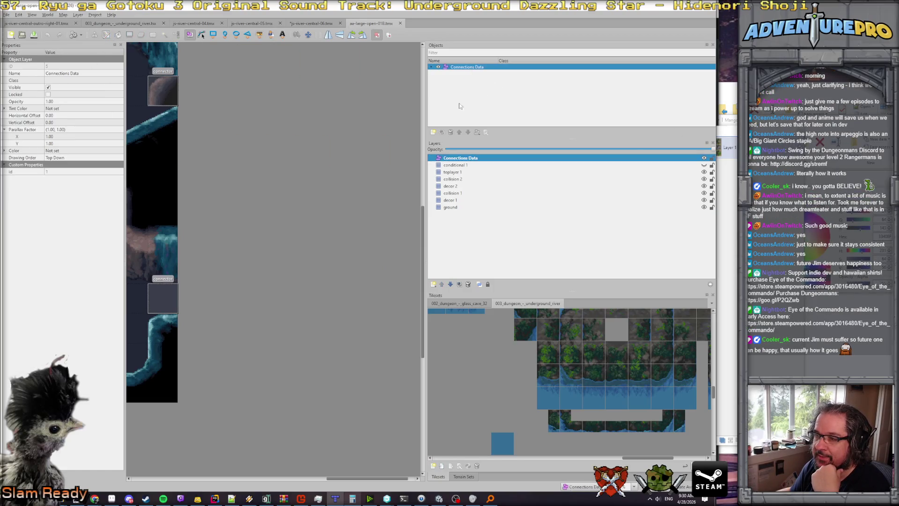
{"action": "left_click", "coordinate": [431, 67]}
{"action": "double_click", "coordinate": [466, 73]}
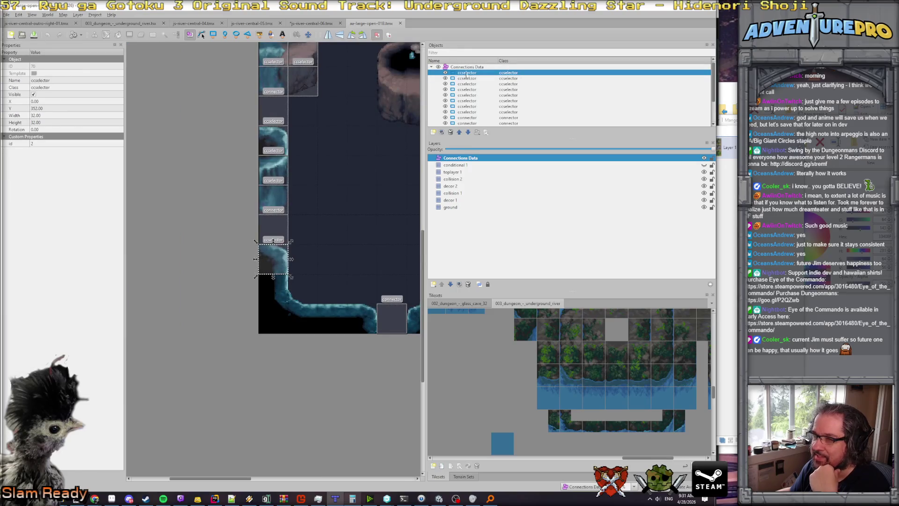
{"action": "scroll", "coordinate": [467, 94], "scroll_direction": "down", "scroll_amount": 2}
{"action": "double_click", "coordinate": [468, 106]}
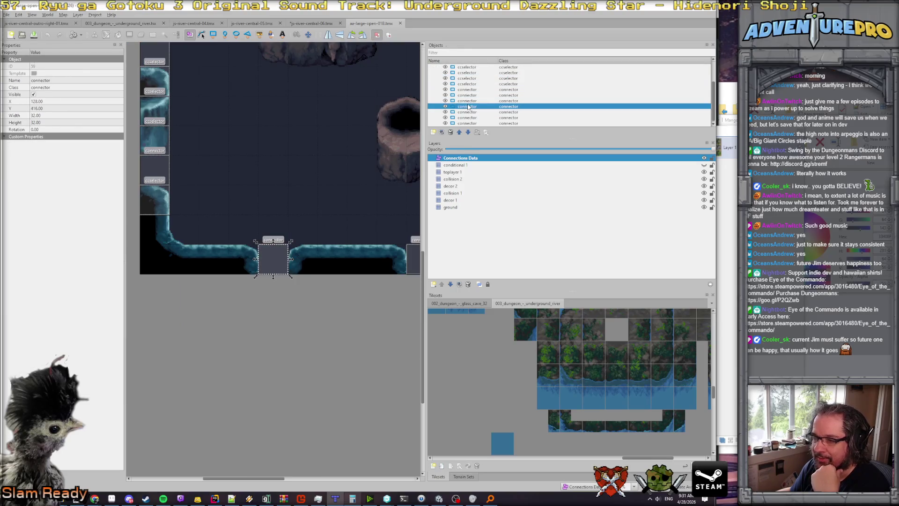
{"action": "left_click", "coordinate": [17, 138]}
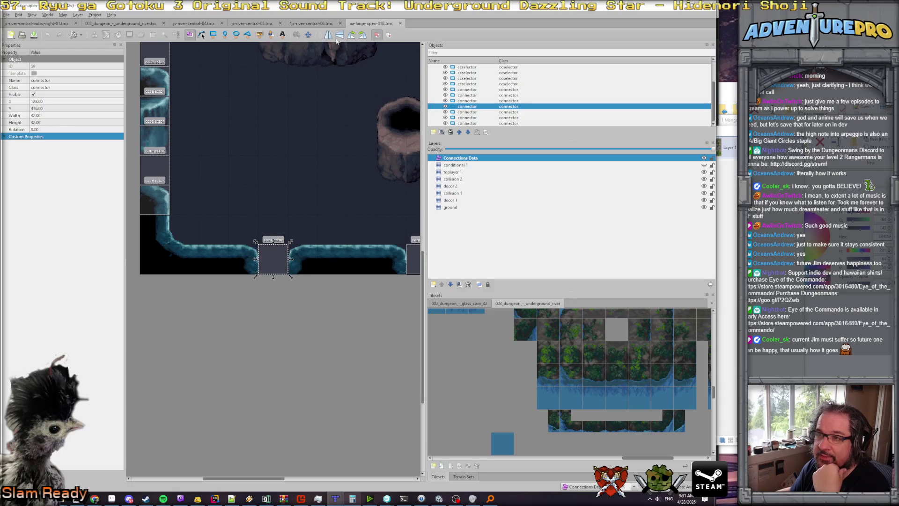
{"action": "left_click", "coordinate": [320, 23]}
{"action": "left_click", "coordinate": [45, 80]}
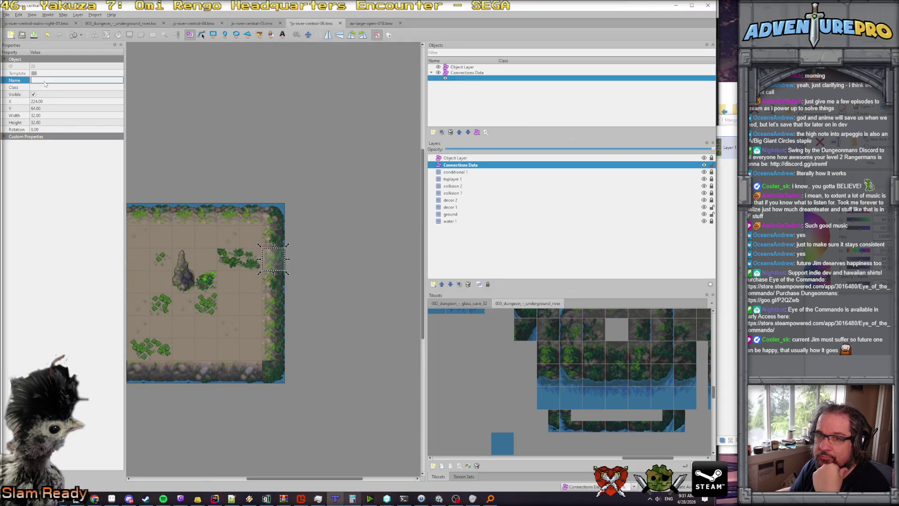
Set the rectangle's Name and Class fields both to connector in the Properties panel.
{"action": "type", "text": "connector"}
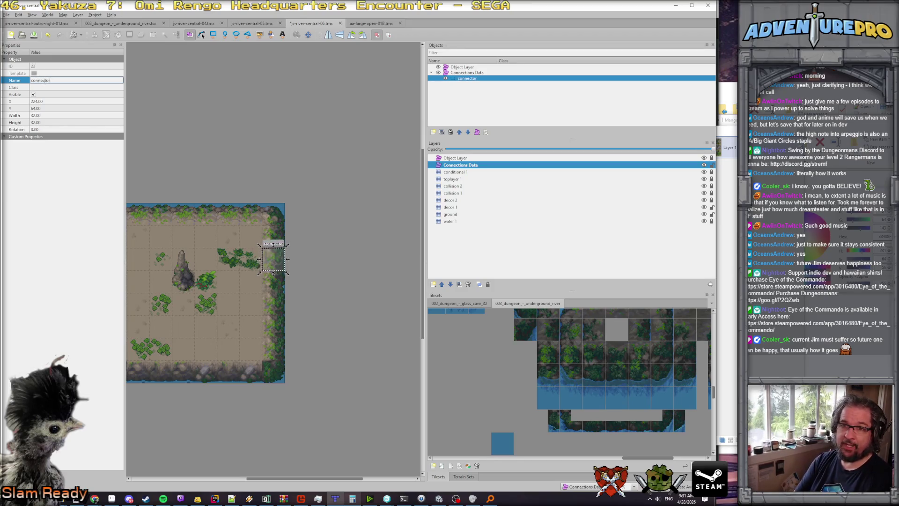
{"action": "key", "text": "Return"}
{"action": "left_click", "coordinate": [37, 87]}
{"action": "type", "text": "conne"}
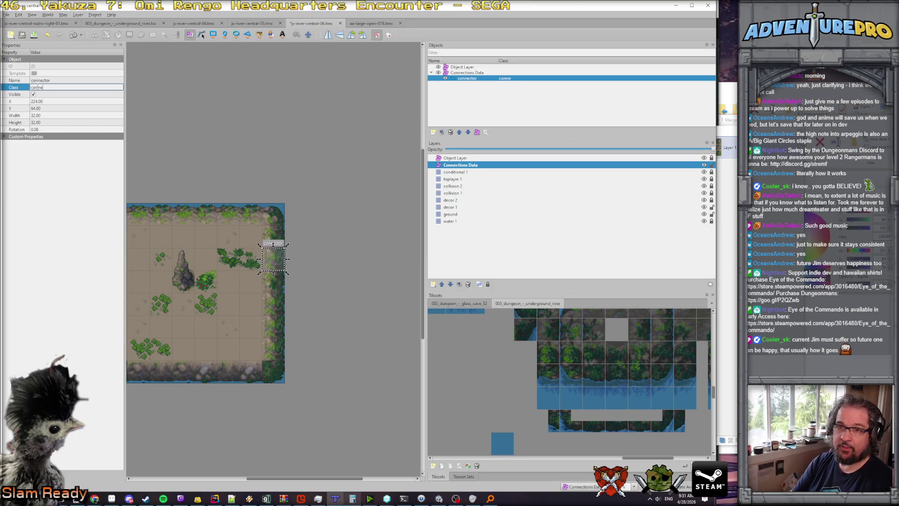
{"action": "type", "text": "ctor"}
{"action": "key", "text": "Return"}
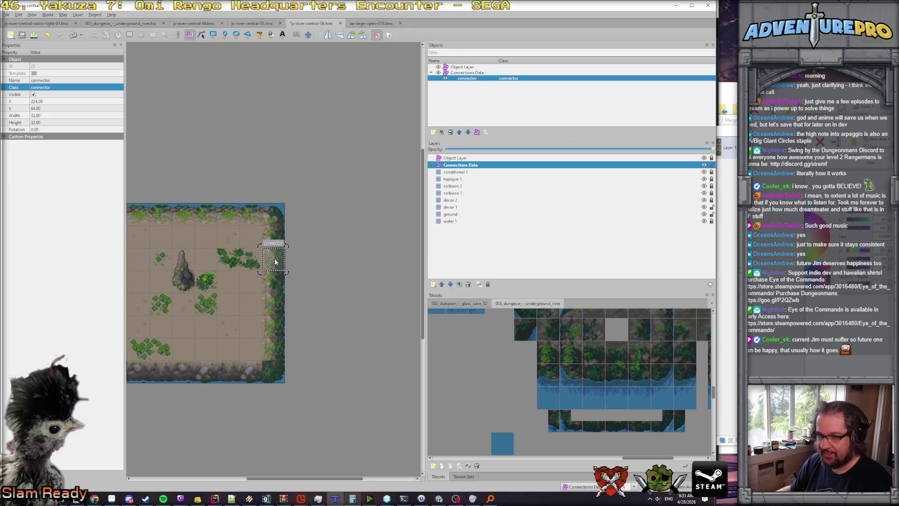
Duplicate the connector object and move the copy three tiles down the right edge.
{"action": "key", "text": "ctrl+d"}
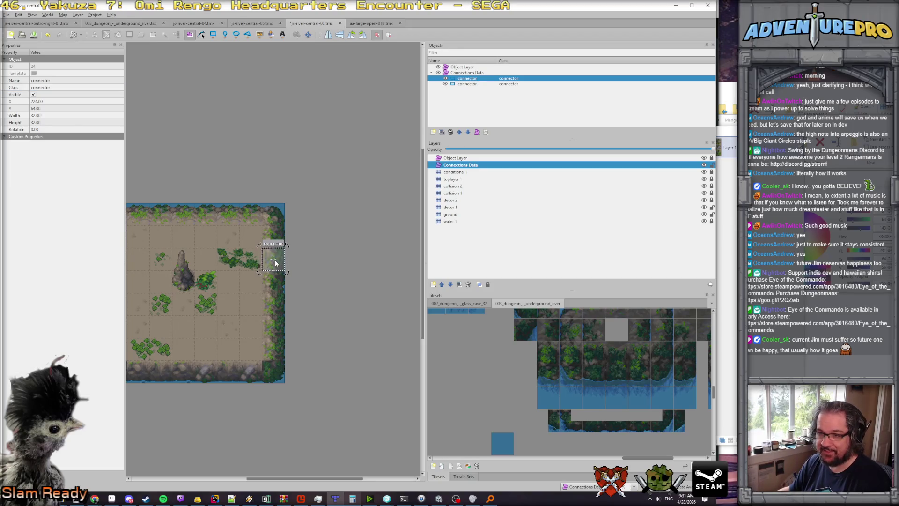
{"action": "left_click_drag", "start_coordinate": [275, 263], "coordinate": [276, 321]}
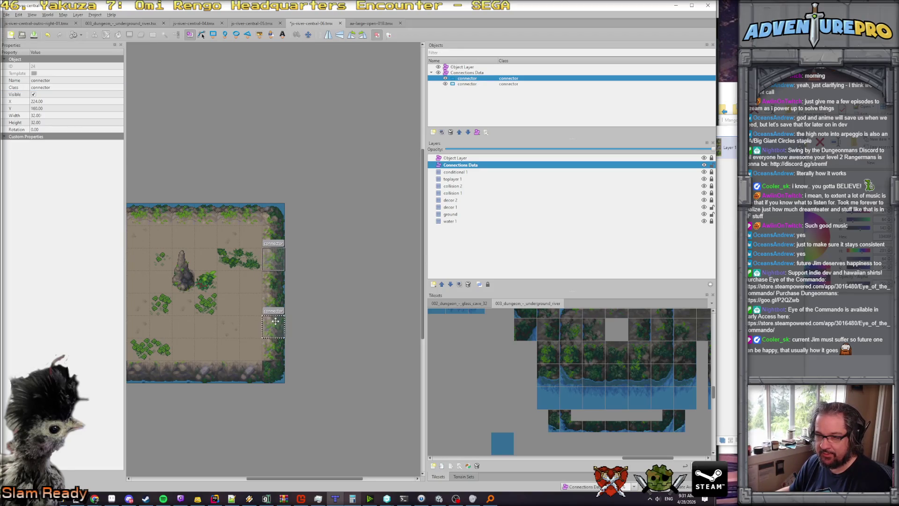
{"action": "scroll", "coordinate": [323, 320], "scroll_direction": "left", "scroll_amount": 3}
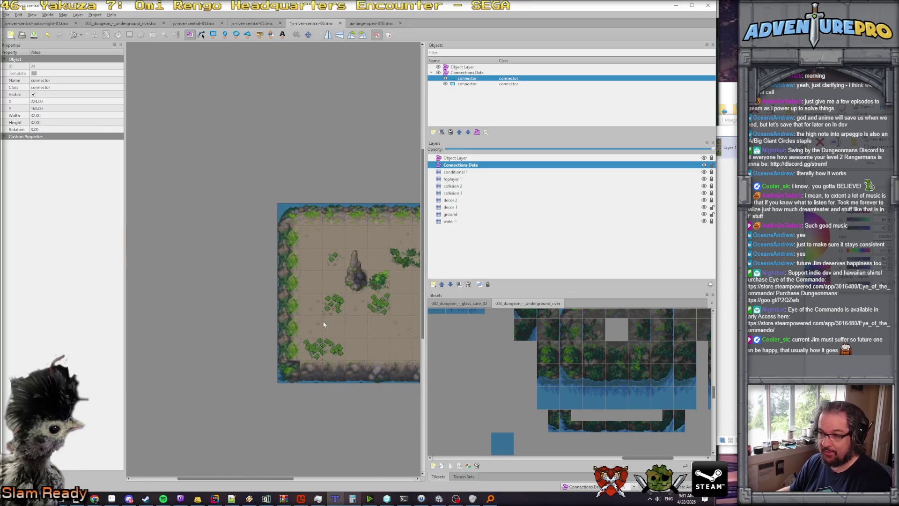
{"action": "scroll", "coordinate": [323, 322], "scroll_direction": "right", "scroll_amount": 4}
{"action": "scroll", "coordinate": [325, 323], "scroll_direction": "down", "scroll_amount": 1}
{"action": "scroll", "coordinate": [325, 322], "scroll_direction": "left", "scroll_amount": 3}
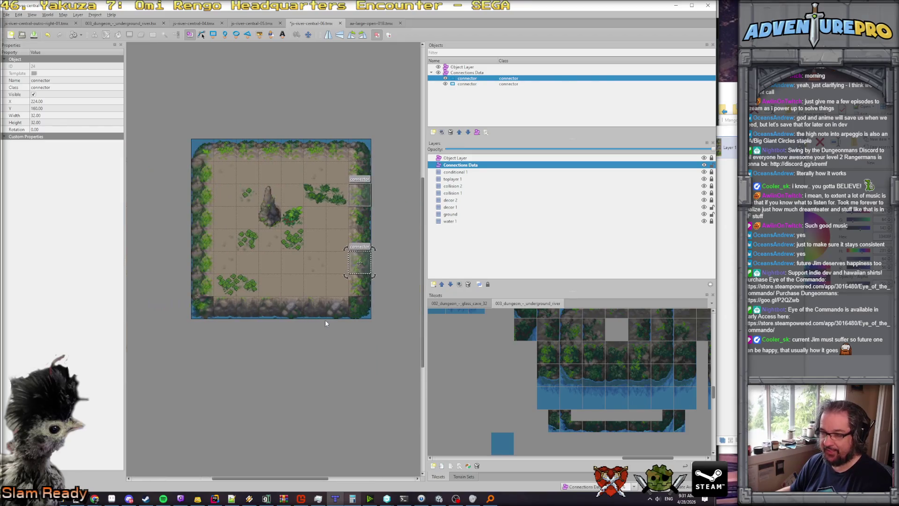
Add connector copies on the bottom and left edges and save js-river-central-06.
{"action": "key", "text": "ctrl+v"}
{"action": "left_click_drag", "start_coordinate": [348, 294], "coordinate": [315, 307]}
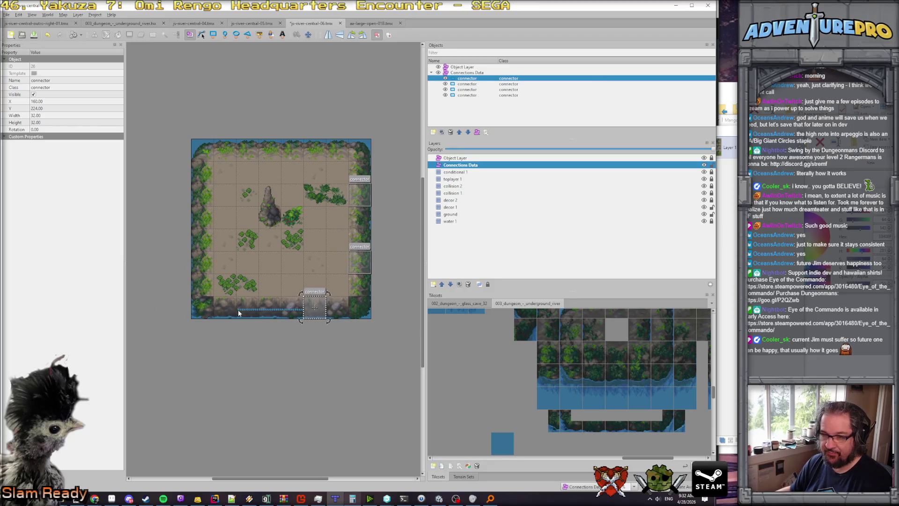
{"action": "mouse_move", "coordinate": [305, 306]}
{"action": "left_mouse_down"}
{"action": "mouse_move", "coordinate": [248, 306]}
{"action": "mouse_move", "coordinate": [200, 257]}
{"action": "mouse_move", "coordinate": [198, 197]}
{"action": "mouse_move", "coordinate": [247, 150]}
{"action": "mouse_move", "coordinate": [270, 172]}
{"action": "mouse_move", "coordinate": [281, 160]}
{"action": "mouse_move", "coordinate": [315, 152]}
{"action": "left_mouse_up"}
{"action": "key", "text": "ctrl+v"}
{"action": "key", "text": "ctrl+v"}
{"action": "key", "text": "ctrl+v"}
{"action": "key", "text": "ctrl+v"}
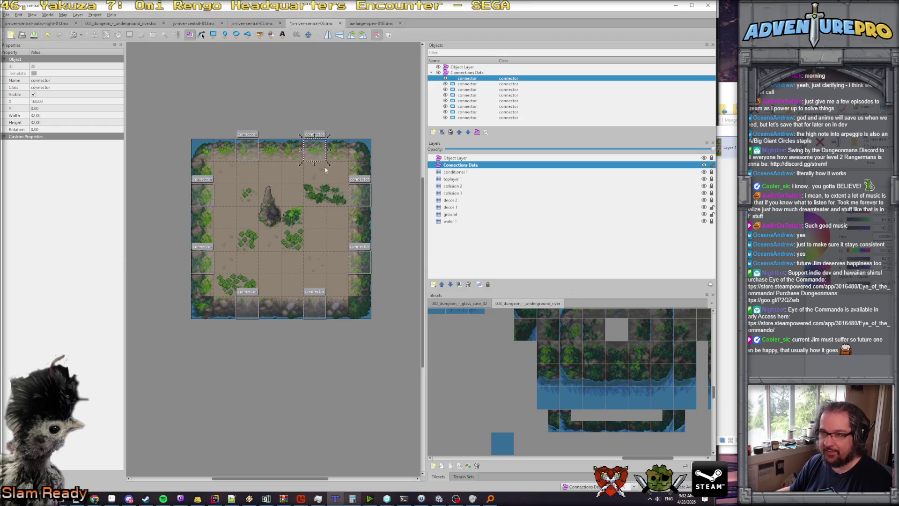
{"action": "key", "text": "ctrl+s"}
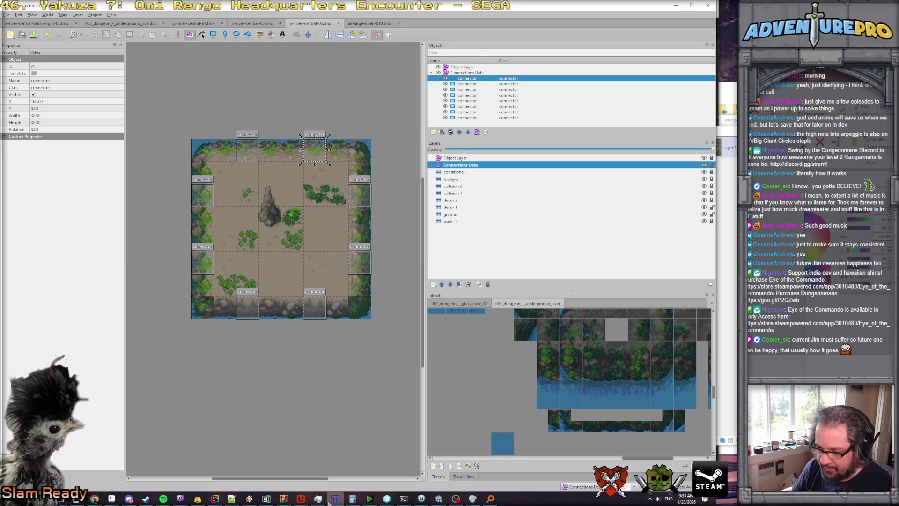
{"action": "left_click", "coordinate": [439, 498]}
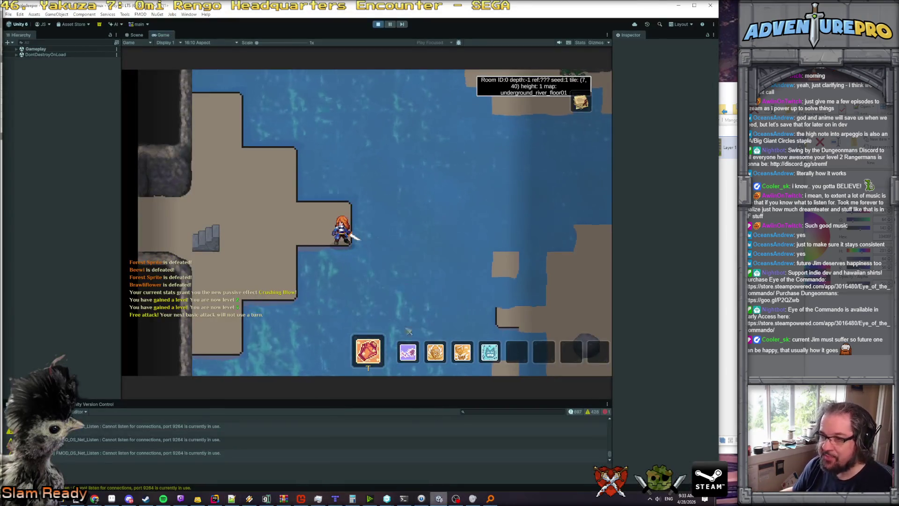
Playtest the underground_river_floor01 rooms, showing and then closing the dungeon minimap overlay.
{"action": "key", "text": "m"}
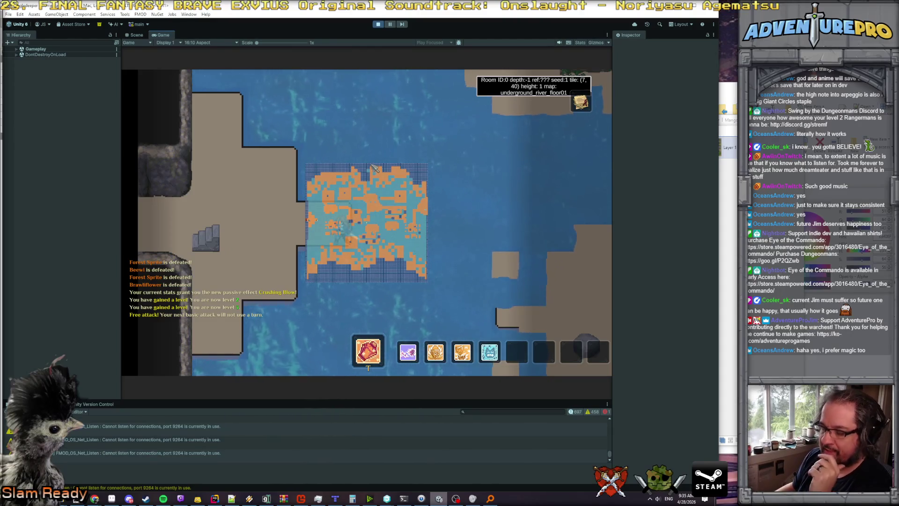
{"action": "key", "text": "m"}
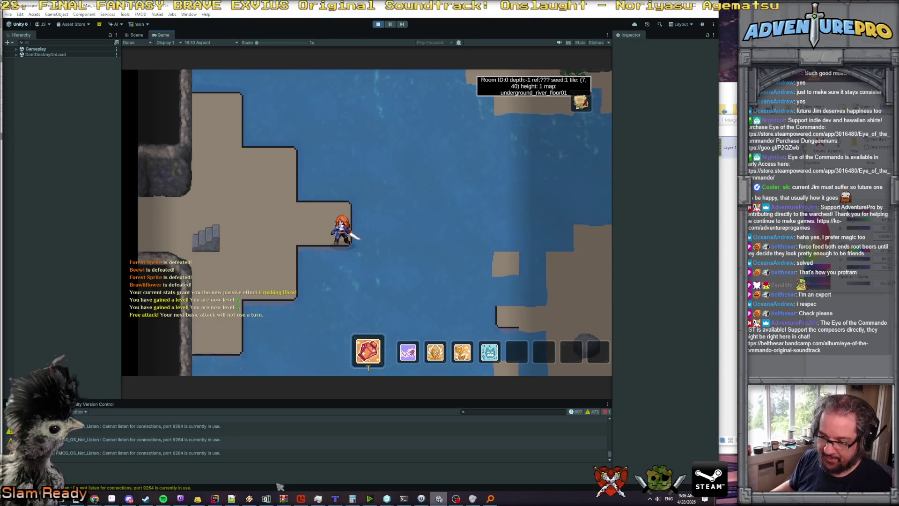
{"action": "left_click", "coordinate": [216, 499]}
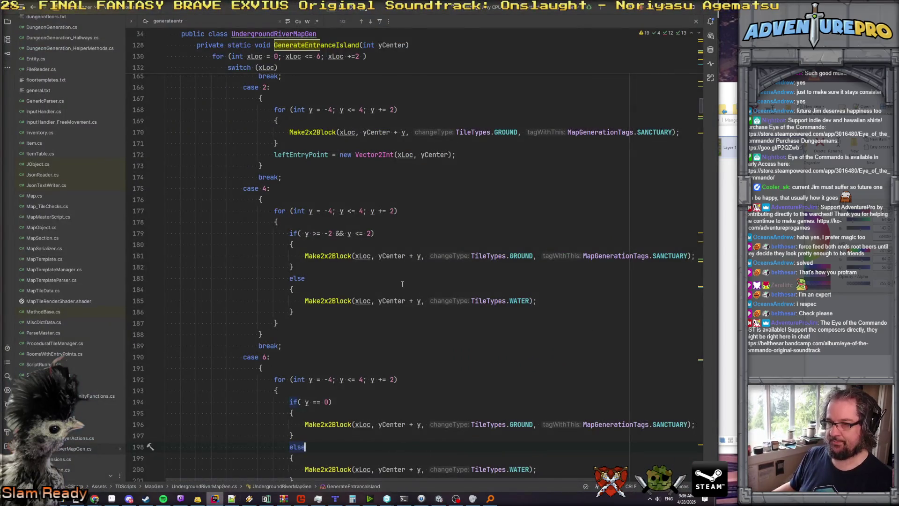
Add a 'case 6:' label under 'case 4:' and delete the old duplicate case 6 block.
{"action": "scroll", "coordinate": [402, 284], "scroll_direction": "down", "scroll_amount": 6}
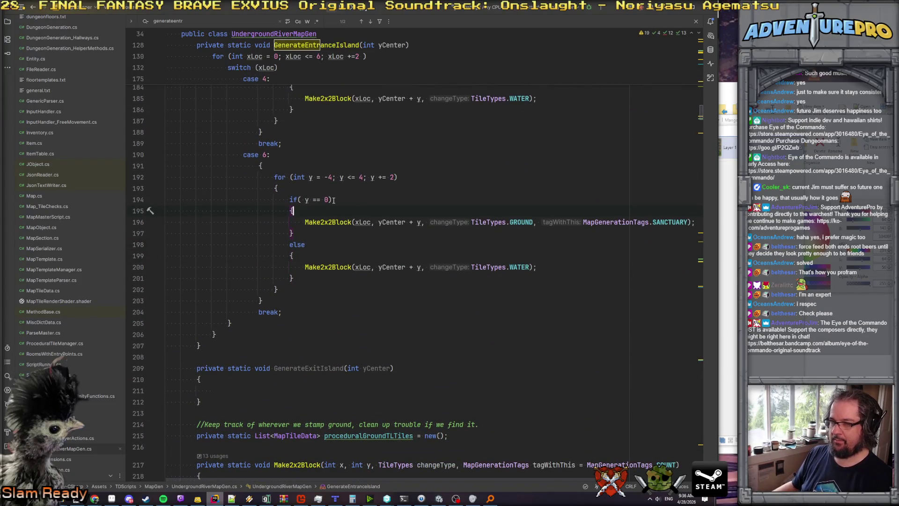
{"action": "scroll", "coordinate": [308, 149], "scroll_direction": "up", "scroll_amount": 4}
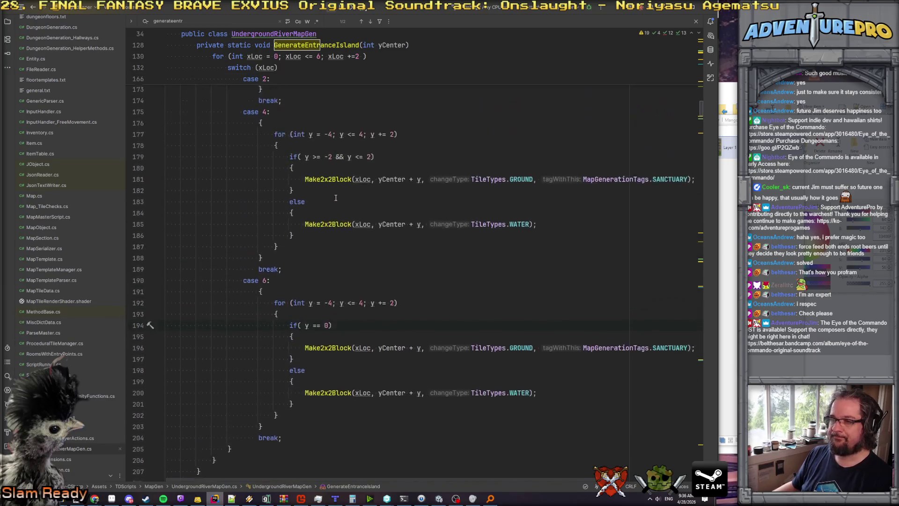
{"action": "key", "text": "Return"}
{"action": "type", "text": "case"}
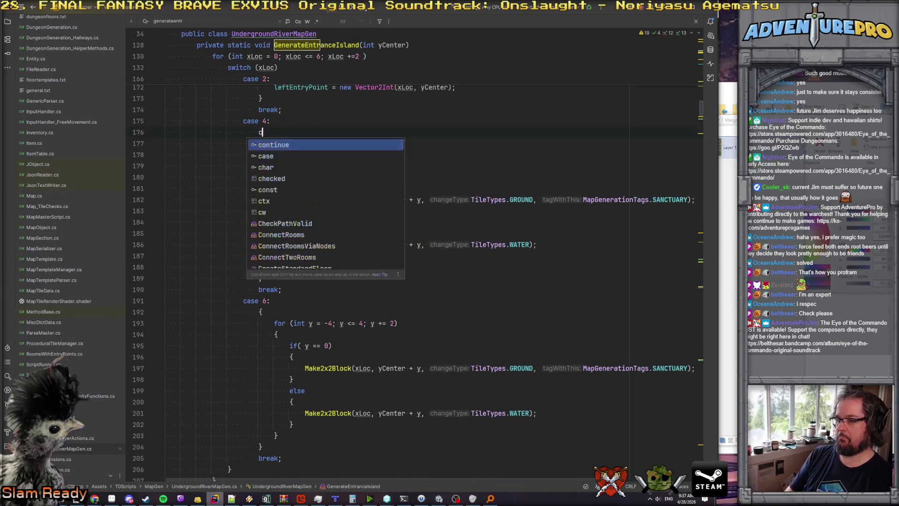
{"action": "key", "text": "BackSpace"}
{"action": "key", "text": "BackSpace"}
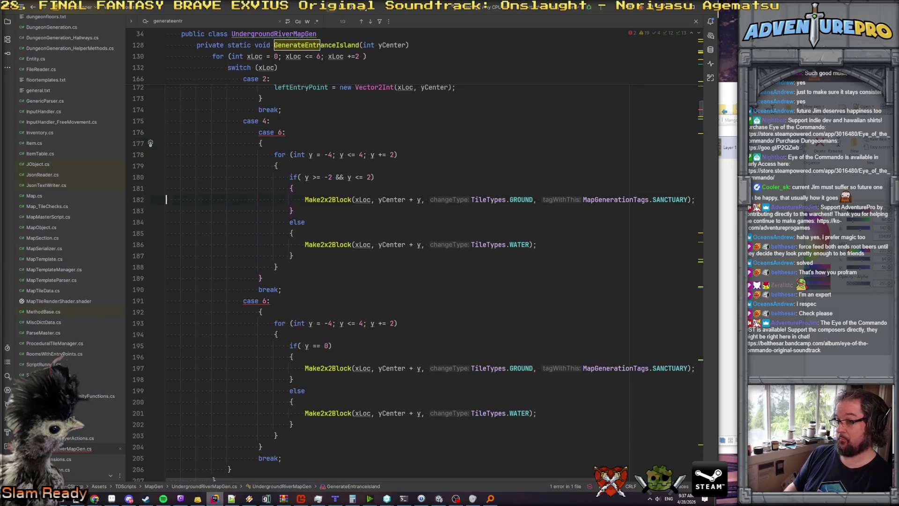
{"action": "key", "text": "shift+Down"}
{"action": "key", "text": "shift+Down"}
{"action": "key", "text": "shift+Down"}
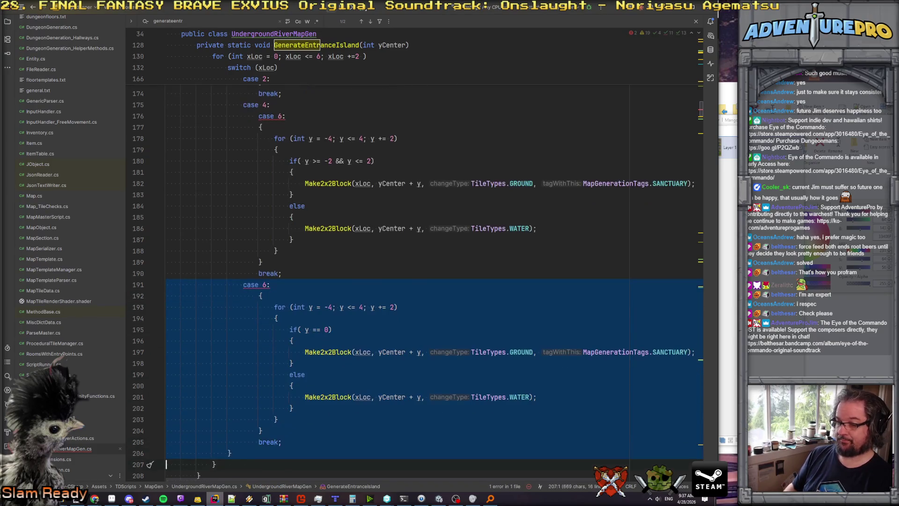
{"action": "key", "text": "Delete"}
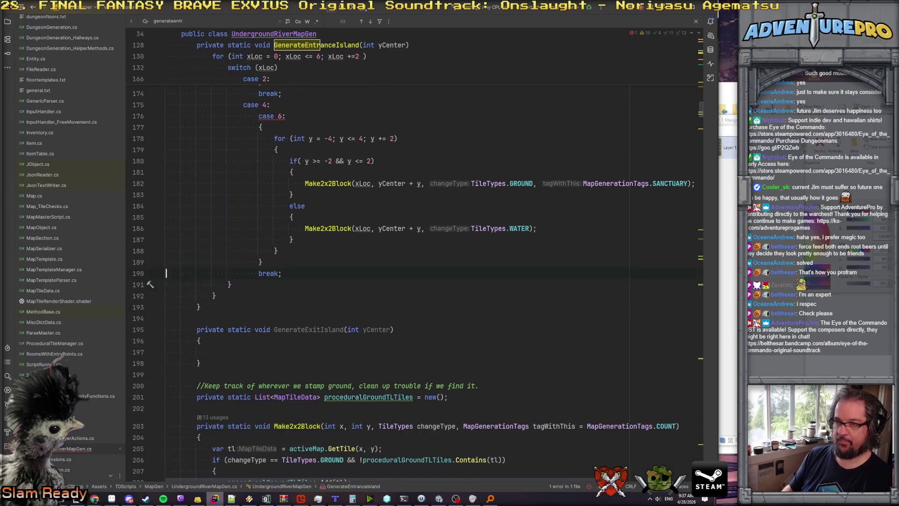
{"action": "key", "text": "shift+Down"}
{"action": "key", "text": "shift+Tab"}
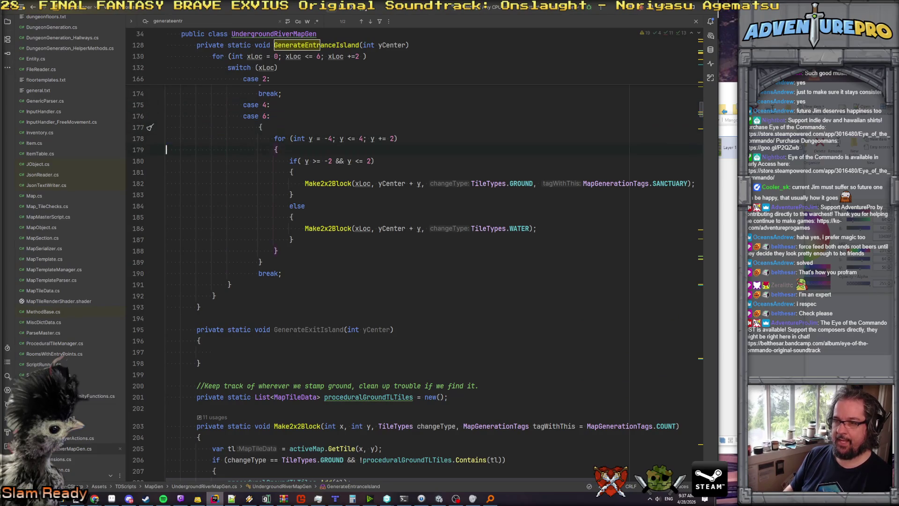
{"action": "key", "text": "alt+Tab"}
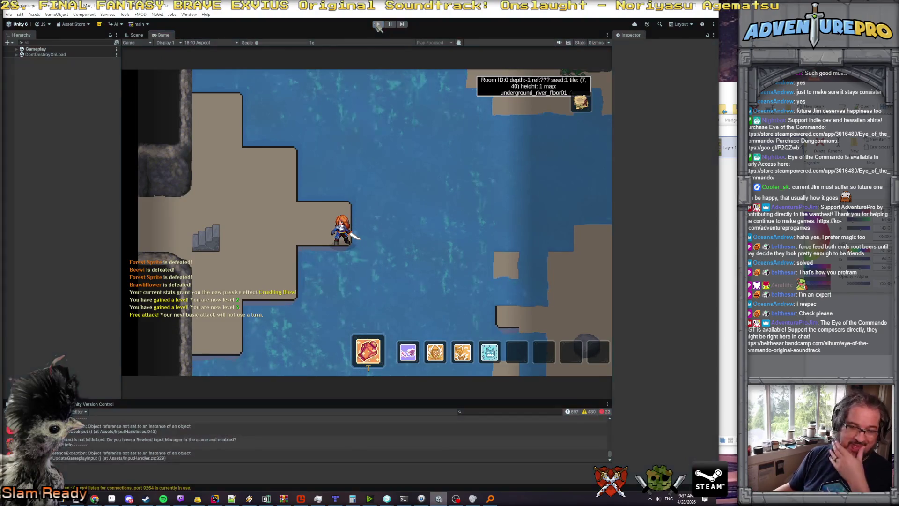
Restart play mode with the new code and walk over to engage the Bawliflower.
{"action": "key", "text": "ctrl+p"}
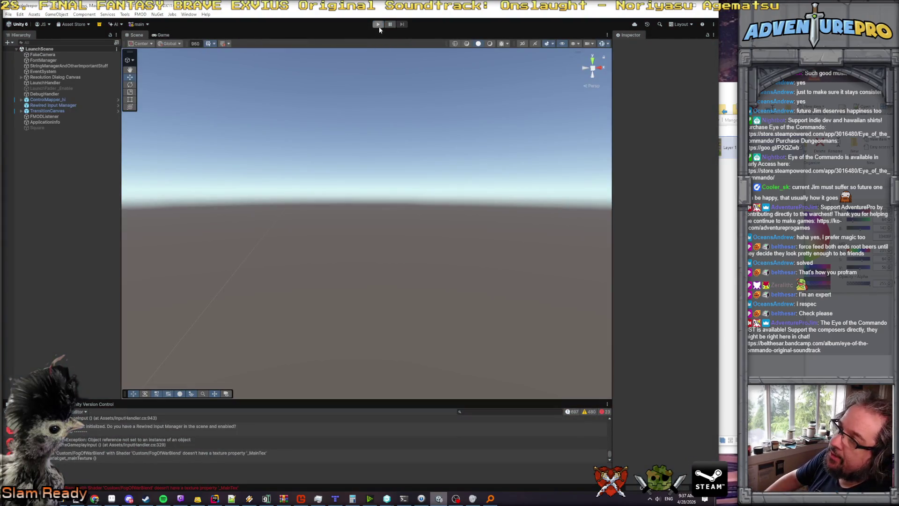
{"action": "left_click", "coordinate": [378, 25]}
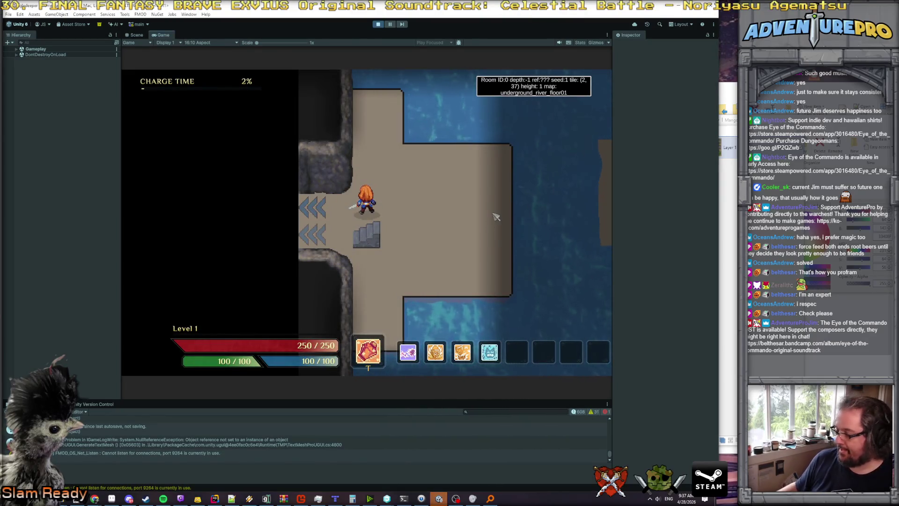
{"action": "key", "text": "d"}
{"action": "key", "text": "d"}
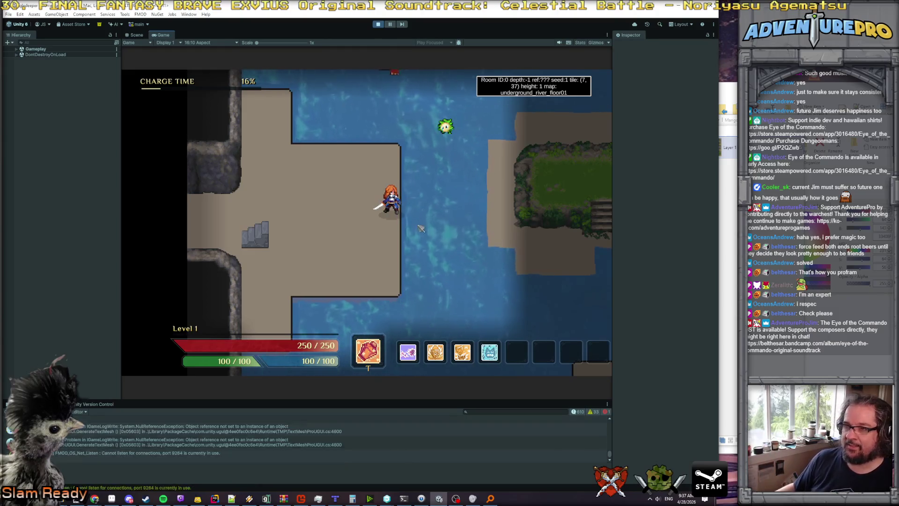
{"action": "key", "text": "w"}
{"action": "key", "text": "a"}
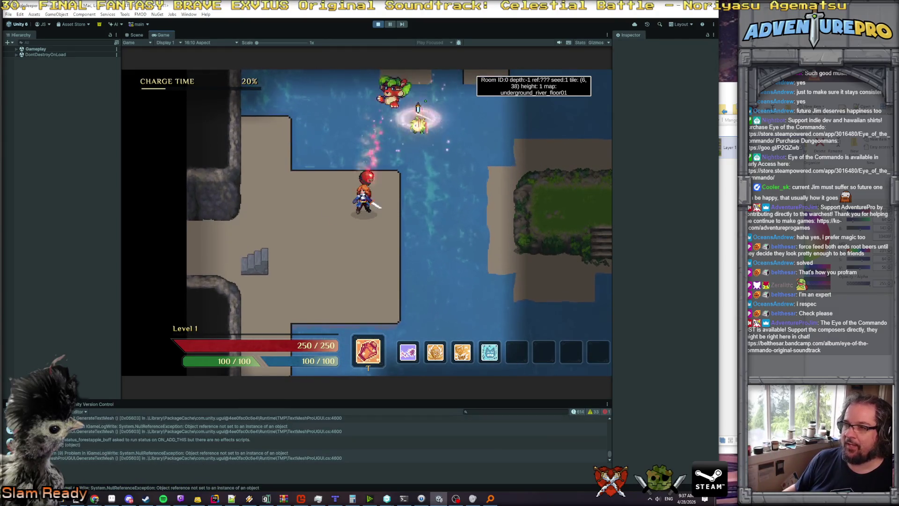
Keep moving the character around the river entrance, then open the in-game debug console.
{"action": "key", "text": "s"}
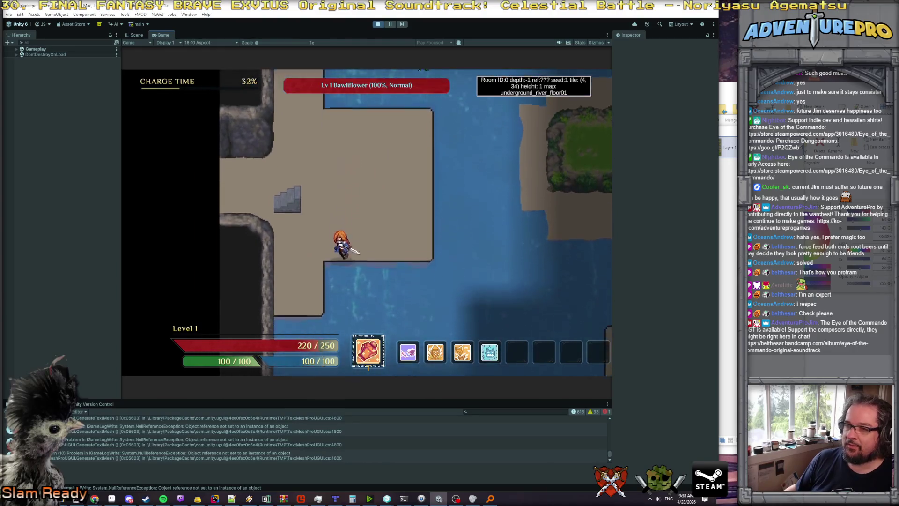
{"action": "key", "text": "d"}
{"action": "key", "text": "w"}
{"action": "key", "text": "a"}
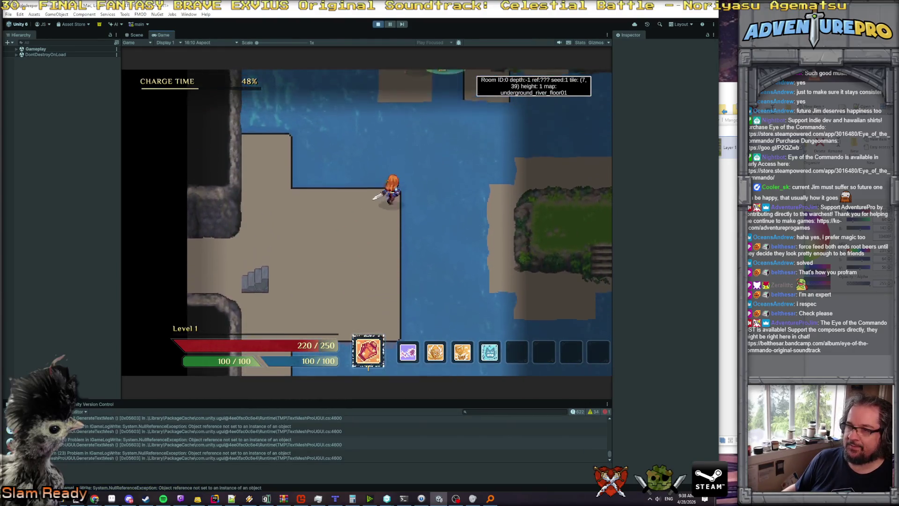
{"action": "key", "text": "s"}
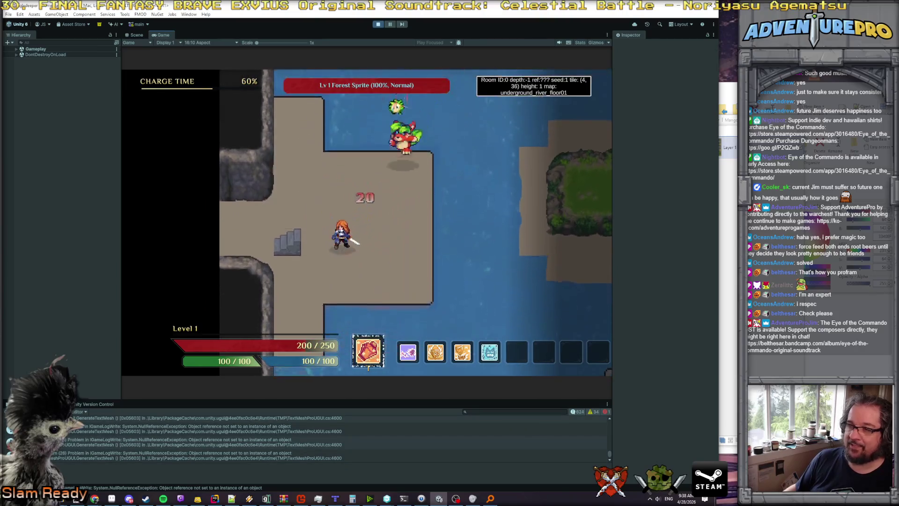
{"action": "key", "text": "d"}
{"action": "key", "text": "grave"}
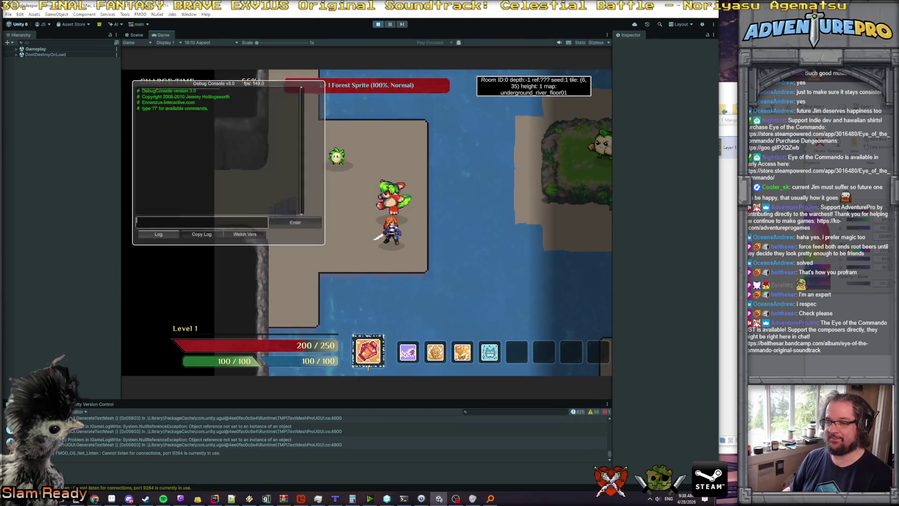
Run the 'detonate' console command and spend the level-up point on Strength.
{"action": "type", "text": "deton"}
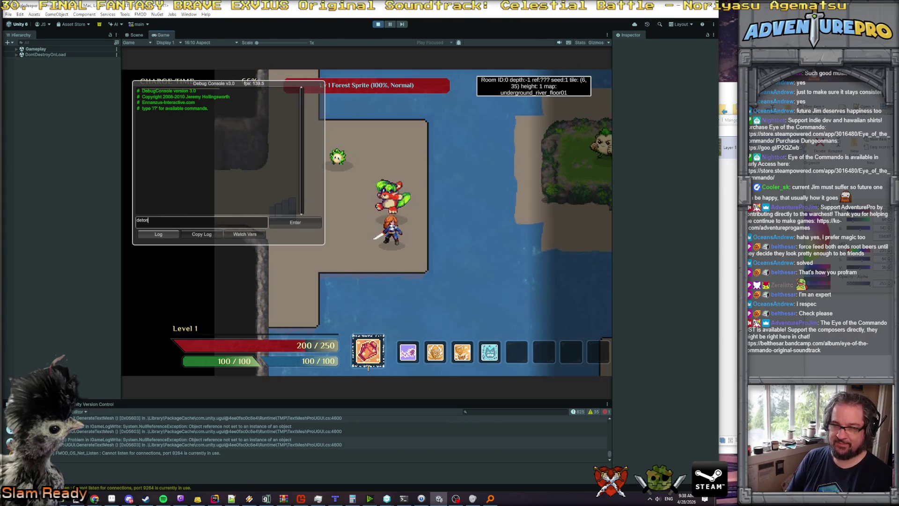
{"action": "key", "text": "Return"}
{"action": "key", "text": "grave"}
{"action": "left_click", "coordinate": [264, 206]}
{"action": "left_click", "coordinate": [264, 207]}
{"action": "left_click", "coordinate": [264, 206]}
{"action": "left_click", "coordinate": [264, 206]}
{"action": "left_click", "coordinate": [367, 308]}
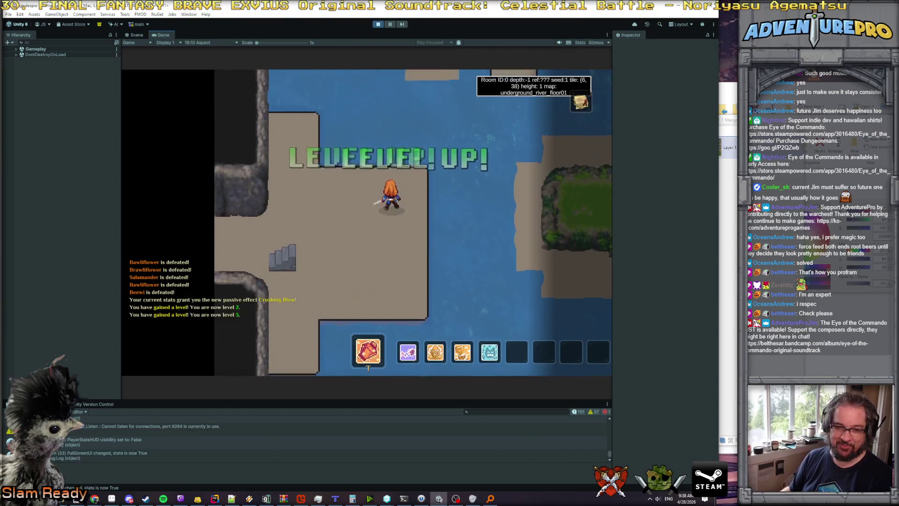
Walk the character around the entrance island and back to the water's edge.
{"action": "key", "text": "d"}
{"action": "key", "text": "s"}
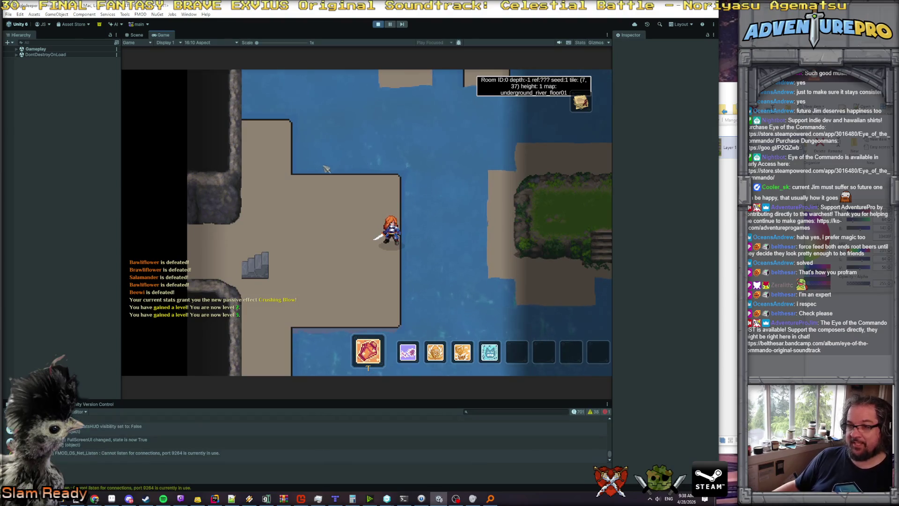
{"action": "key", "text": "w"}
{"action": "key", "text": "w"}
{"action": "key", "text": "a"}
{"action": "key", "text": "a"}
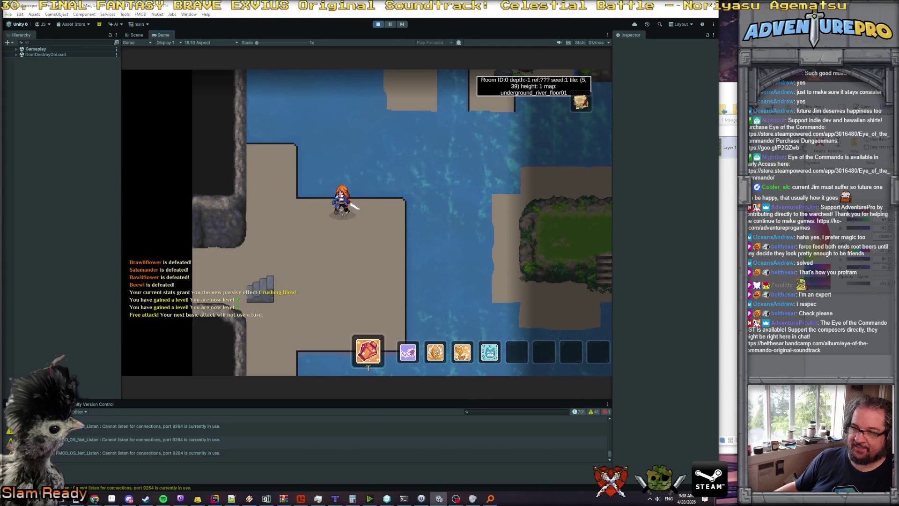
{"action": "left_click", "coordinate": [392, 214]}
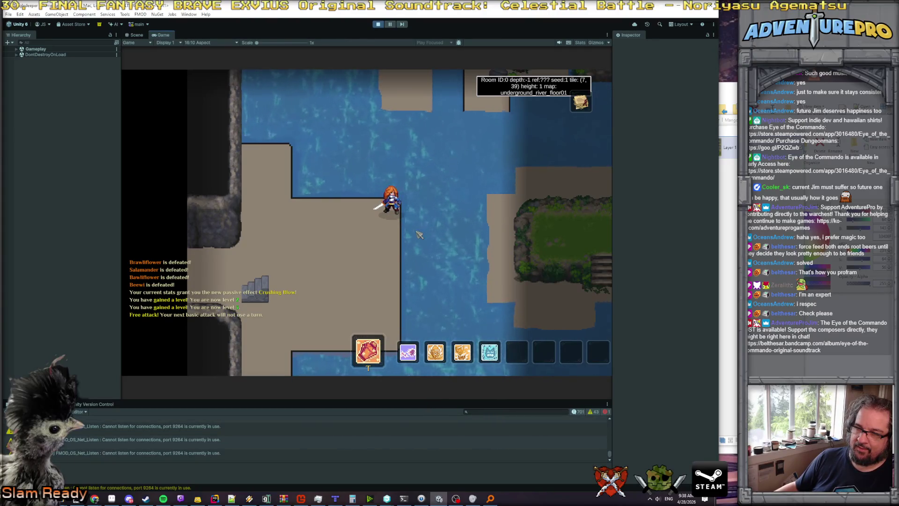
{"action": "left_click", "coordinate": [327, 290]}
{"action": "key", "text": "Up"}
{"action": "key", "text": "Right"}
{"action": "key", "text": "Up"}
{"action": "key", "text": "Right"}
{"action": "key", "text": "Up"}
{"action": "key", "text": "Right"}
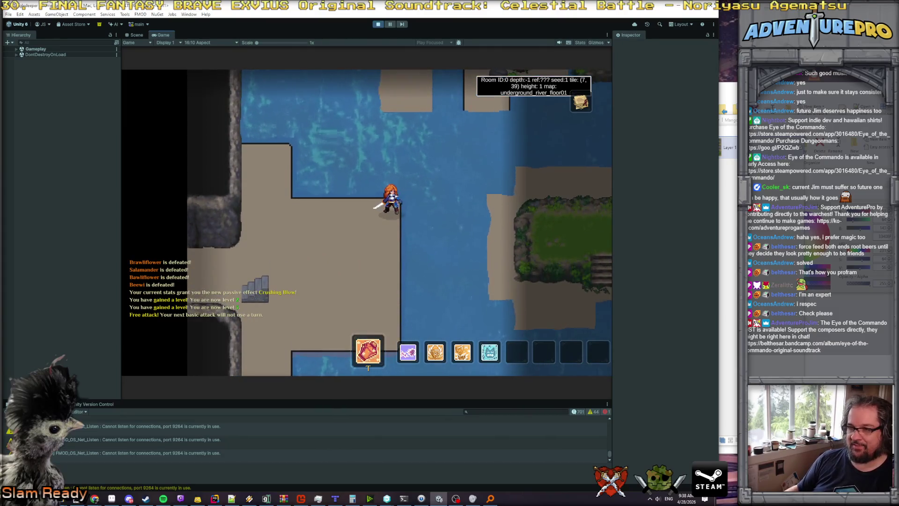
Walk the character up and down across the entrance island floor.
{"action": "left_click", "coordinate": [415, 265]}
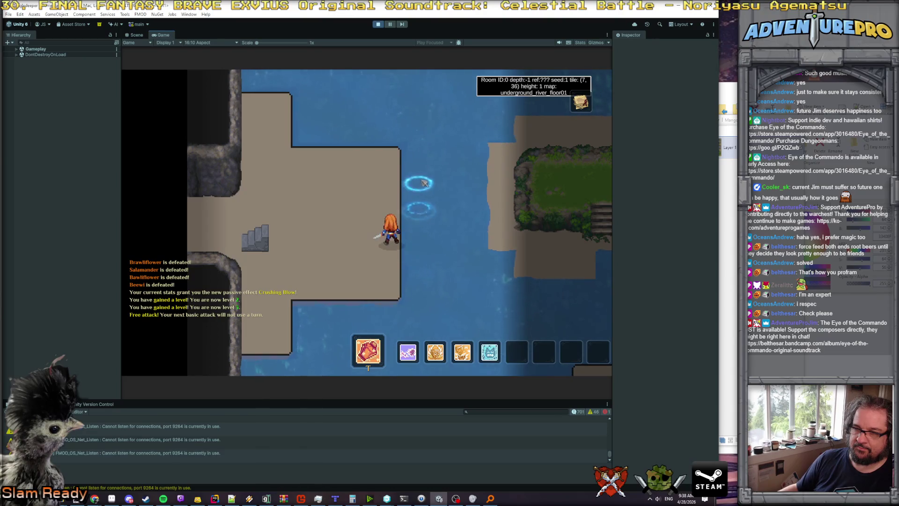
{"action": "left_click", "coordinate": [350, 160]}
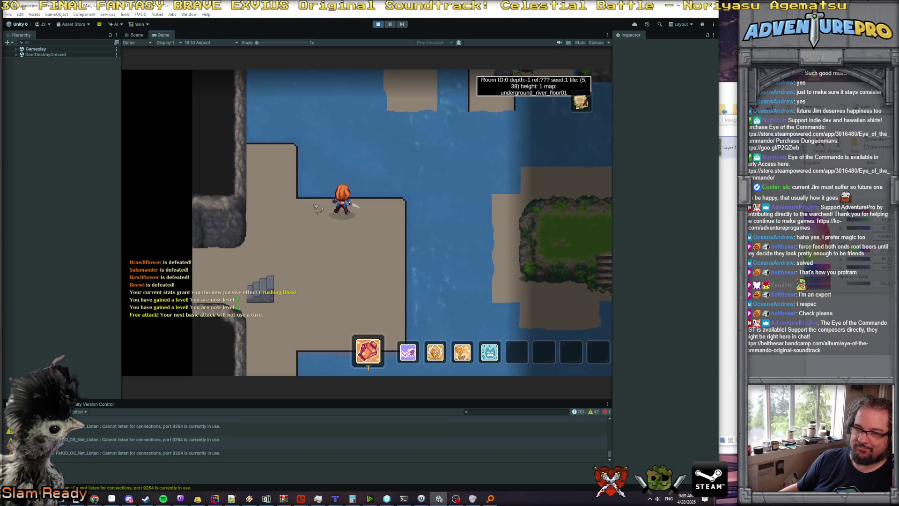
{"action": "left_click", "coordinate": [335, 358]}
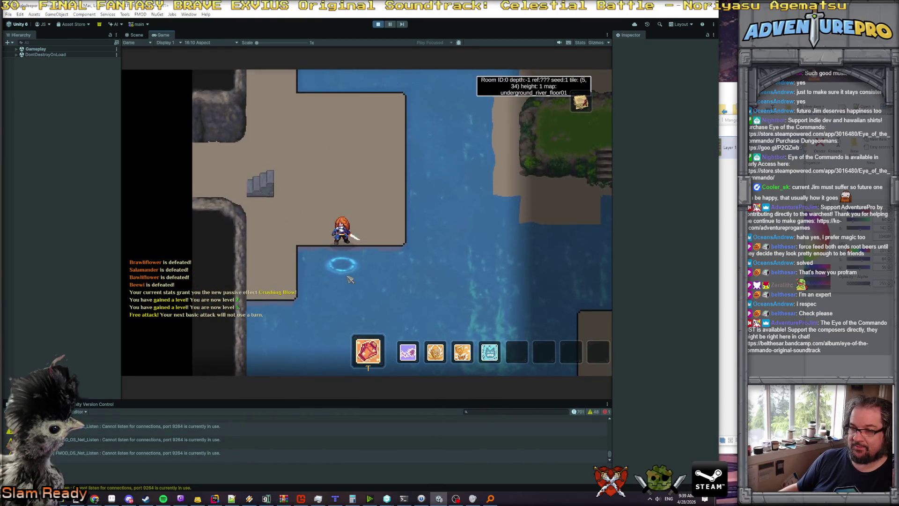
{"action": "left_click", "coordinate": [398, 156]}
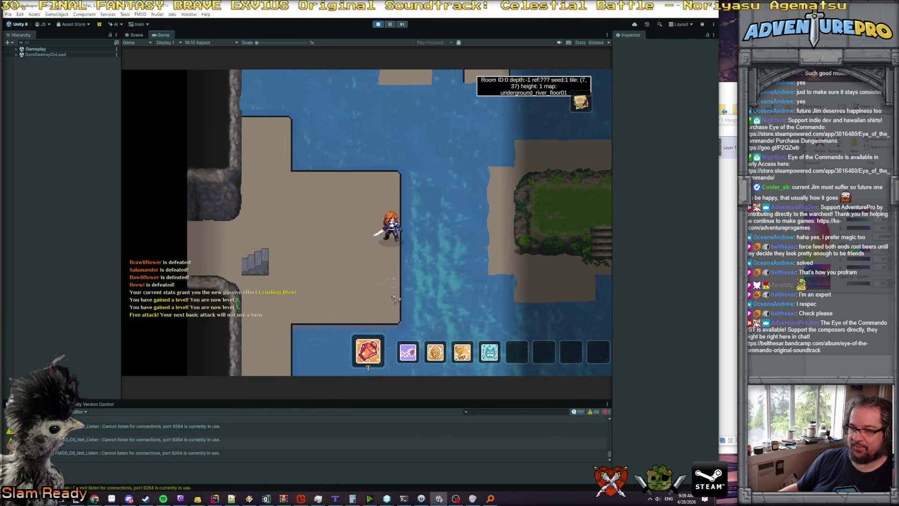
{"action": "left_click", "coordinate": [393, 298]}
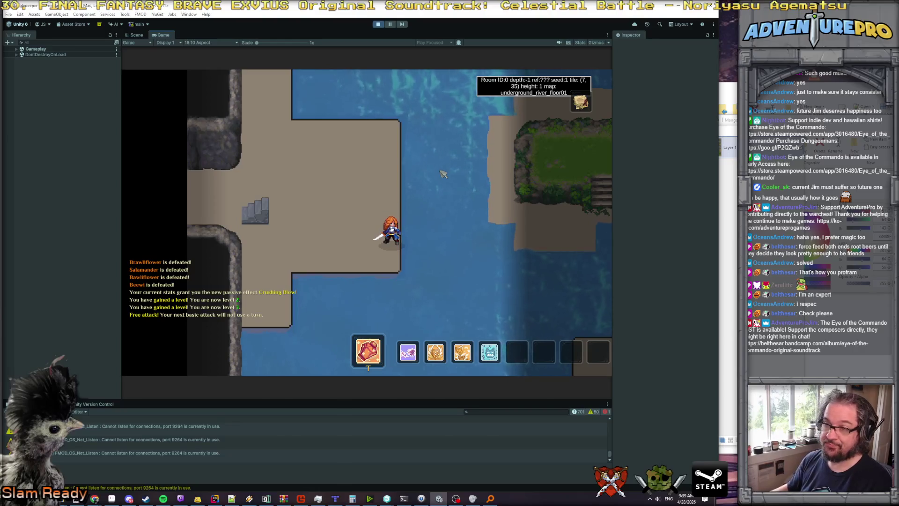
{"action": "key", "text": "alt+Tab"}
Paste the game screenshot as a new image and crop it to the game view.
{"action": "left_click", "coordinate": [19, 16]}
{"action": "left_click", "coordinate": [45, 61]}
{"action": "left_click", "coordinate": [19, 17]}
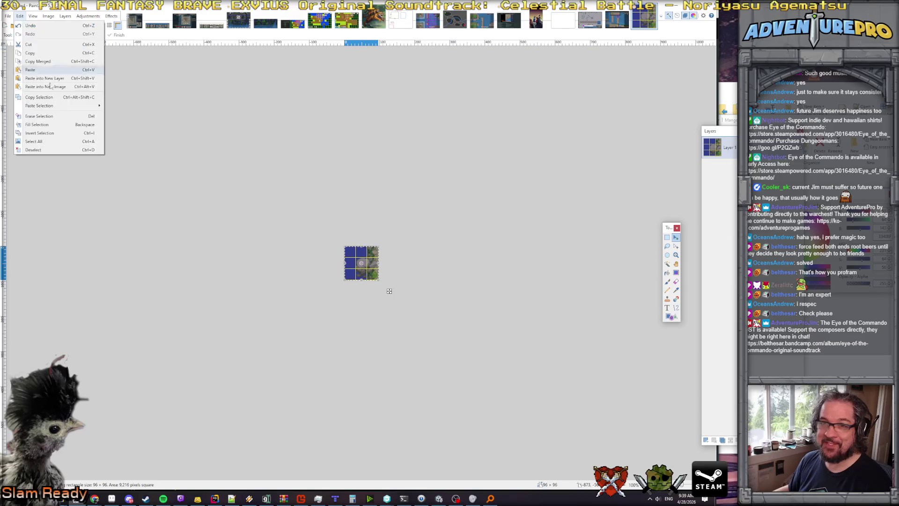
{"action": "left_click", "coordinate": [44, 89]}
{"action": "key", "text": "alt+Tab"}
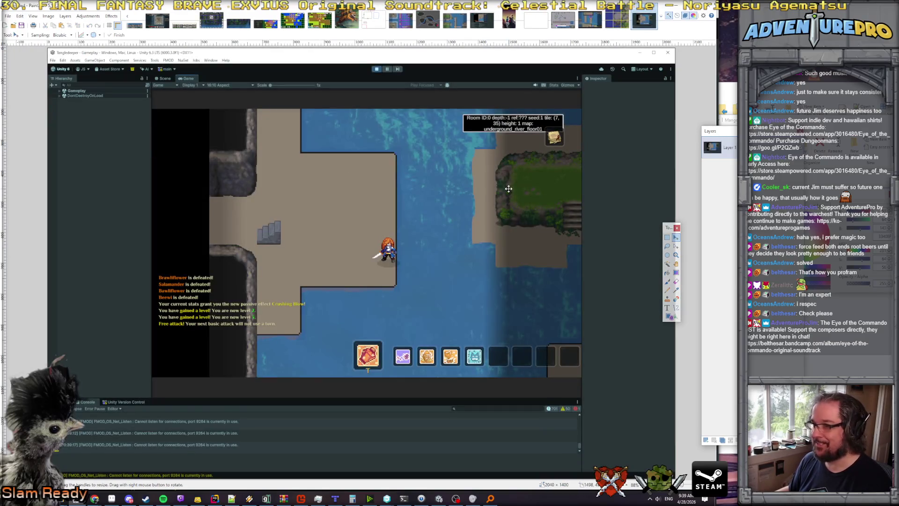
{"action": "left_click", "coordinate": [667, 237]}
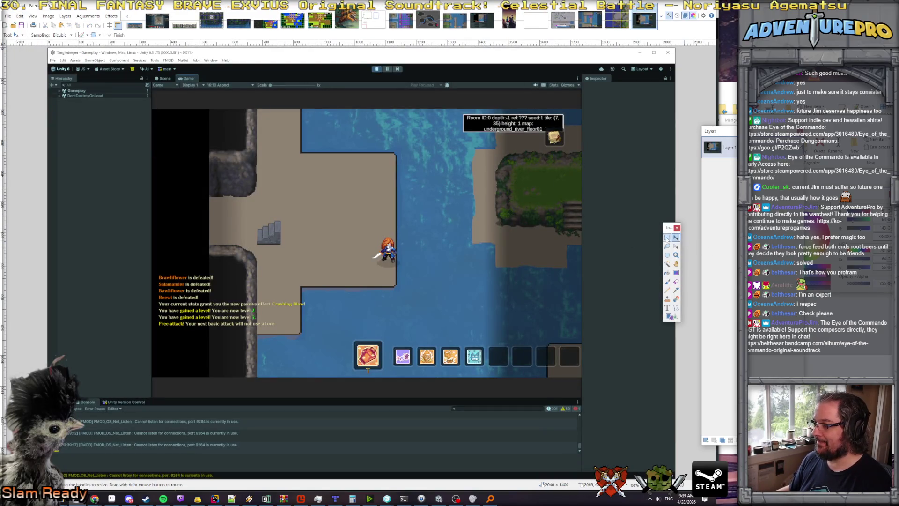
{"action": "mouse_move", "coordinate": [284, 198]}
{"action": "left_mouse_down"}
{"action": "mouse_move", "coordinate": [538, 364]}
{"action": "mouse_move", "coordinate": [582, 378]}
{"action": "left_mouse_up"}
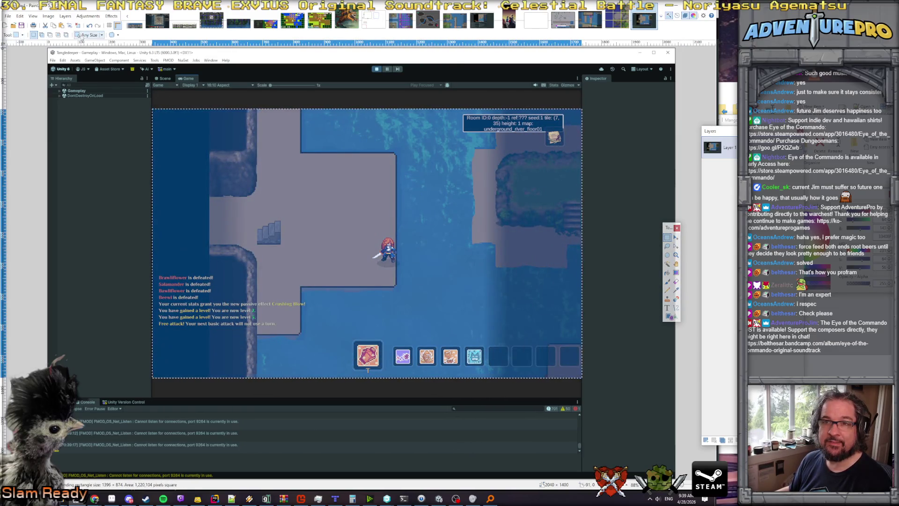
{"action": "left_click", "coordinate": [69, 26]}
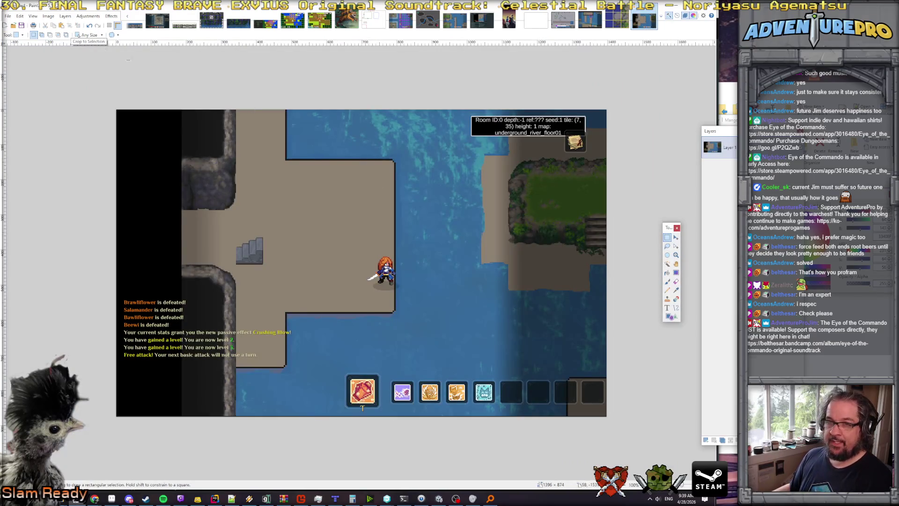
Add a new layer above the screenshot and select the Paintbrush.
{"action": "left_click", "coordinate": [65, 16]}
{"action": "left_click", "coordinate": [77, 23]}
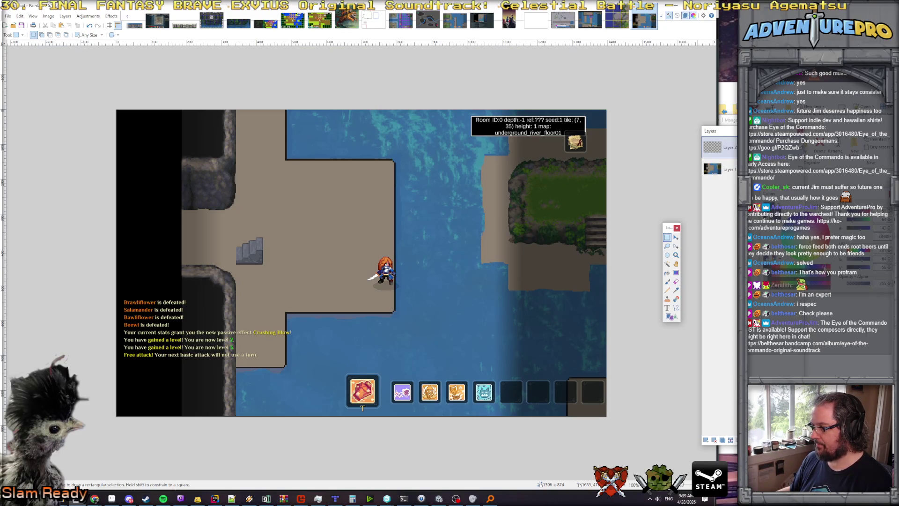
{"action": "key", "text": "b"}
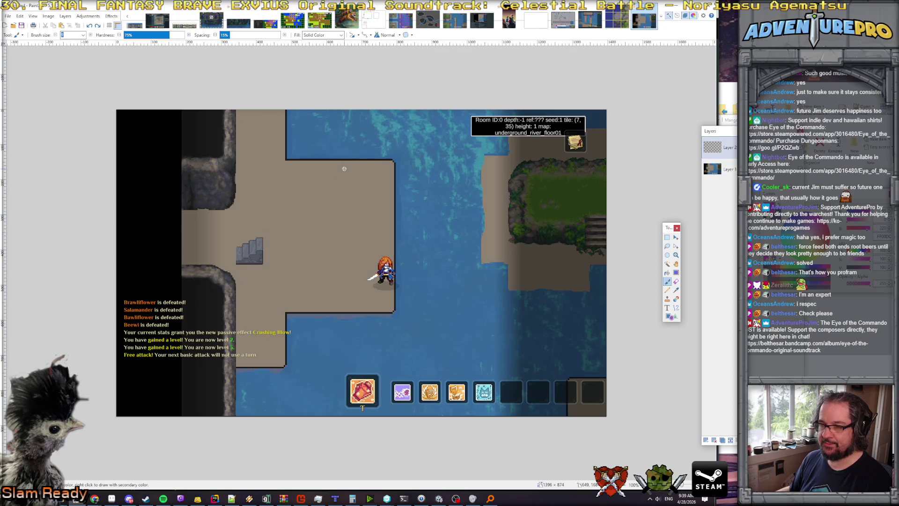
{"action": "key", "text": "alt+Tab"}
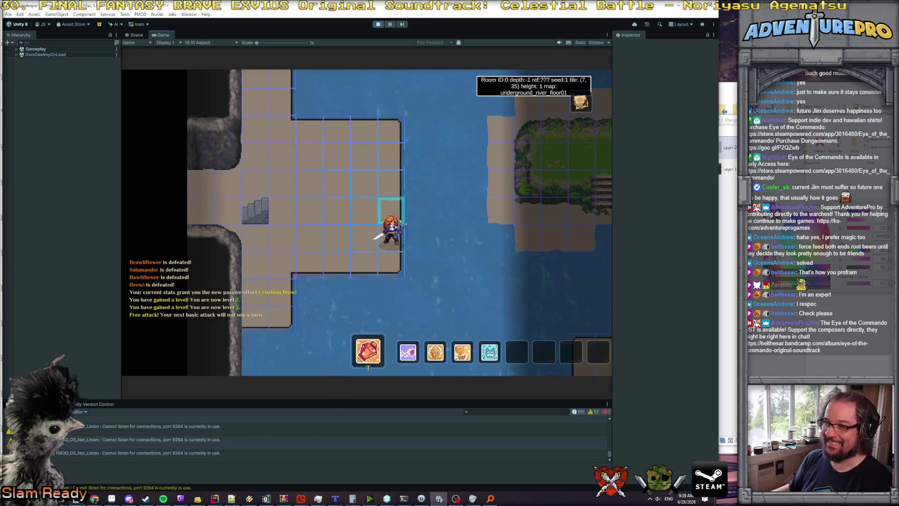
Close the old game screenshot in Paint.NET.
{"action": "key", "text": "alt+Tab"}
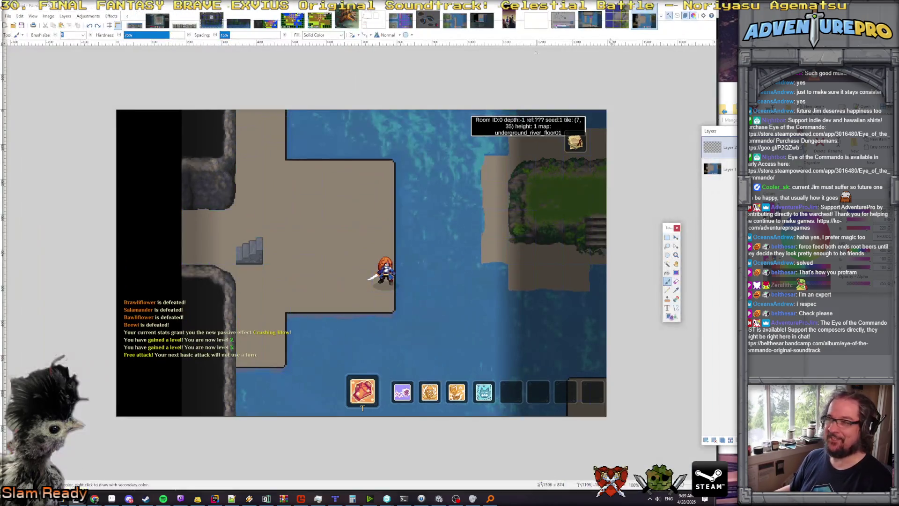
{"action": "left_click", "coordinate": [654, 9]}
{"action": "left_click", "coordinate": [338, 287]}
Paste the new capture as an image, crop it to the 1397×868 game view, and pick the Paintbrush.
{"action": "left_click", "coordinate": [8, 16]}
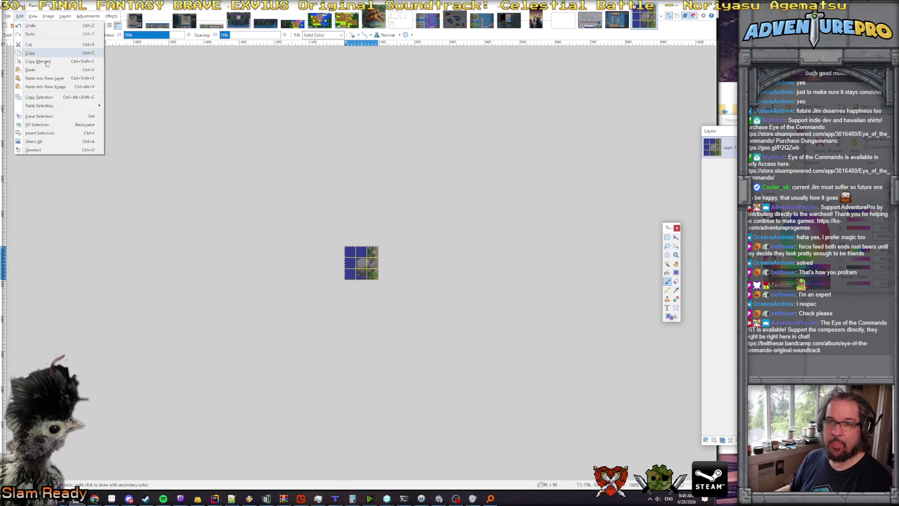
{"action": "left_click", "coordinate": [28, 80]}
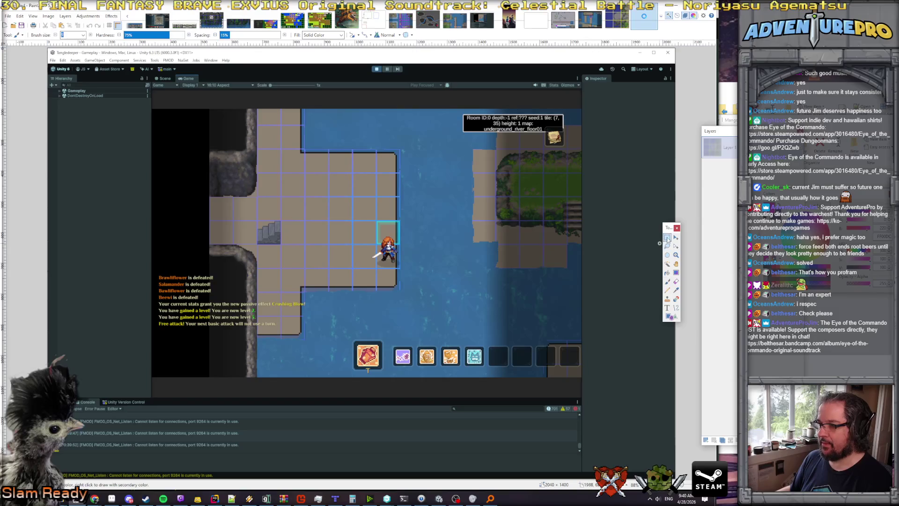
{"action": "left_click", "coordinate": [668, 237]}
{"action": "key", "text": "ctrl+v"}
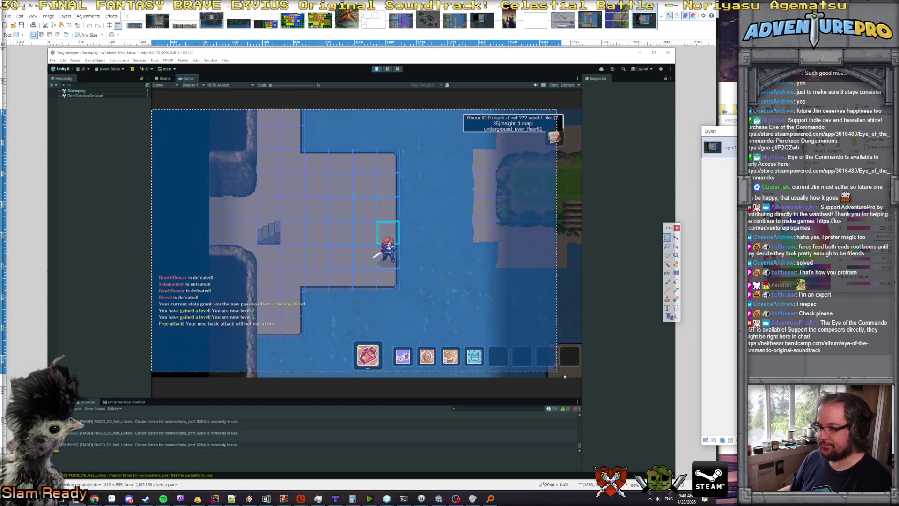
{"action": "left_click", "coordinate": [69, 26]}
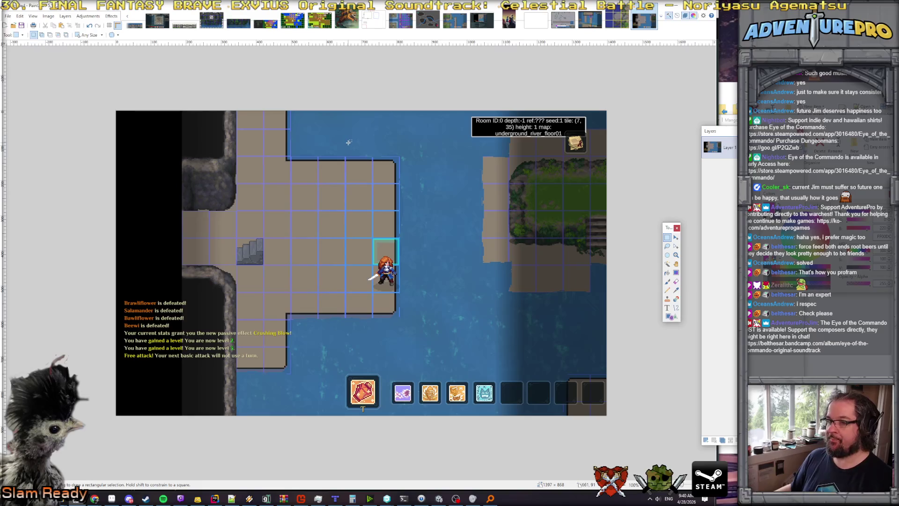
{"action": "key", "text": "b"}
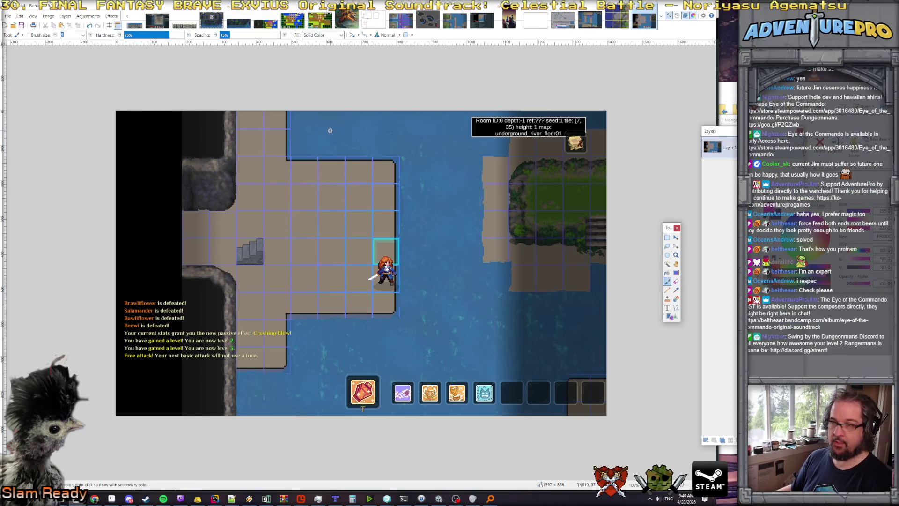
Circle the water above, right of and below the platform in magenta, ticking its edges and underlining the bottom.
{"action": "mouse_move", "coordinate": [323, 130]}
{"action": "left_mouse_down"}
{"action": "mouse_move", "coordinate": [326, 151]}
{"action": "mouse_move", "coordinate": [329, 127]}
{"action": "mouse_move", "coordinate": [296, 165]}
{"action": "mouse_move", "coordinate": [368, 167]}
{"action": "mouse_move", "coordinate": [370, 156]}
{"action": "left_mouse_up"}
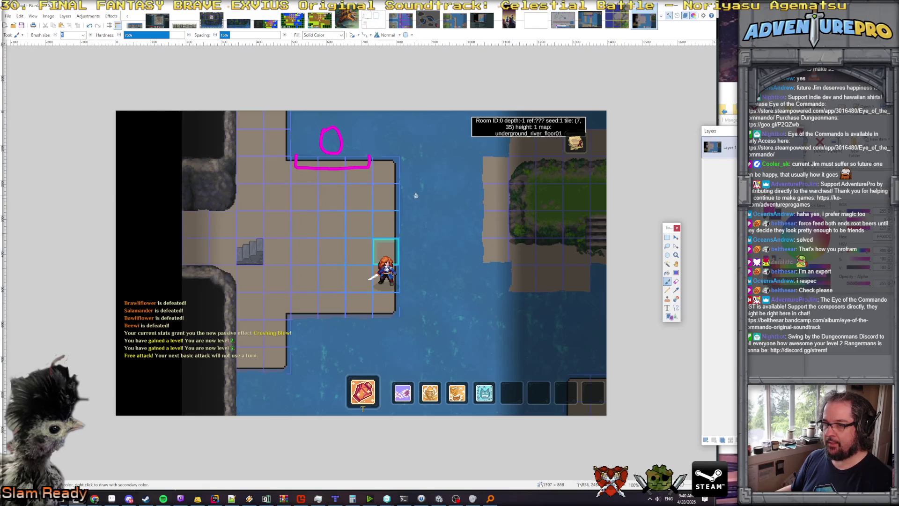
{"action": "mouse_move", "coordinate": [415, 216]}
{"action": "left_mouse_down"}
{"action": "mouse_move", "coordinate": [407, 224]}
{"action": "mouse_move", "coordinate": [424, 223]}
{"action": "mouse_move", "coordinate": [417, 214]}
{"action": "mouse_move", "coordinate": [410, 263]}
{"action": "mouse_move", "coordinate": [415, 242]}
{"action": "left_mouse_up"}
{"action": "left_click_drag", "start_coordinate": [400, 189], "coordinate": [390, 189]}
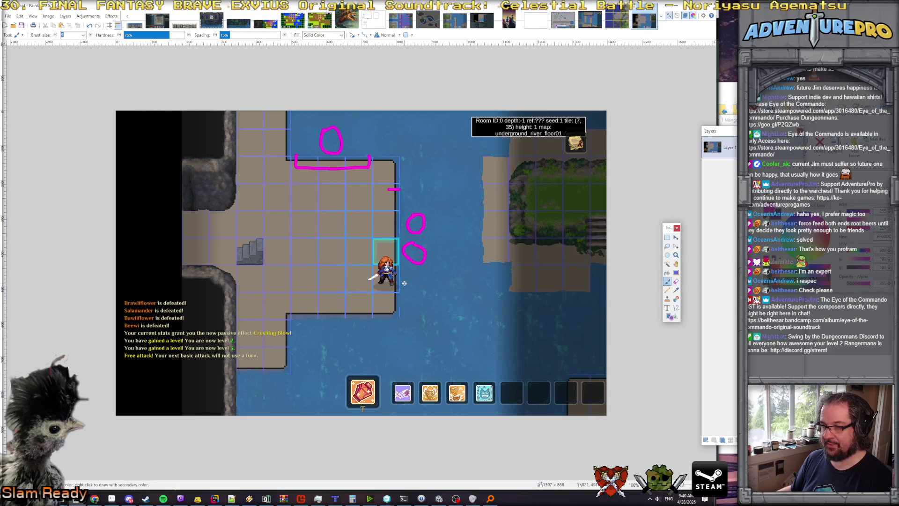
{"action": "mouse_move", "coordinate": [404, 291]}
{"action": "left_mouse_down"}
{"action": "mouse_move", "coordinate": [396, 292]}
{"action": "mouse_move", "coordinate": [401, 263]}
{"action": "left_mouse_up"}
{"action": "left_click_drag", "start_coordinate": [394, 214], "coordinate": [402, 214]}
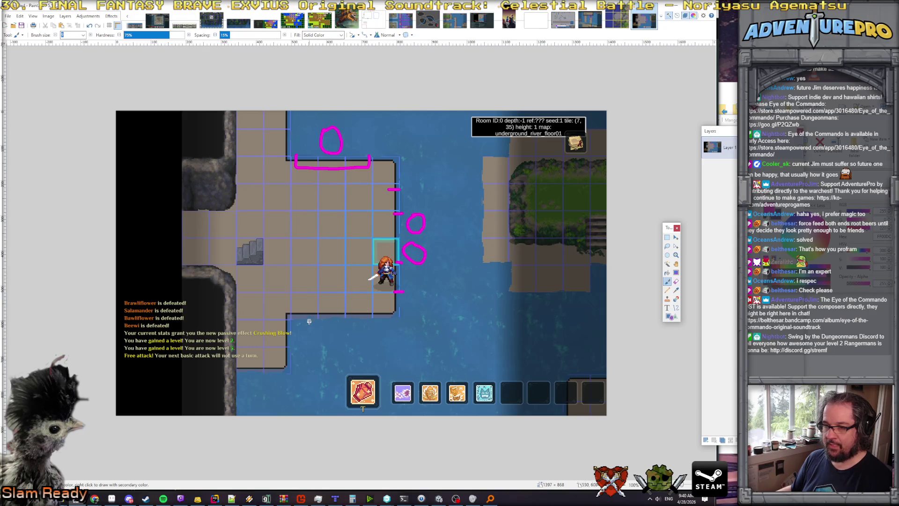
{"action": "mouse_move", "coordinate": [335, 331]}
{"action": "left_mouse_down"}
{"action": "mouse_move", "coordinate": [326, 327]}
{"action": "mouse_move", "coordinate": [322, 344]}
{"action": "mouse_move", "coordinate": [344, 331]}
{"action": "left_mouse_up"}
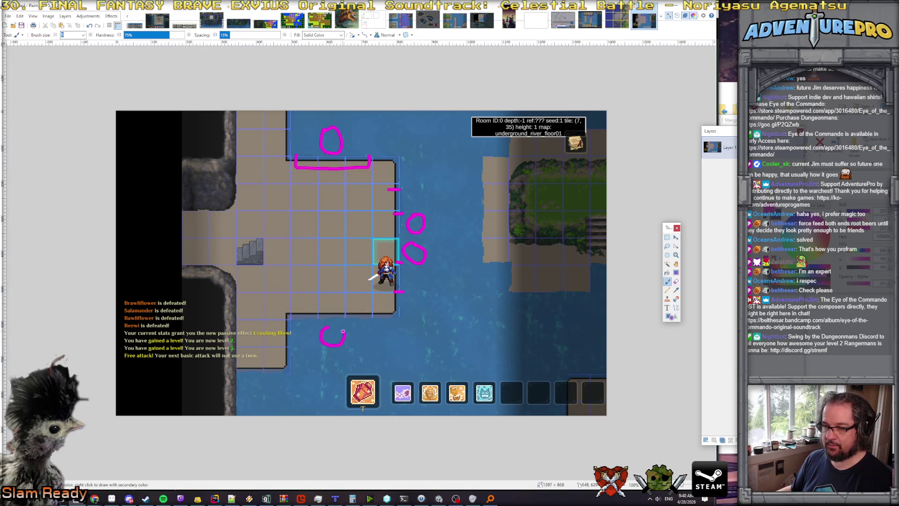
{"action": "left_click_drag", "start_coordinate": [293, 309], "coordinate": [294, 322]}
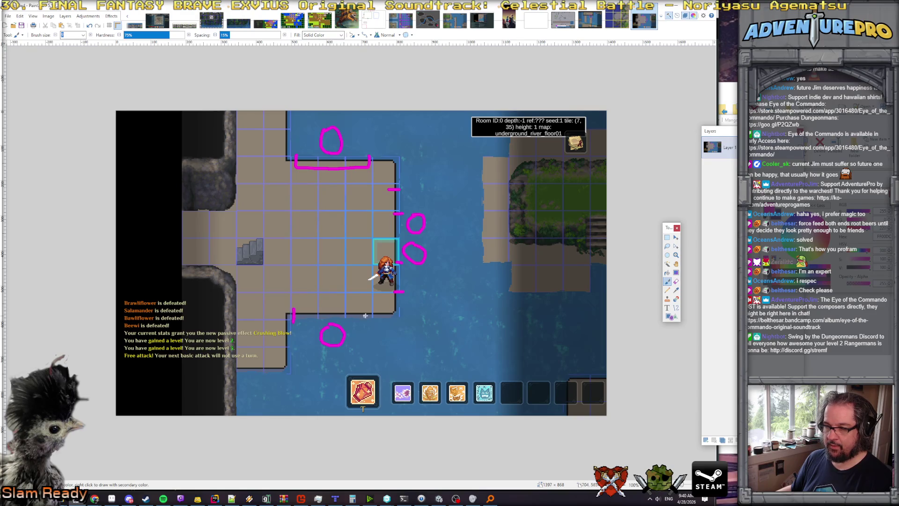
{"action": "left_click_drag", "start_coordinate": [369, 309], "coordinate": [371, 322]}
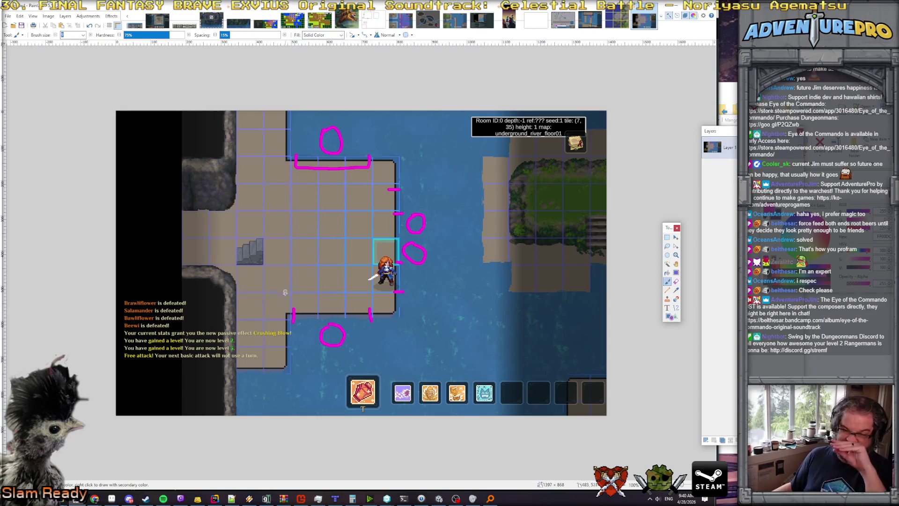
{"action": "left_click_drag", "start_coordinate": [293, 309], "coordinate": [370, 308]}
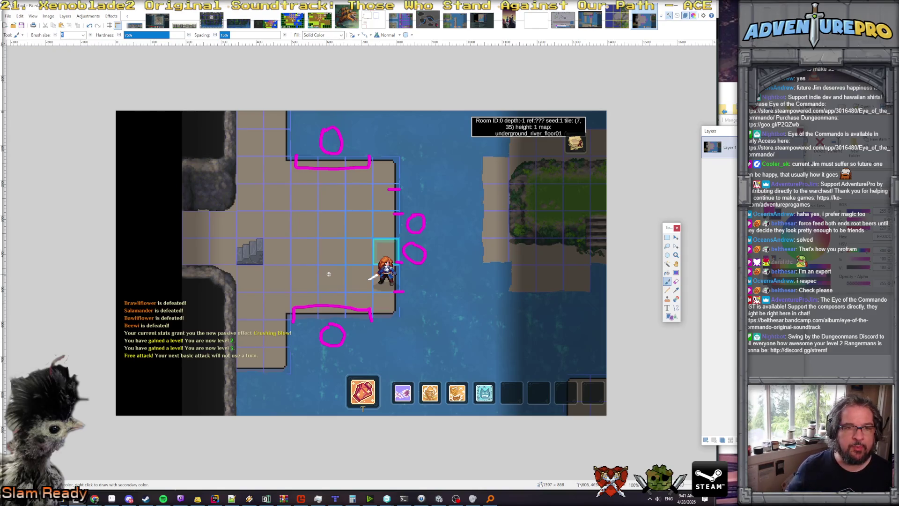
Undo the stray pink dot and add an empty Layer 2 above the markup.
{"action": "key", "text": "alt+Tab"}
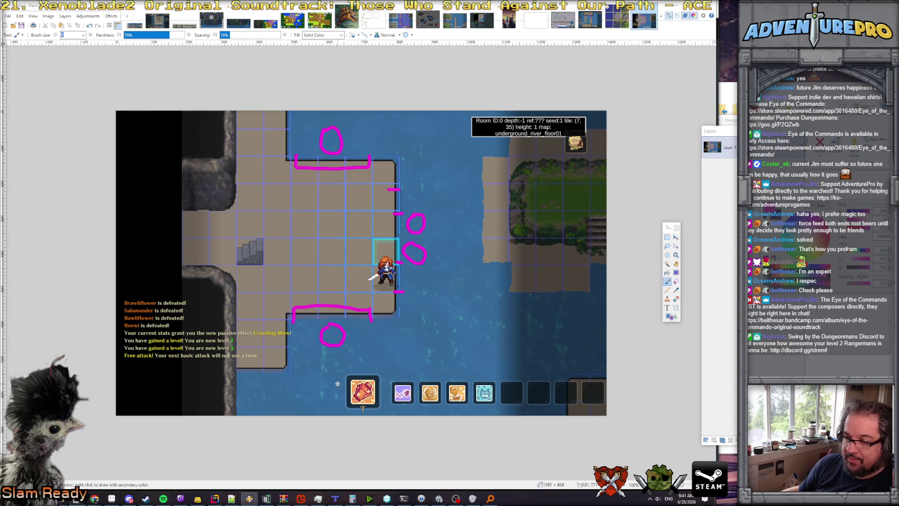
{"action": "left_click", "coordinate": [360, 334]}
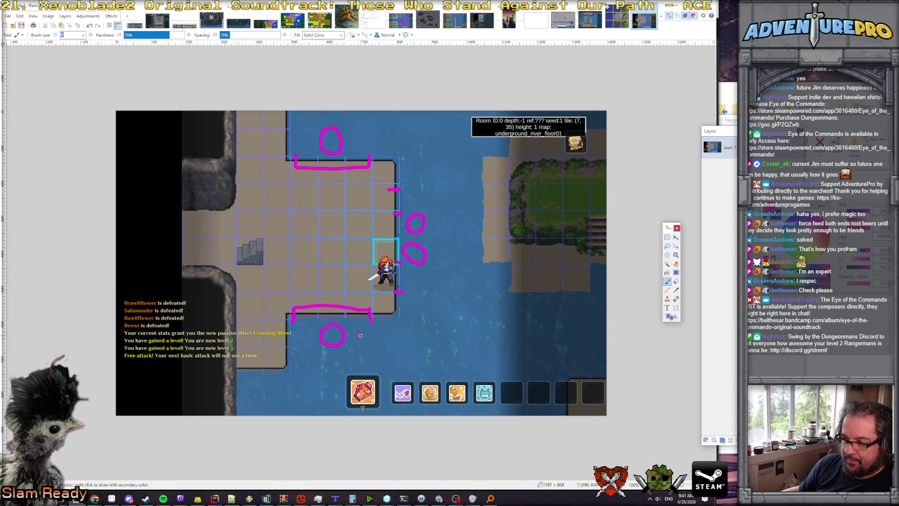
{"action": "left_click", "coordinate": [305, 386]}
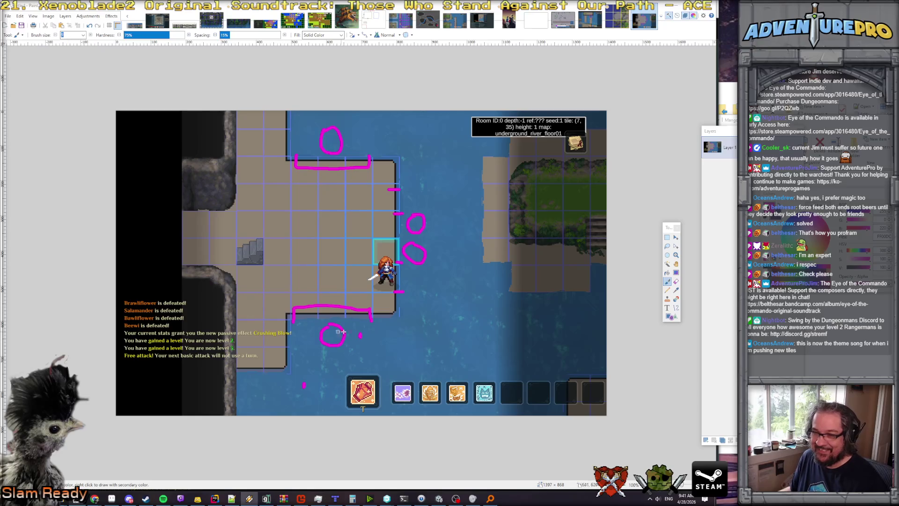
{"action": "key", "text": "ctrl+z"}
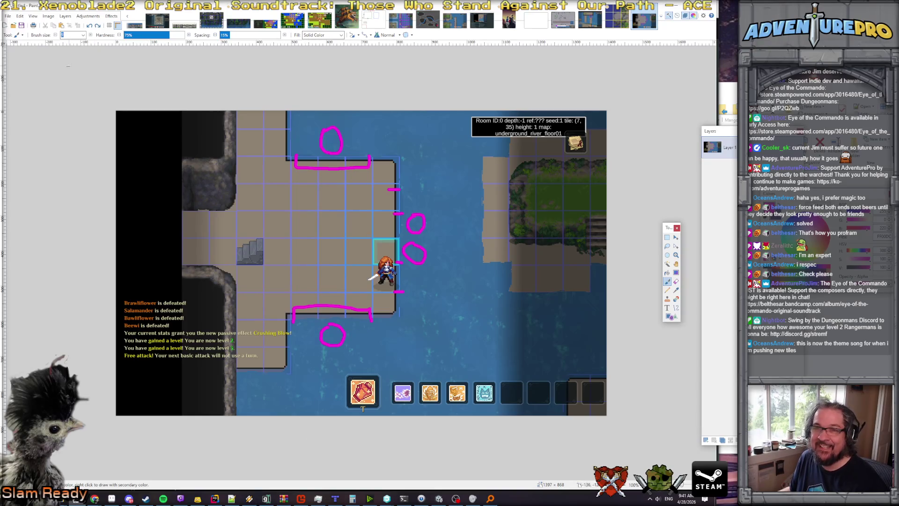
{"action": "left_click", "coordinate": [65, 16]}
{"action": "left_click", "coordinate": [82, 25]}
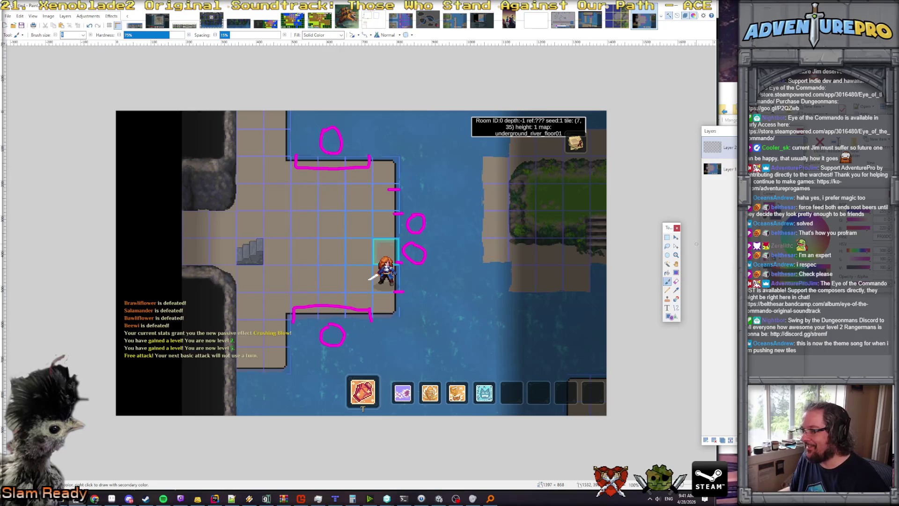
Outline a floor block in black at the bottom of the screenshot.
{"action": "key", "text": "x"}
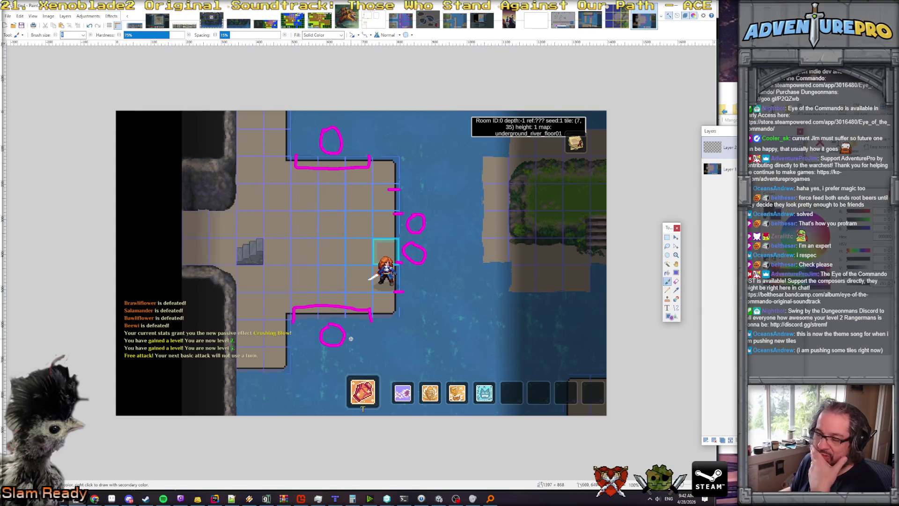
{"action": "mouse_move", "coordinate": [291, 372]}
{"action": "left_mouse_down"}
{"action": "mouse_move", "coordinate": [287, 387]}
{"action": "mouse_move", "coordinate": [336, 372]}
{"action": "mouse_move", "coordinate": [351, 378]}
{"action": "left_mouse_up"}
{"action": "left_click_drag", "start_coordinate": [287, 388], "coordinate": [287, 415]}
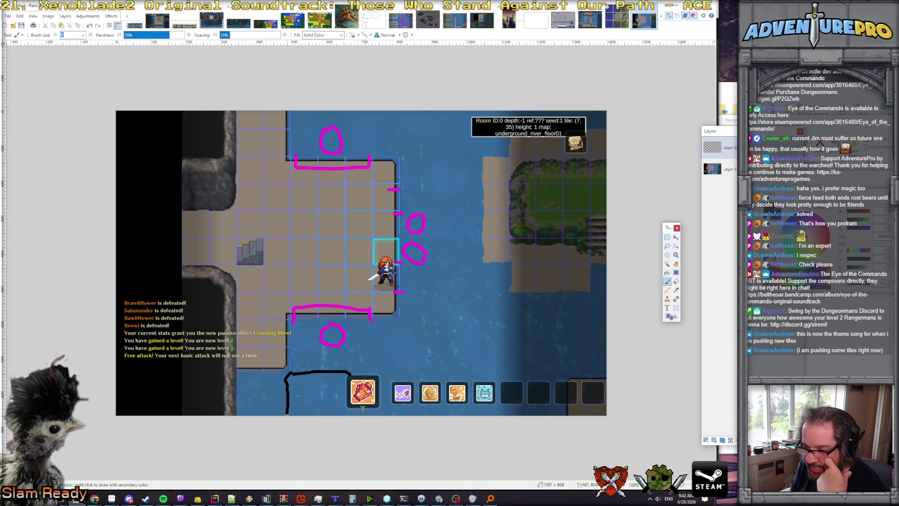
{"action": "left_click_drag", "start_coordinate": [351, 377], "coordinate": [352, 414]}
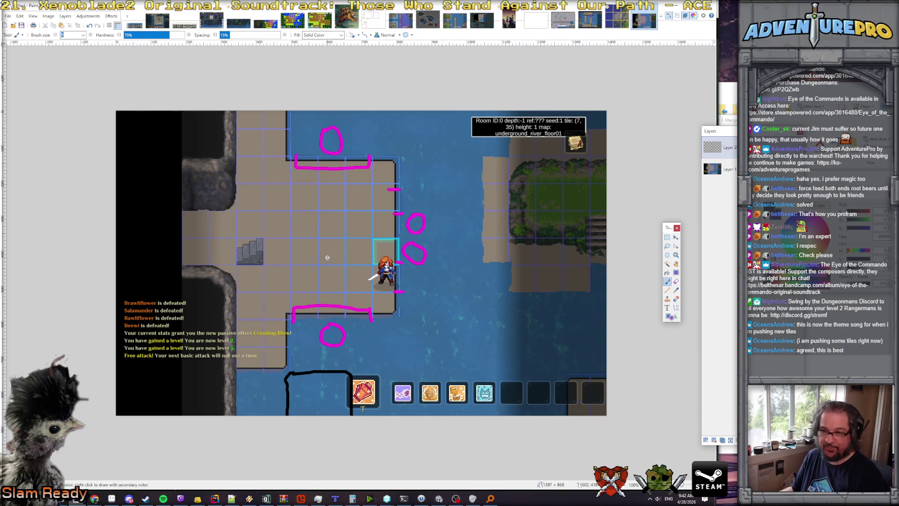
Fill the outline with the sampled tan floor colour and return to the magenta Paintbrush.
{"action": "key", "text": "e"}
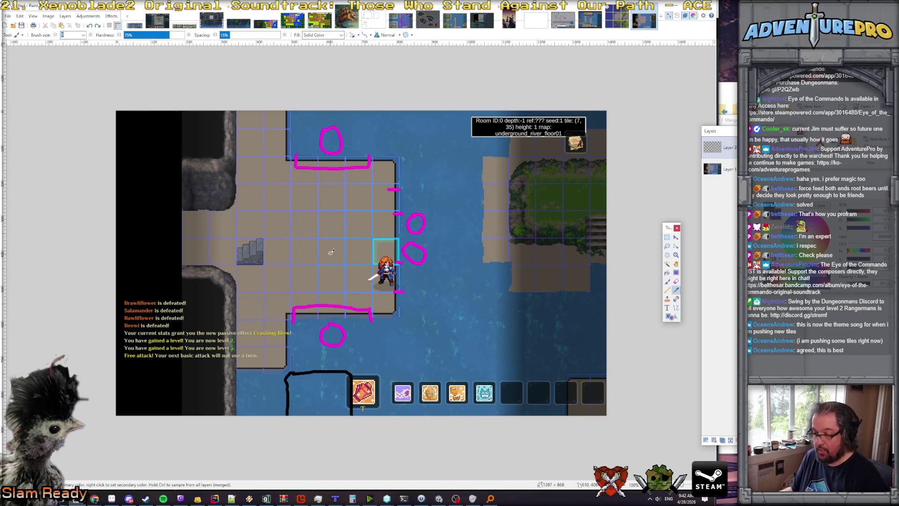
{"action": "key", "text": "b"}
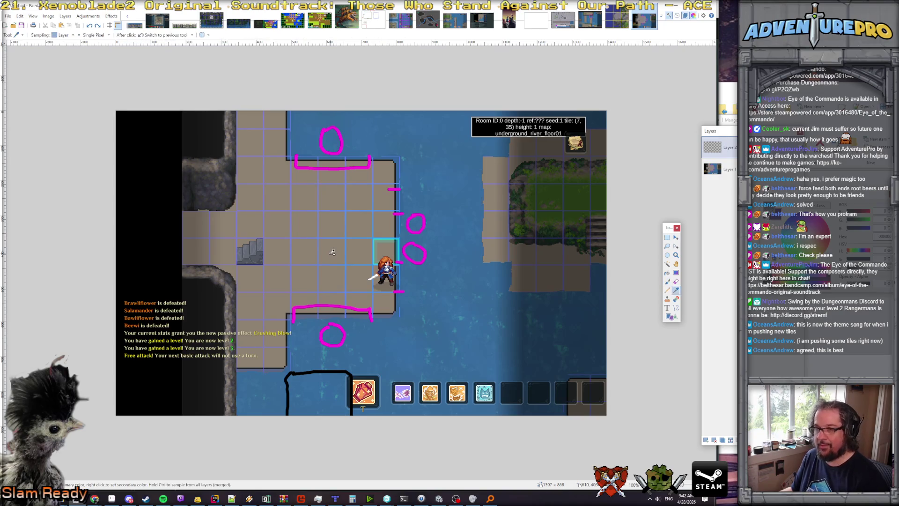
{"action": "key", "text": "f"}
{"action": "left_click", "coordinate": [324, 402]}
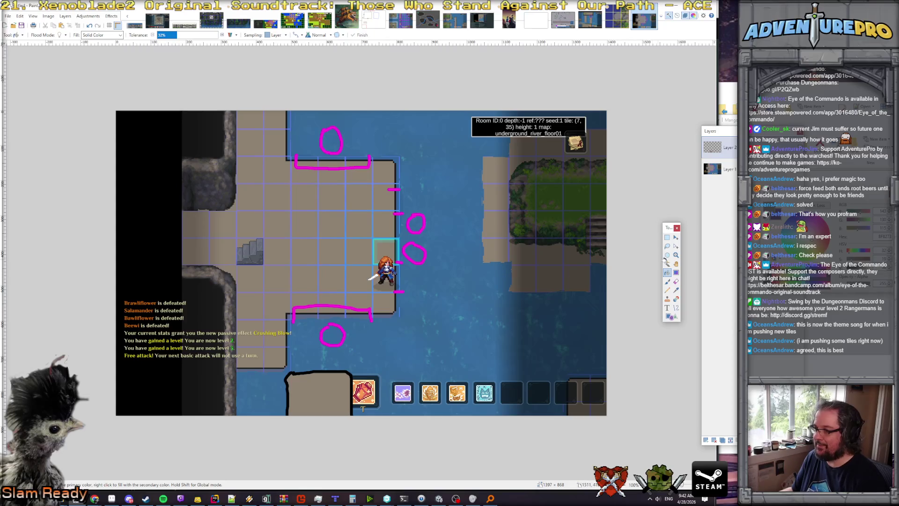
{"action": "key", "text": "x"}
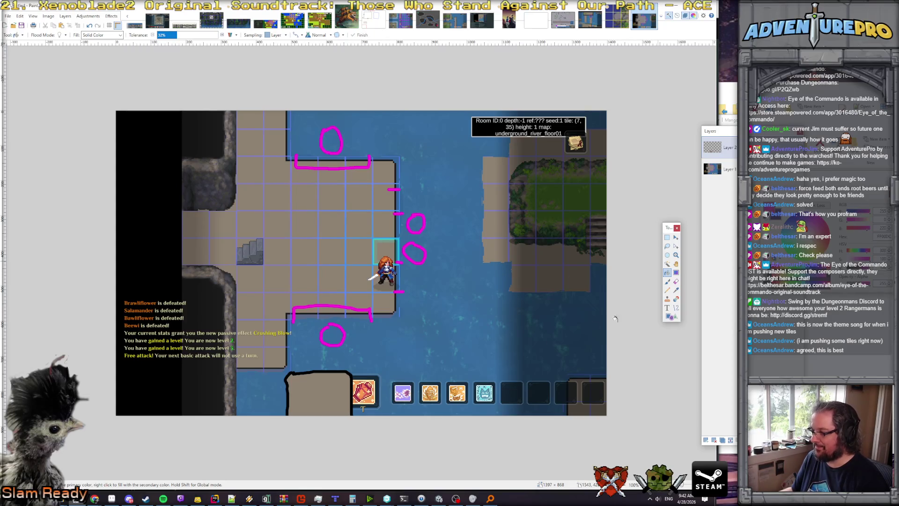
{"action": "key", "text": "b"}
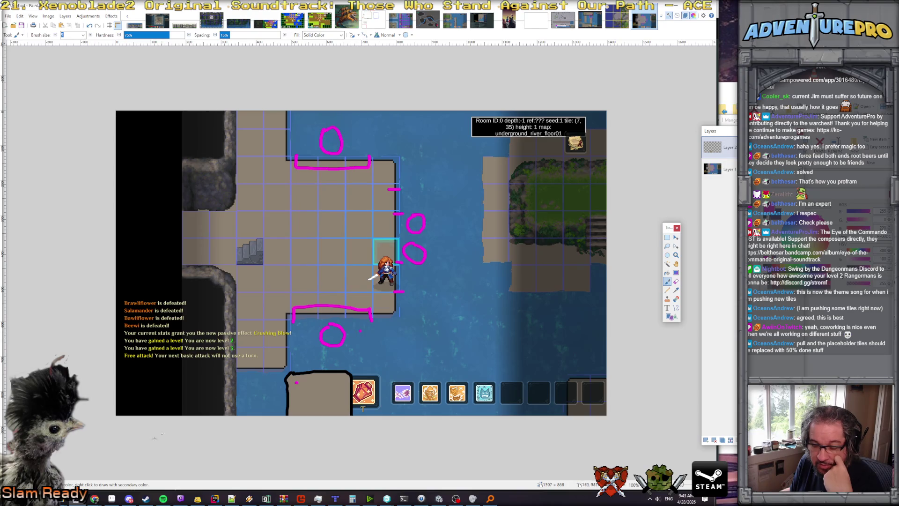
Stop the running game in Unity and enlarge the Project panel to show the asset files.
{"action": "left_click", "coordinate": [439, 498]}
{"action": "left_click", "coordinate": [377, 24]}
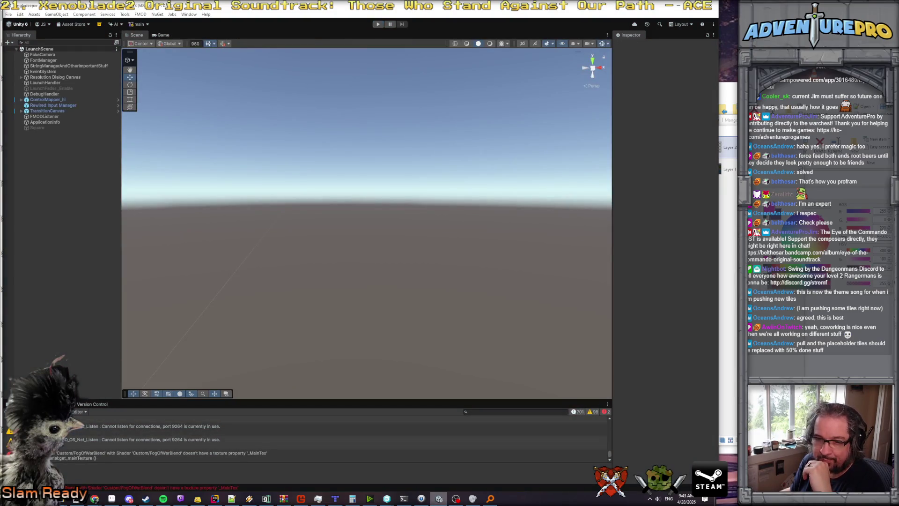
{"action": "left_click_drag", "start_coordinate": [85, 401], "coordinate": [85, 322]}
{"action": "left_click", "coordinate": [18, 326]}
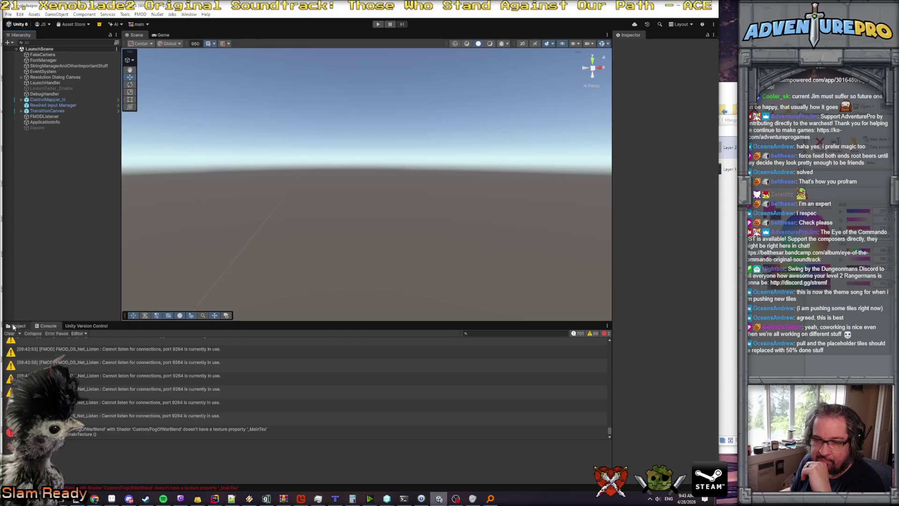
Check Version Control's Incoming Changes, which lists seven files from main, then return to the Aseprite tileset.
{"action": "left_click_drag", "start_coordinate": [88, 313], "coordinate": [87, 279]}
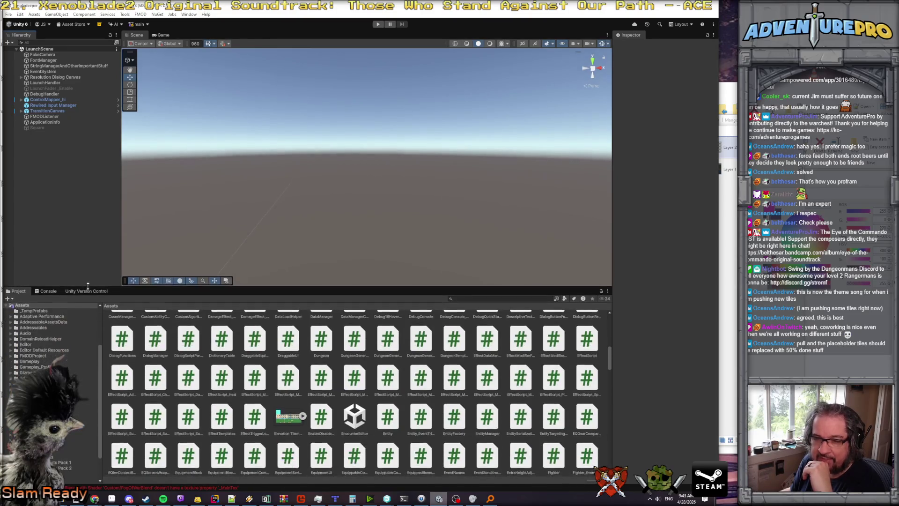
{"action": "left_click", "coordinate": [89, 290]}
{"action": "left_click", "coordinate": [78, 299]}
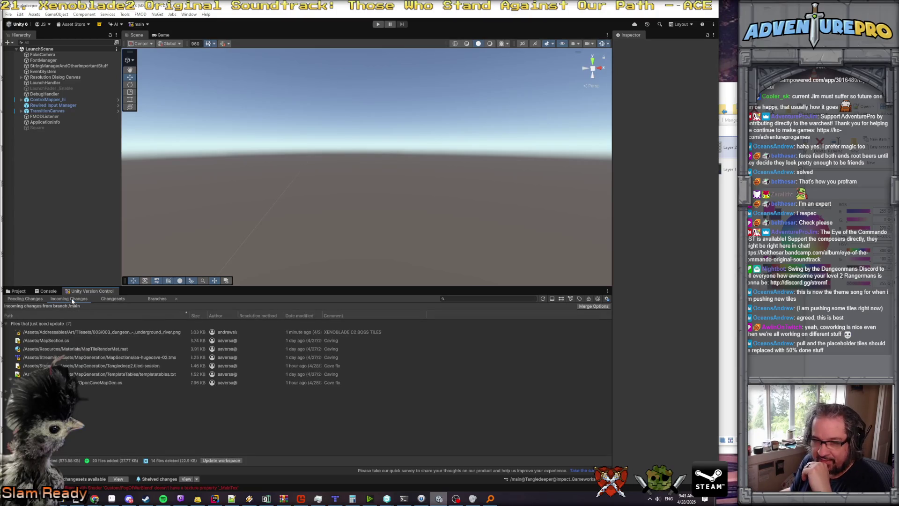
{"action": "left_click", "coordinate": [112, 498]}
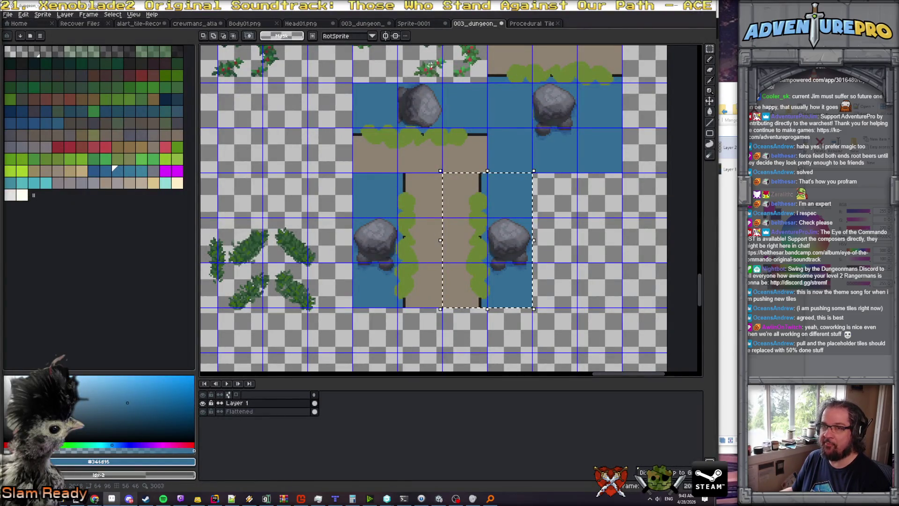
Save the river tileset as a separate flattened PNG copy with 'jim_te' appended to its name.
{"action": "left_click", "coordinate": [8, 14]}
{"action": "left_click", "coordinate": [22, 58]}
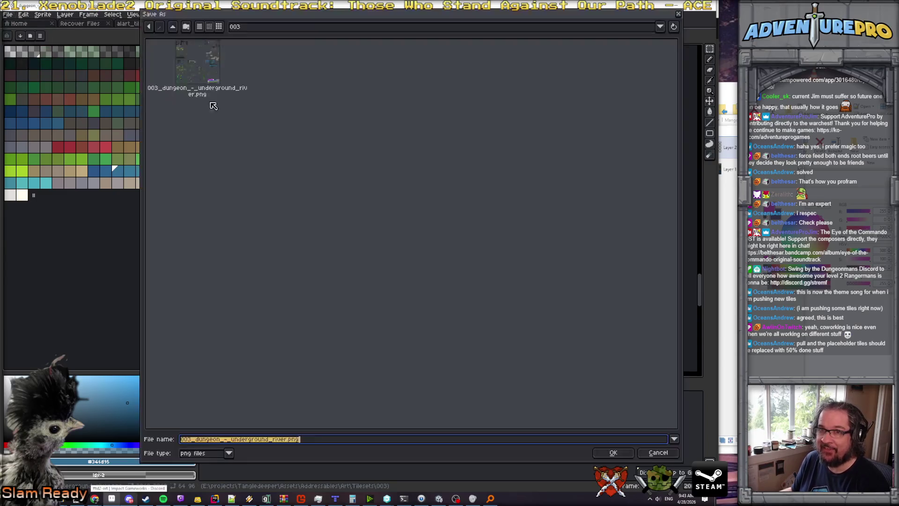
{"action": "left_click", "coordinate": [285, 440]}
{"action": "type", "text": "_"}
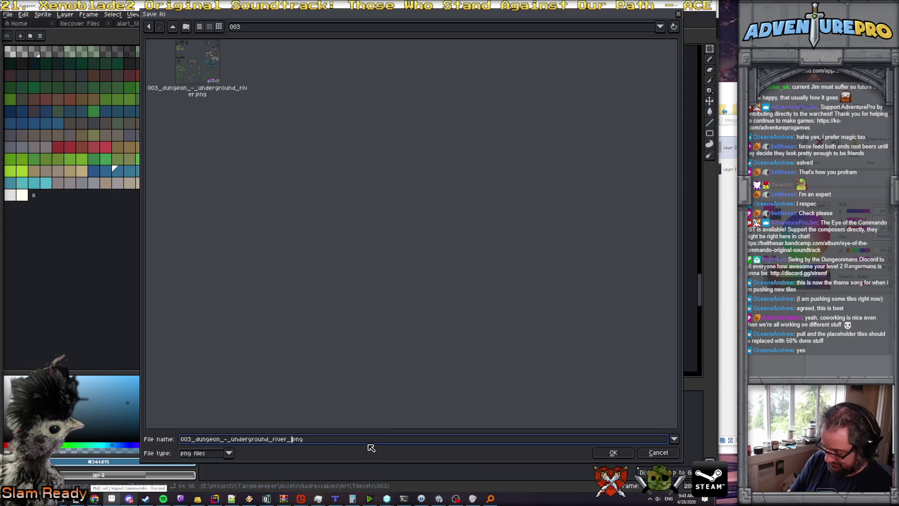
{"action": "type", "text": "jim_t"}
{"action": "type", "text": "e"}
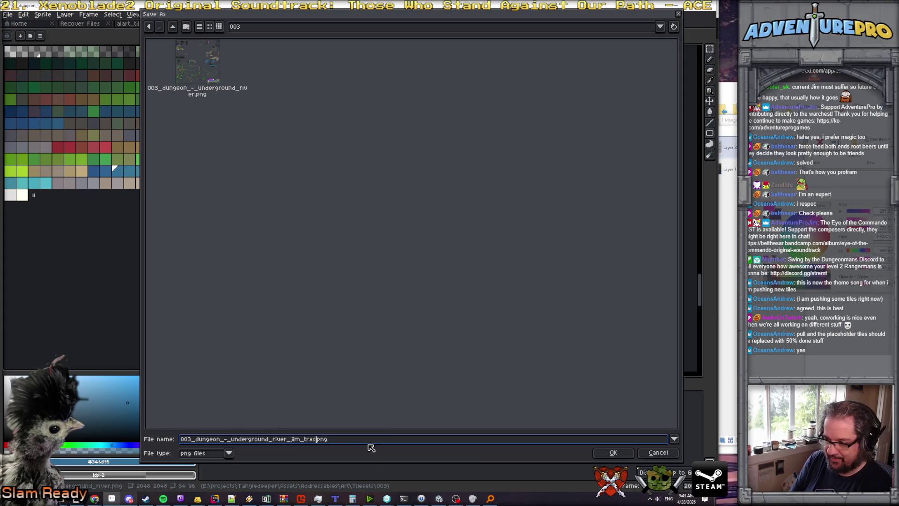
{"action": "key", "text": "Return"}
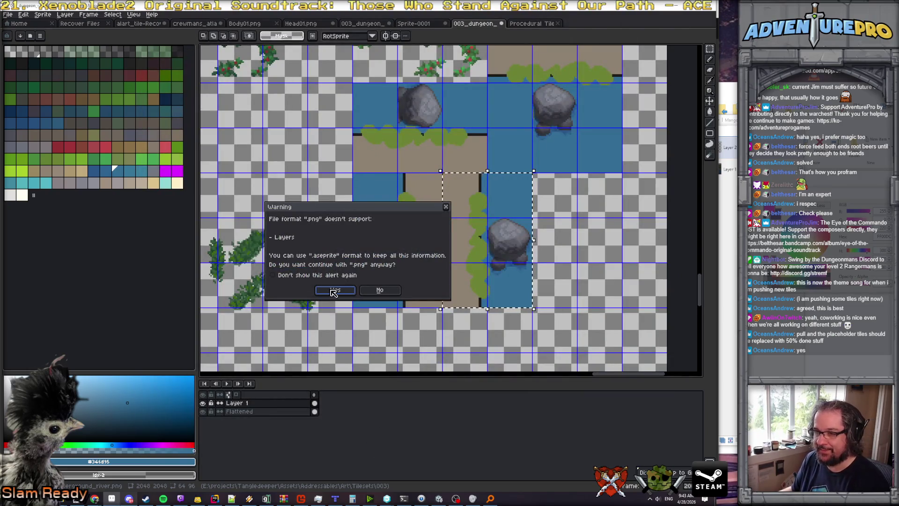
{"action": "left_click", "coordinate": [333, 291]}
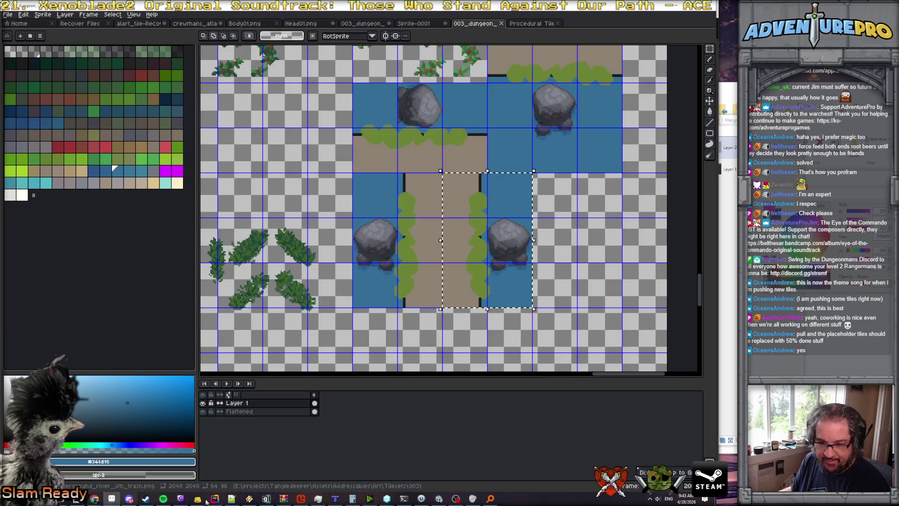
{"action": "left_click", "coordinate": [439, 498]}
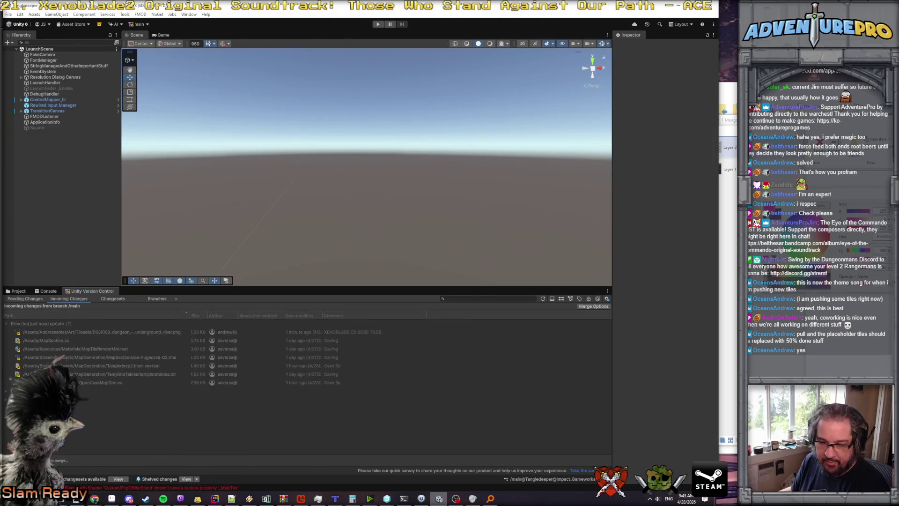
Pull the seven incoming files from main into the Unity workspace with Update workspace.
{"action": "left_click", "coordinate": [212, 460]}
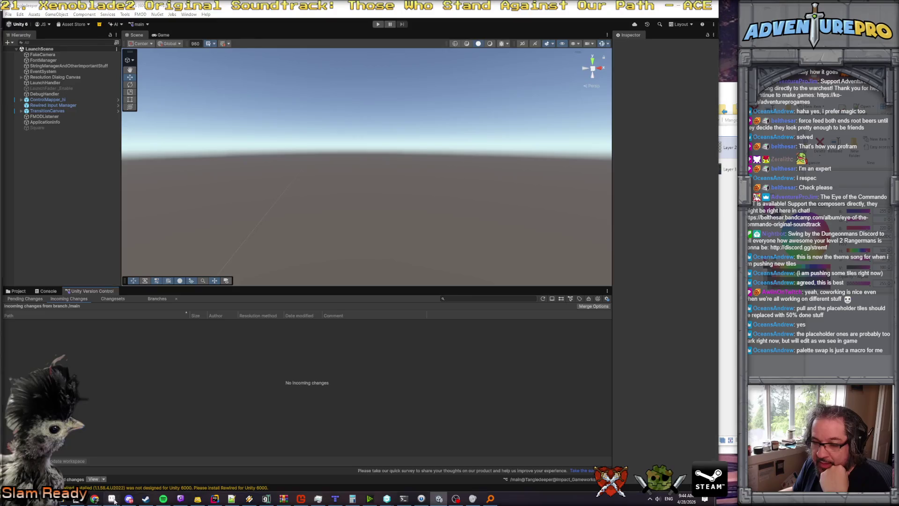
{"action": "left_click", "coordinate": [439, 499]}
{"action": "left_click", "coordinate": [439, 499]}
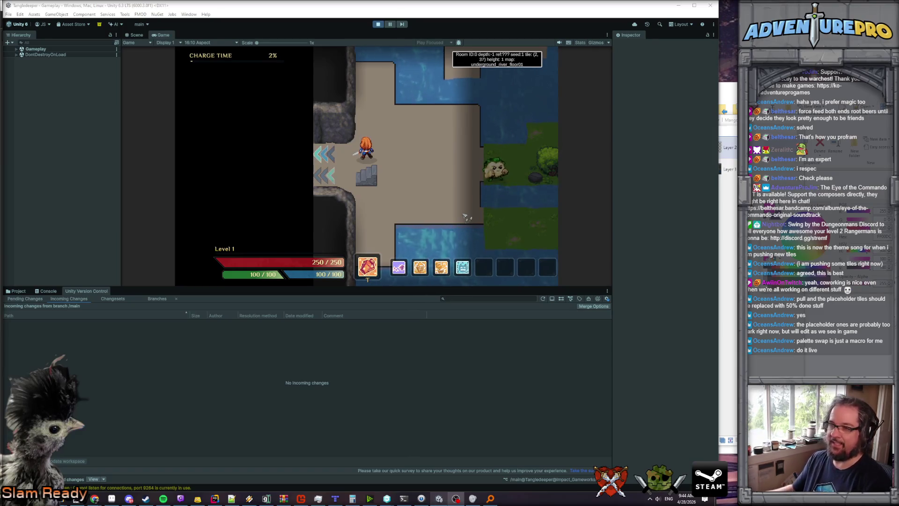
Level the hero up with the 'levelup' console command, spend points on Strength, and accept Crushing Blow.
{"action": "left_click", "coordinate": [466, 217]}
{"action": "key", "text": "d"}
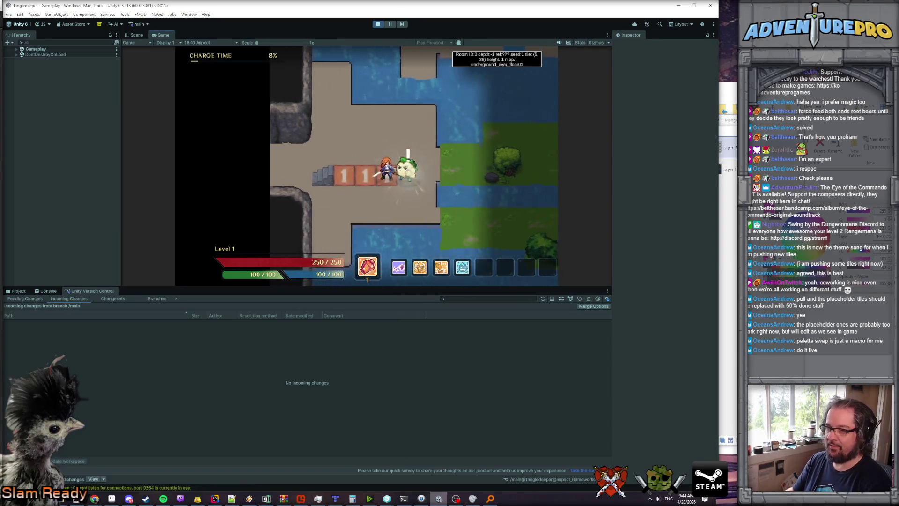
{"action": "key", "text": "grave"}
{"action": "type", "text": "levelup"}
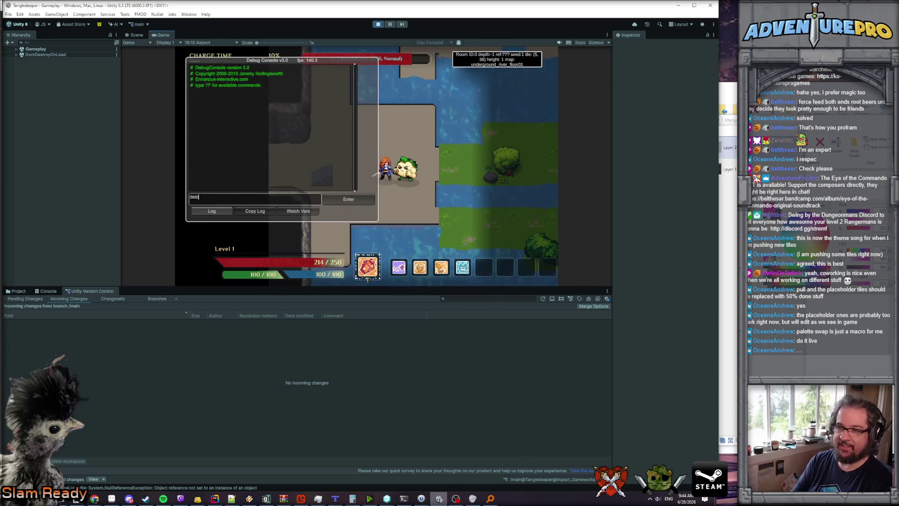
{"action": "key", "text": "Return"}
{"action": "key", "text": "grave"}
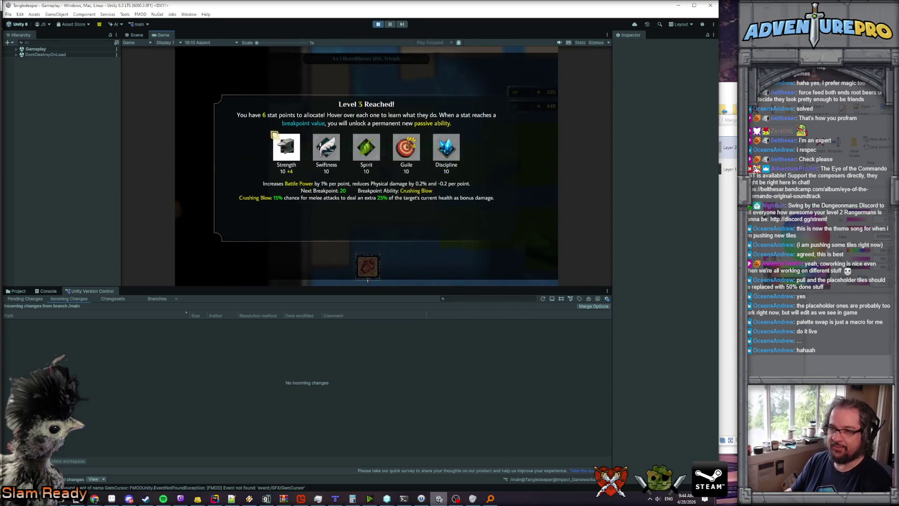
{"action": "left_click", "coordinate": [274, 134]}
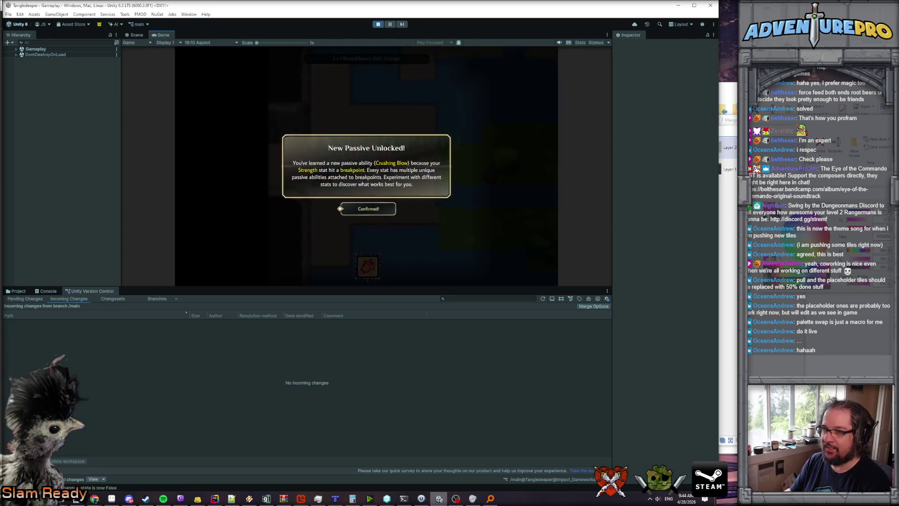
{"action": "key", "text": "Return"}
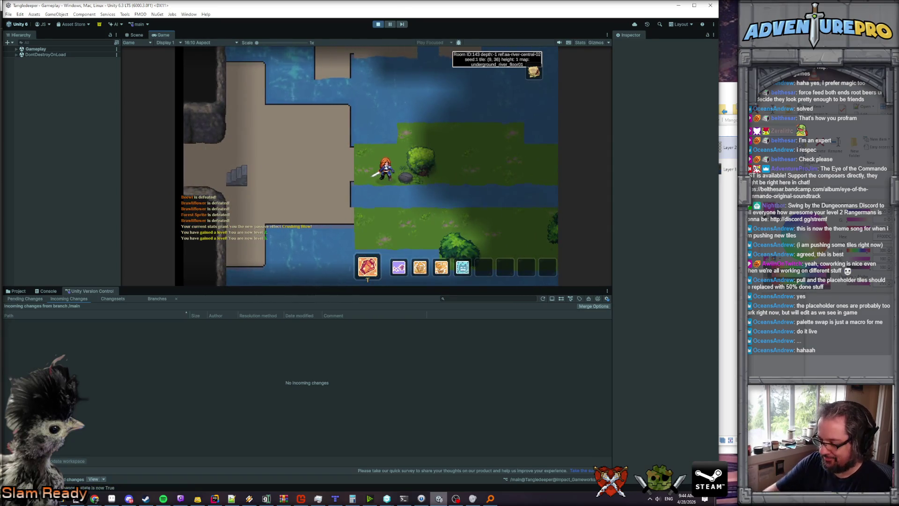
Walk the hero north through the river rooms into a grassy room, then view recent changesets.
{"action": "key", "text": "a"}
{"action": "key", "text": "w"}
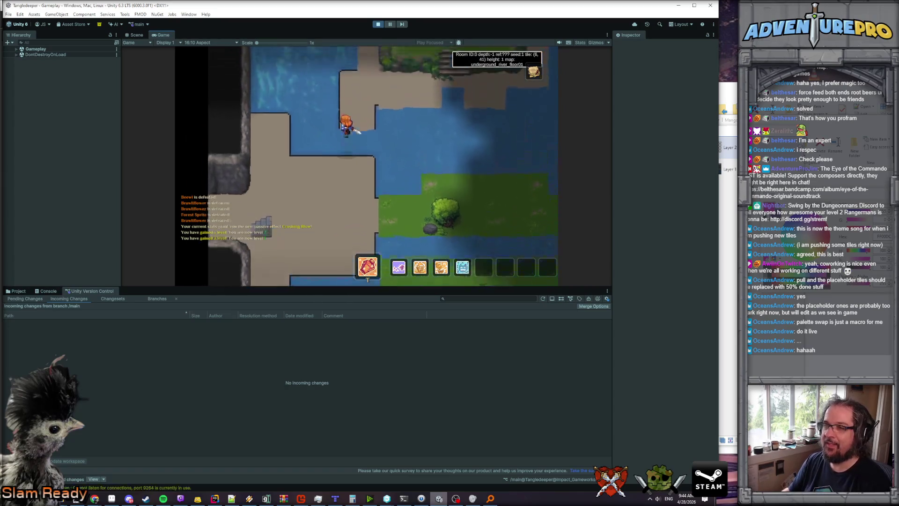
{"action": "key", "text": "w"}
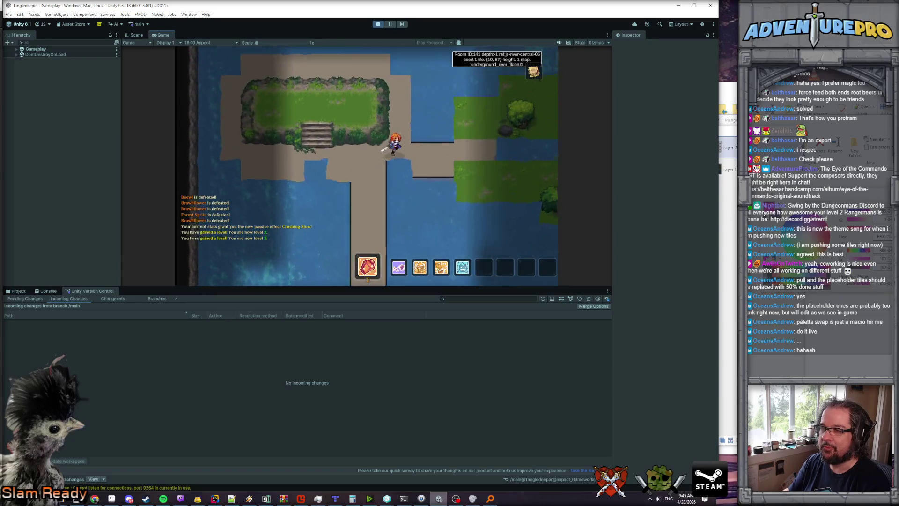
{"action": "key", "text": "d"}
{"action": "key", "text": "d"}
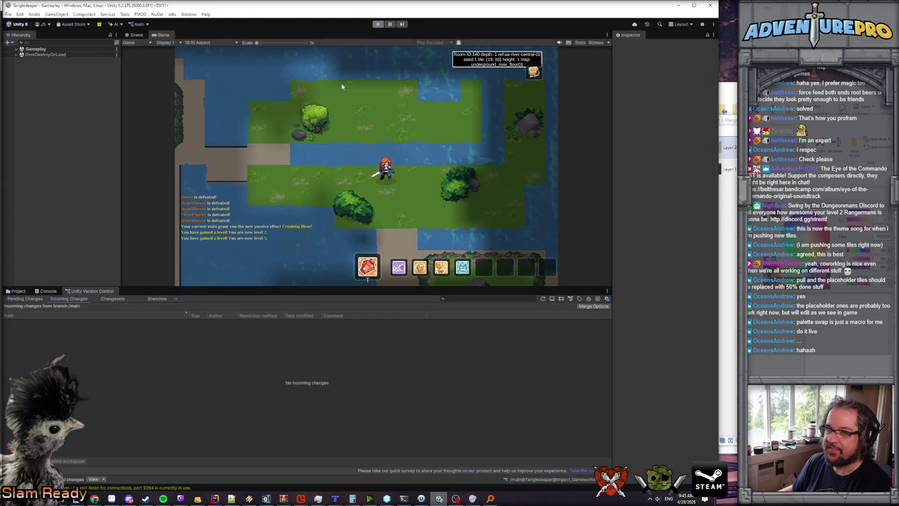
{"action": "left_click", "coordinate": [108, 299]}
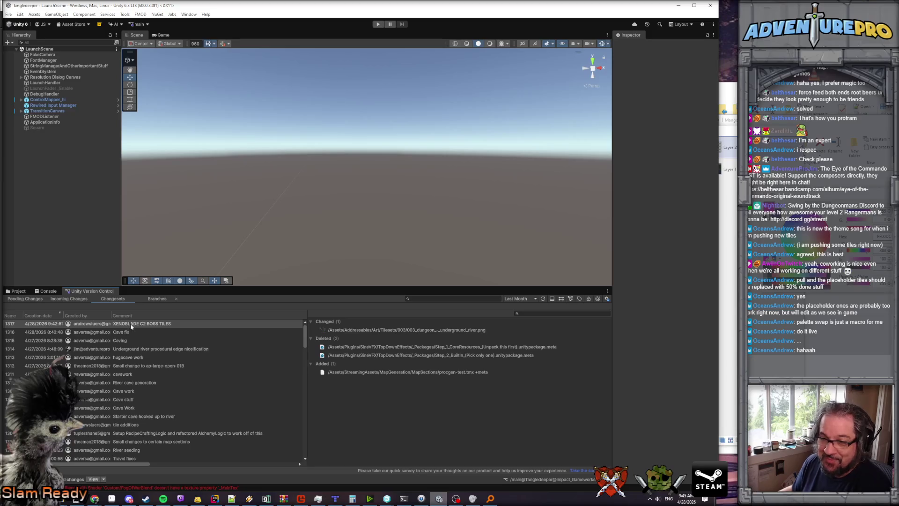
Diff changeset 1317's underground_river tileset PNG against its previous version side by side, then open Volume Mixer.
{"action": "right_click", "coordinate": [394, 329]}
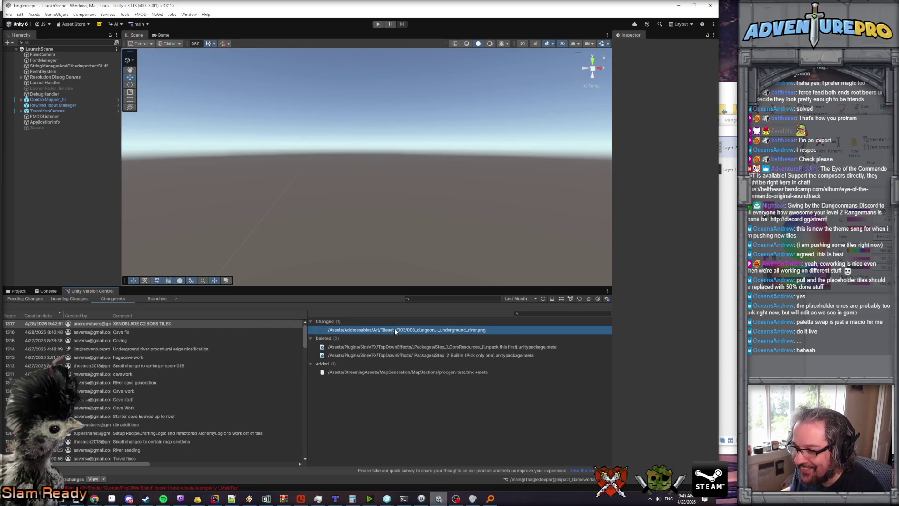
{"action": "left_click", "coordinate": [409, 342]}
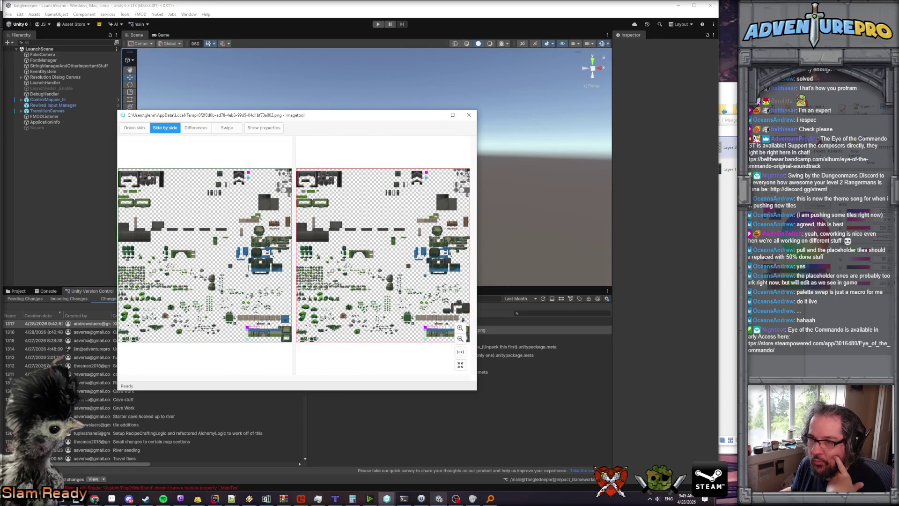
{"action": "left_click", "coordinate": [194, 128]}
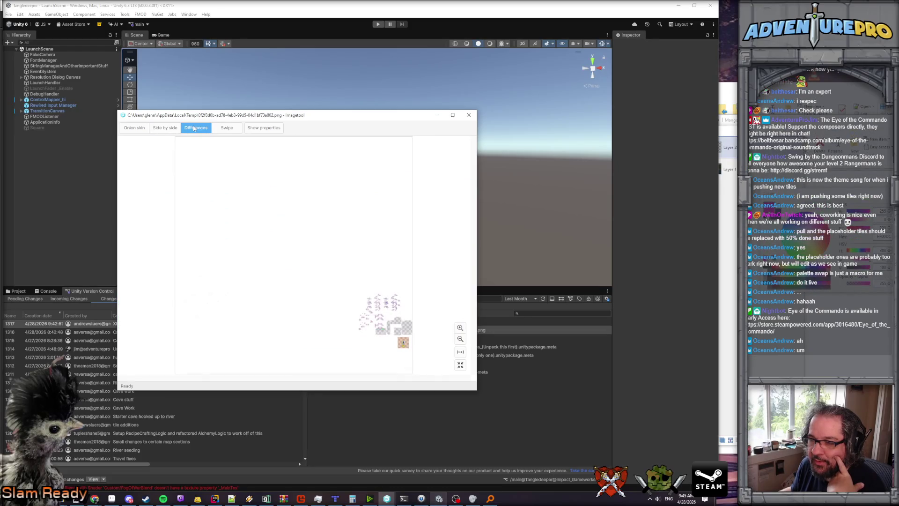
{"action": "left_click", "coordinate": [165, 128]}
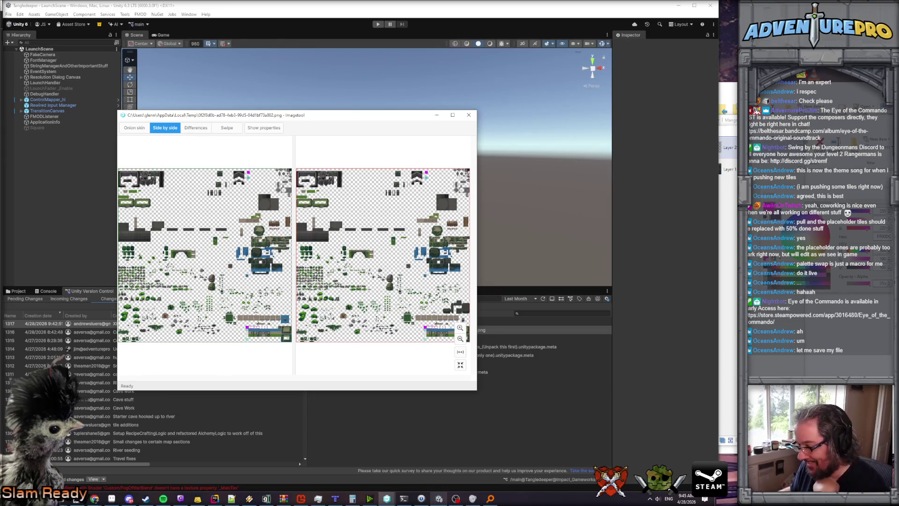
{"action": "right_click", "coordinate": [658, 498]}
{"action": "left_click", "coordinate": [662, 460]}
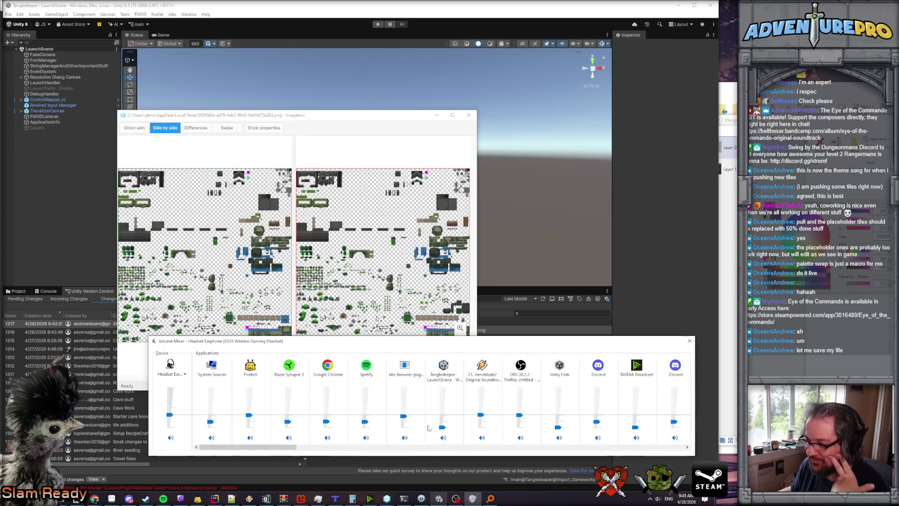
Raise Firebot, OBS (50) and OBS browser page (49) volumes, then close the Volume Mixer.
{"action": "left_click_drag", "start_coordinate": [289, 447], "coordinate": [677, 449]}
{"action": "left_click_drag", "start_coordinate": [636, 416], "coordinate": [636, 407]}
{"action": "left_click_drag", "start_coordinate": [638, 447], "coordinate": [221, 456]}
{"action": "left_click_drag", "start_coordinate": [250, 415], "coordinate": [249, 407]}
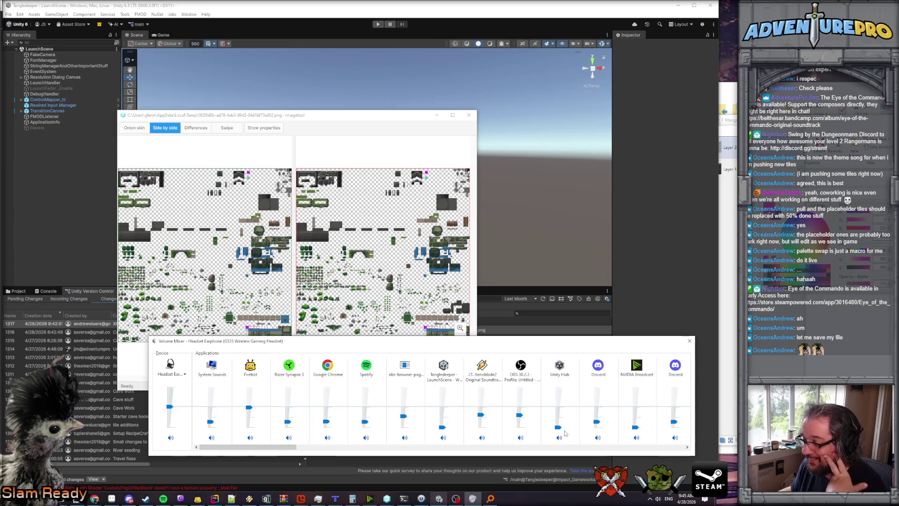
{"action": "left_click_drag", "start_coordinate": [519, 415], "coordinate": [518, 408]}
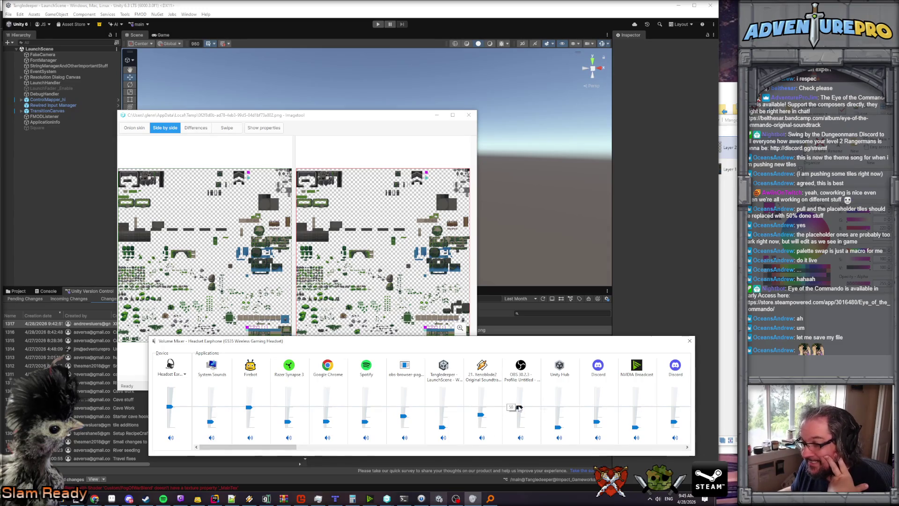
{"action": "left_click_drag", "start_coordinate": [403, 415], "coordinate": [403, 407]}
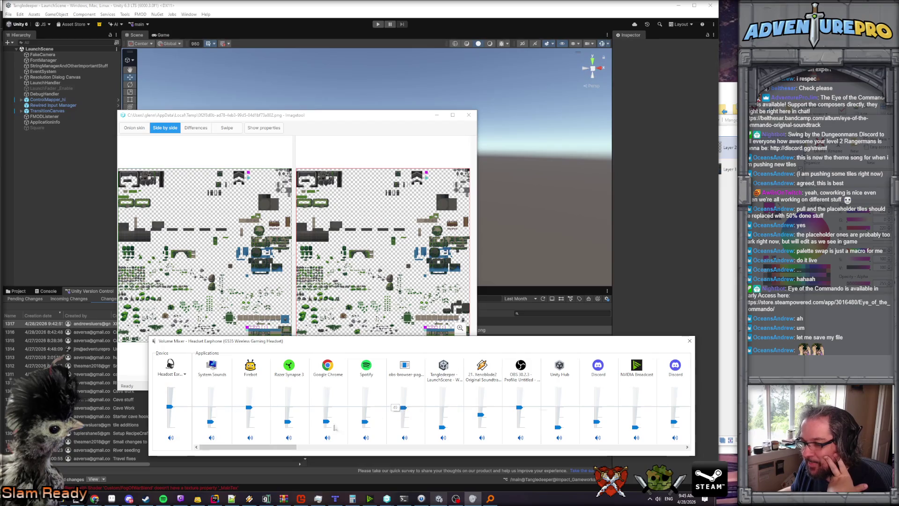
{"action": "mouse_move", "coordinate": [293, 447]}
{"action": "left_mouse_down"}
{"action": "mouse_move", "coordinate": [567, 454]}
{"action": "mouse_move", "coordinate": [637, 468]}
{"action": "mouse_move", "coordinate": [681, 452]}
{"action": "left_mouse_up"}
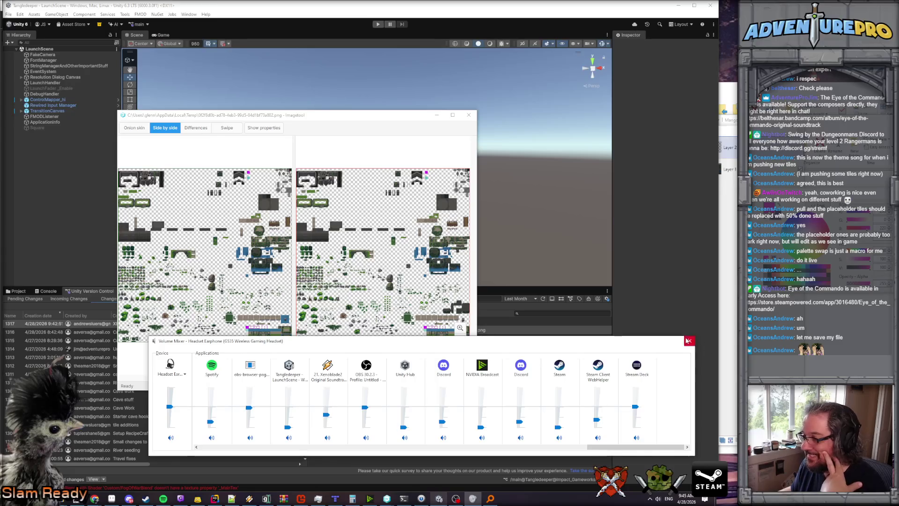
{"action": "left_click", "coordinate": [688, 341]}
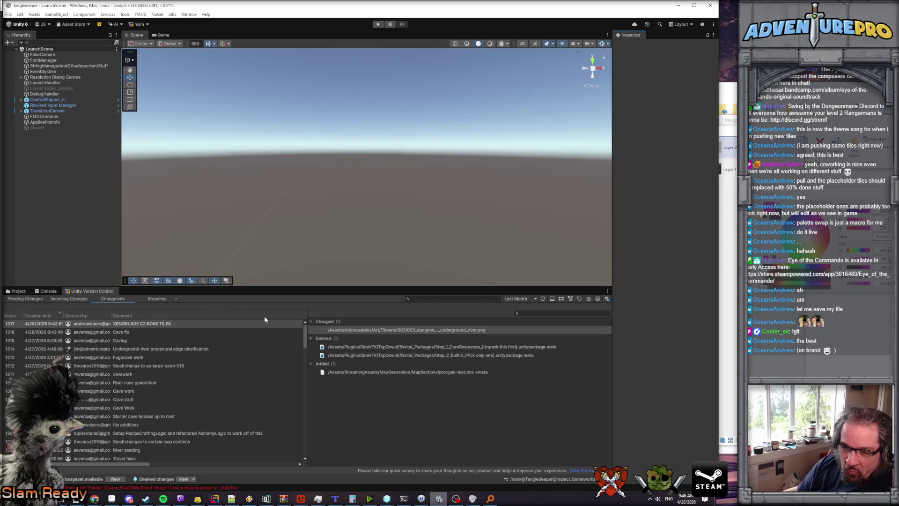
{"action": "key", "text": "alt+Tab"}
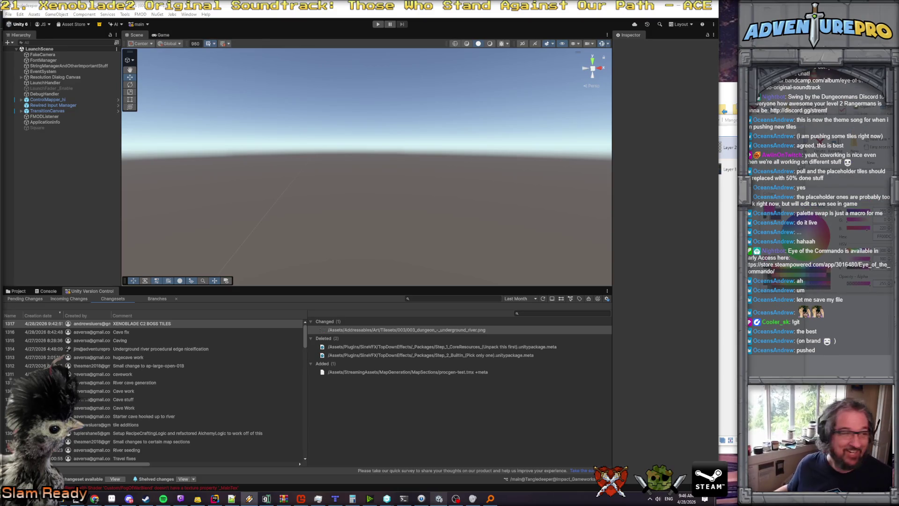
Browse recent changesets, then update the workspace with the incoming underground river tileset file.
{"action": "left_click", "coordinate": [191, 360]}
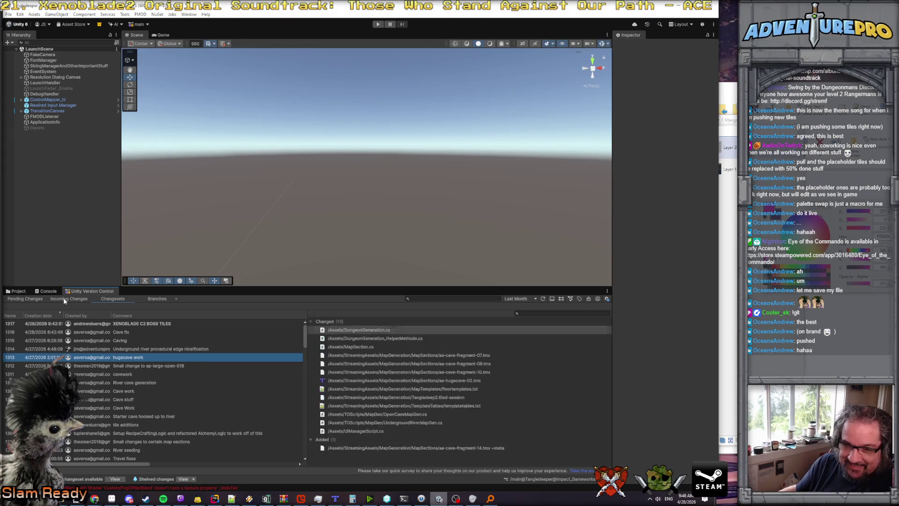
{"action": "left_click", "coordinate": [119, 341]}
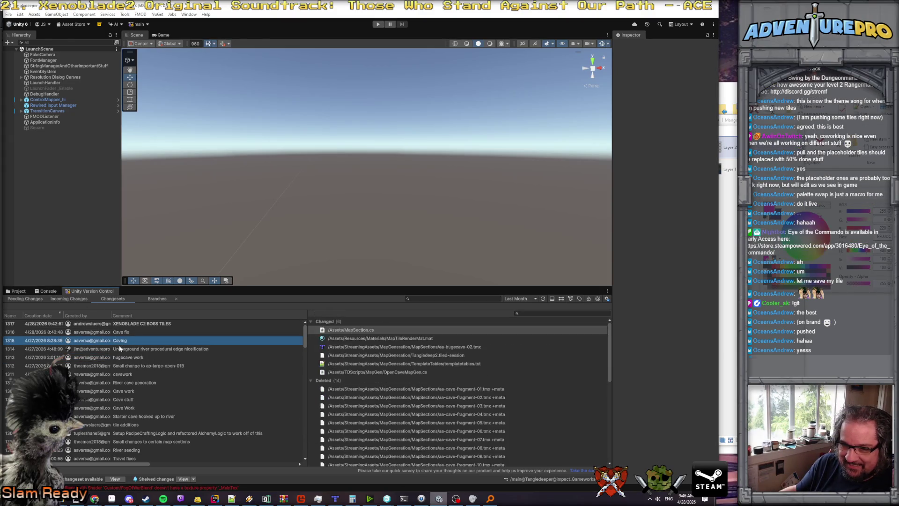
{"action": "left_click", "coordinate": [118, 325]}
{"action": "left_click", "coordinate": [75, 299]}
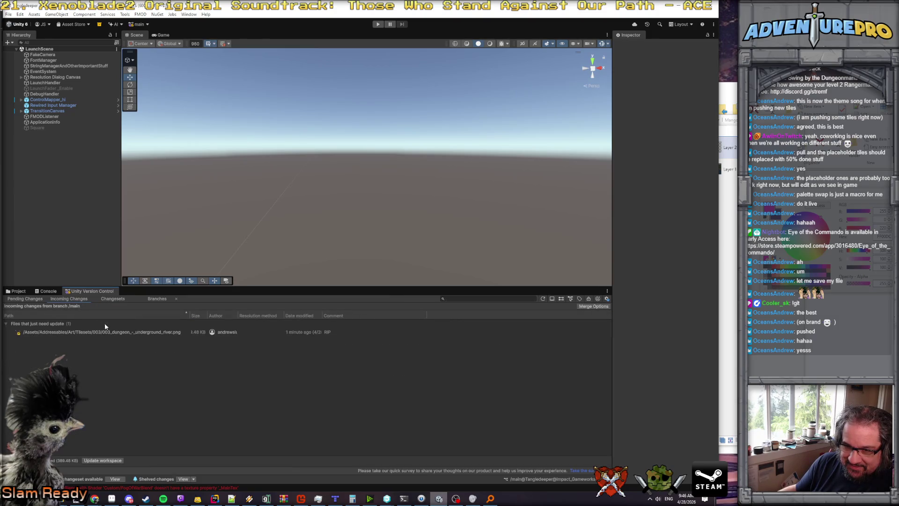
{"action": "left_click", "coordinate": [66, 333]}
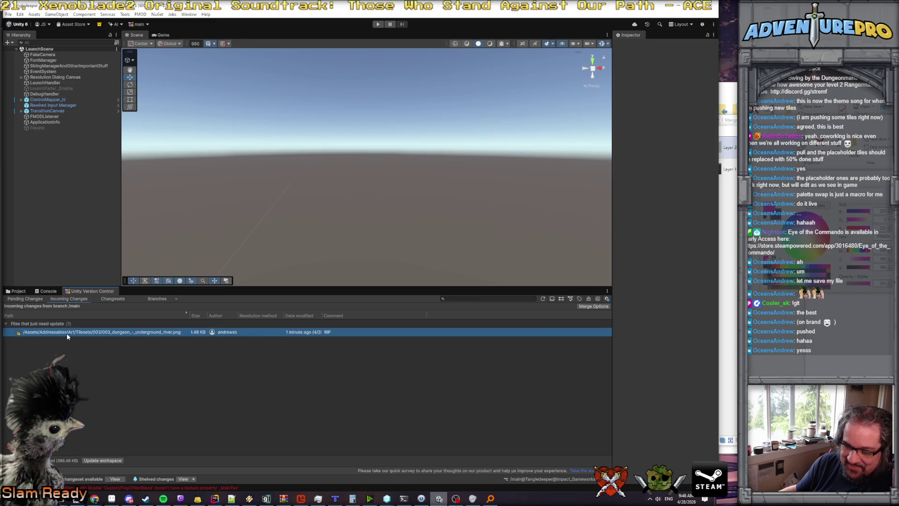
{"action": "left_click", "coordinate": [105, 458]}
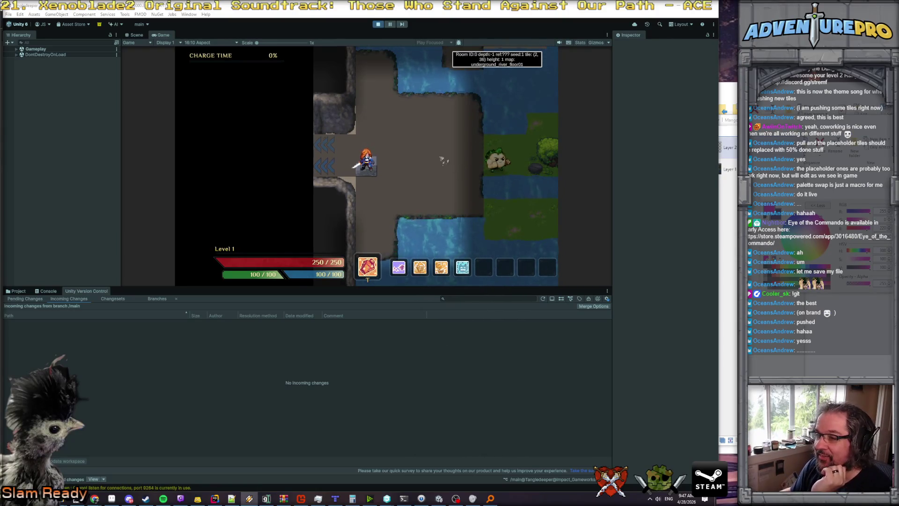
Fight an enemy, then level up with the 'detonate' debug command and accept the stat allocation.
{"action": "key", "text": "d"}
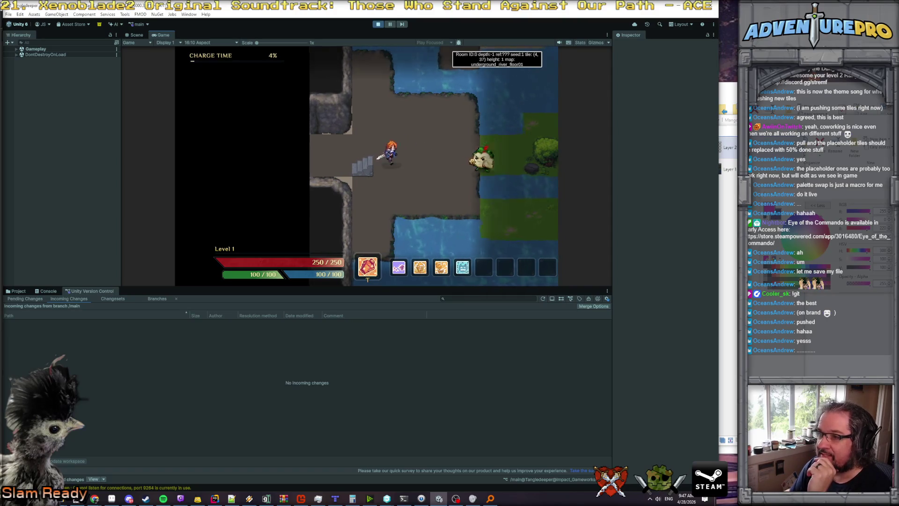
{"action": "key", "text": "w"}
{"action": "key", "text": "d"}
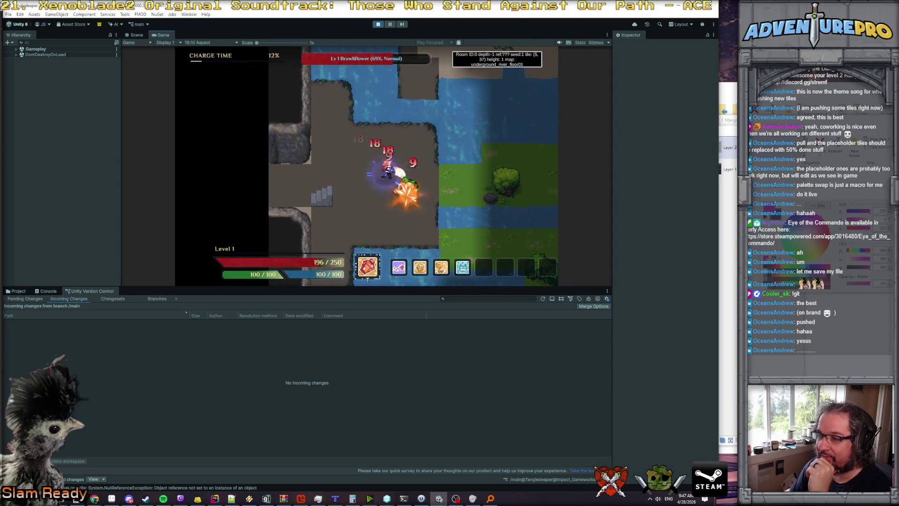
{"action": "key", "text": "grave"}
{"action": "type", "text": "detonate"}
{"action": "key", "text": "Return"}
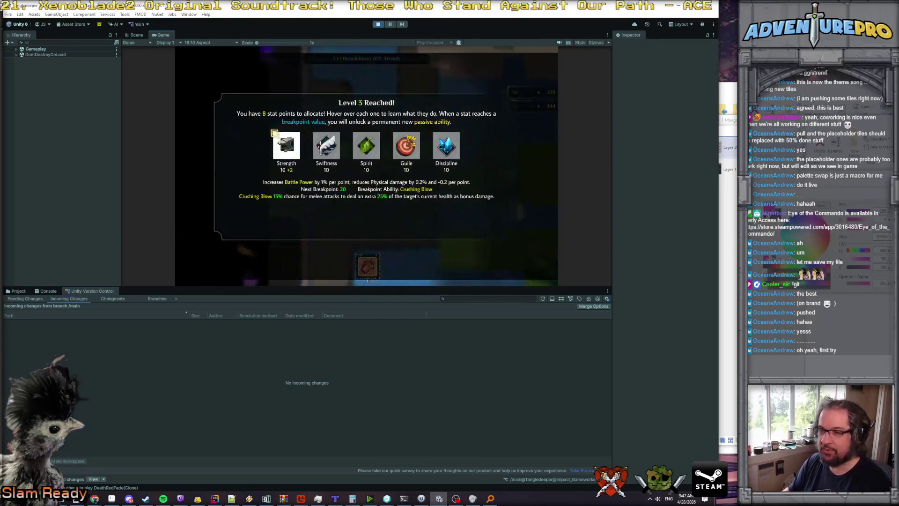
{"action": "key", "text": "Return"}
{"action": "key", "text": "Return"}
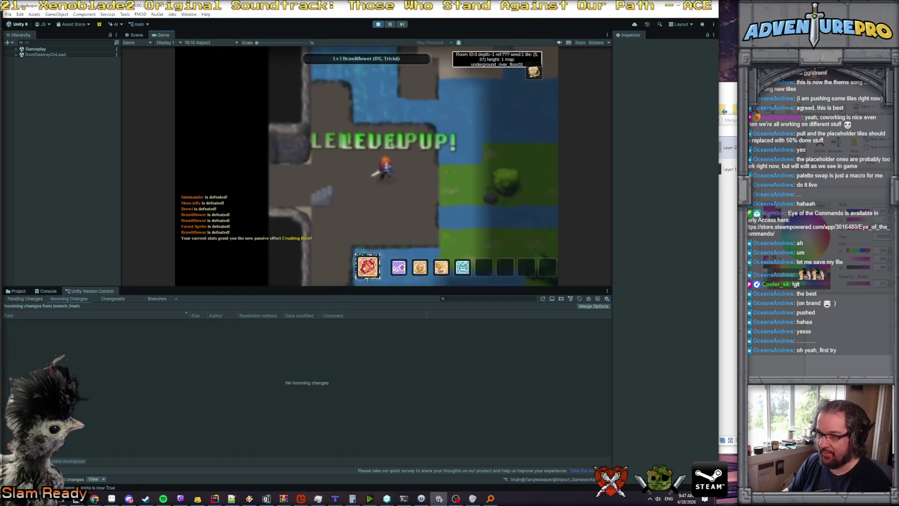
Walk up, down and along the rock ledge between neighbouring underground river rooms.
{"action": "key", "text": "w"}
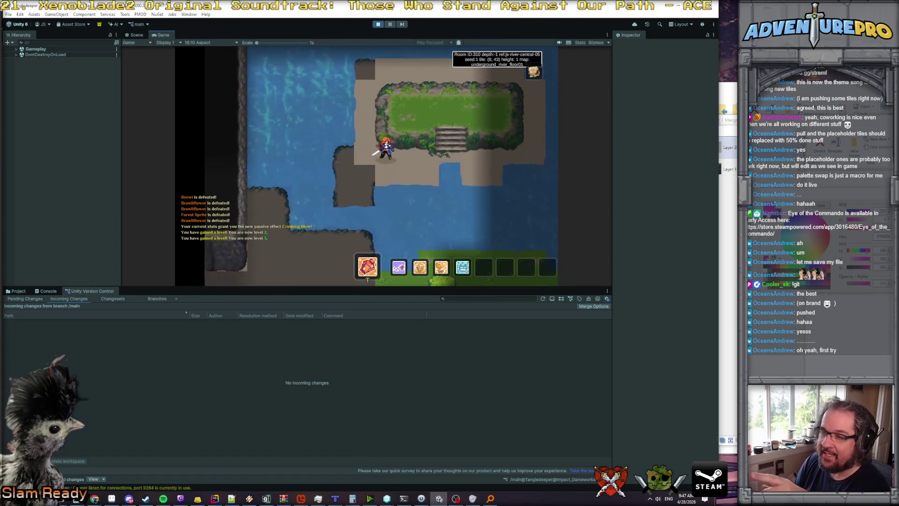
{"action": "key", "text": "s"}
{"action": "key", "text": "a"}
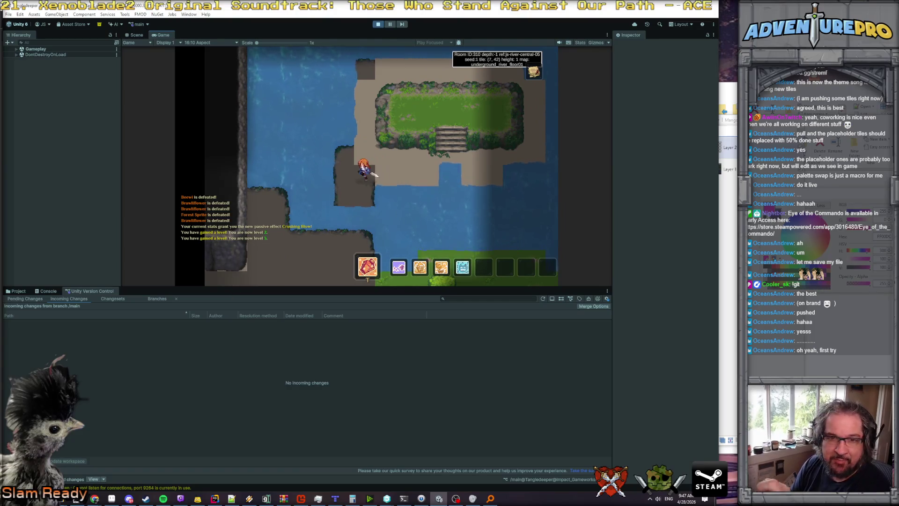
{"action": "key", "text": "s"}
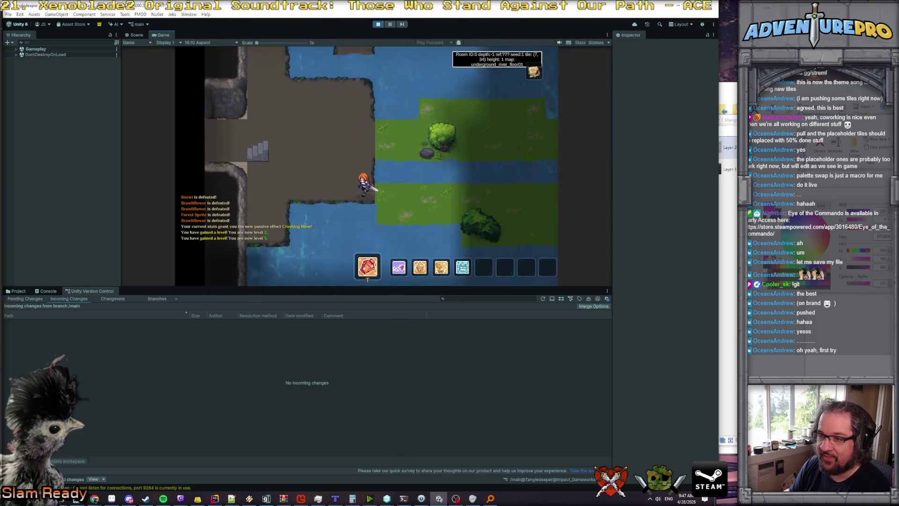
{"action": "key", "text": "a"}
{"action": "key", "text": "s"}
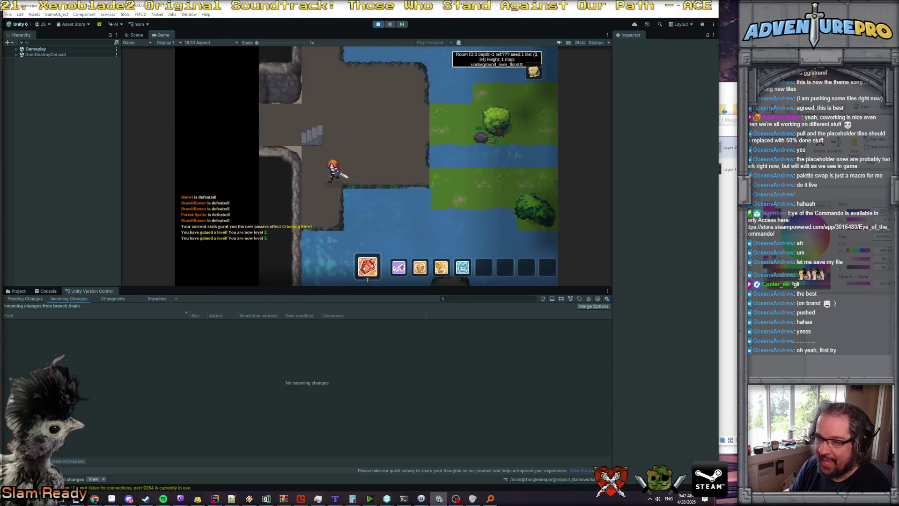
{"action": "key", "text": "d"}
{"action": "key", "text": "w"}
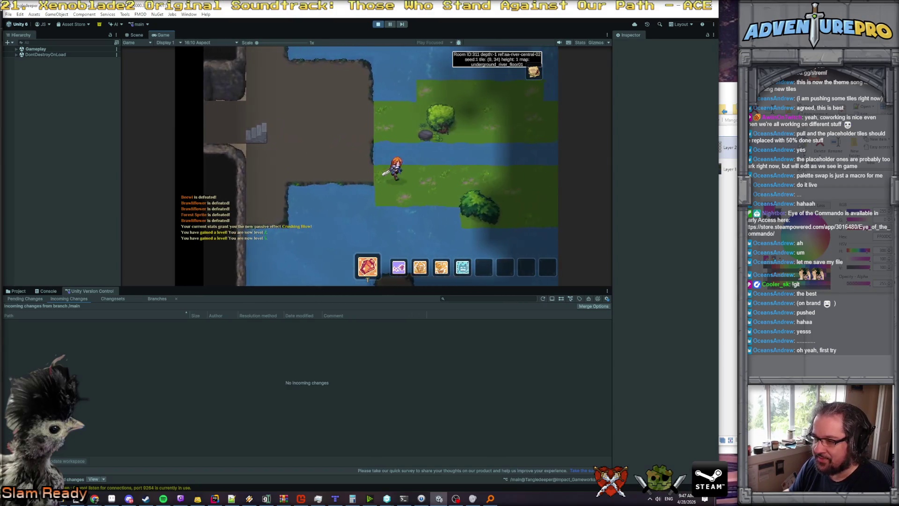
Head down the stone path through the grassy room and east out of the island room.
{"action": "key", "text": "d"}
{"action": "key", "text": "s"}
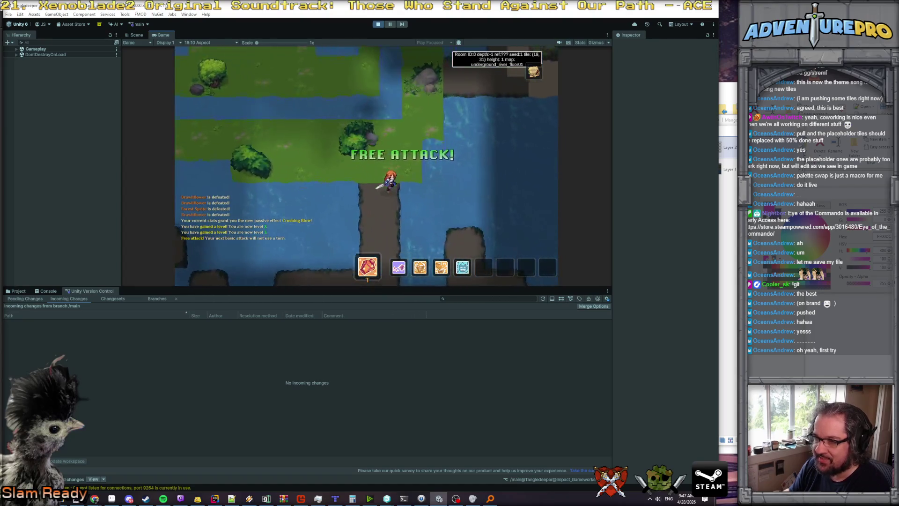
{"action": "key", "text": "s"}
{"action": "key", "text": "d"}
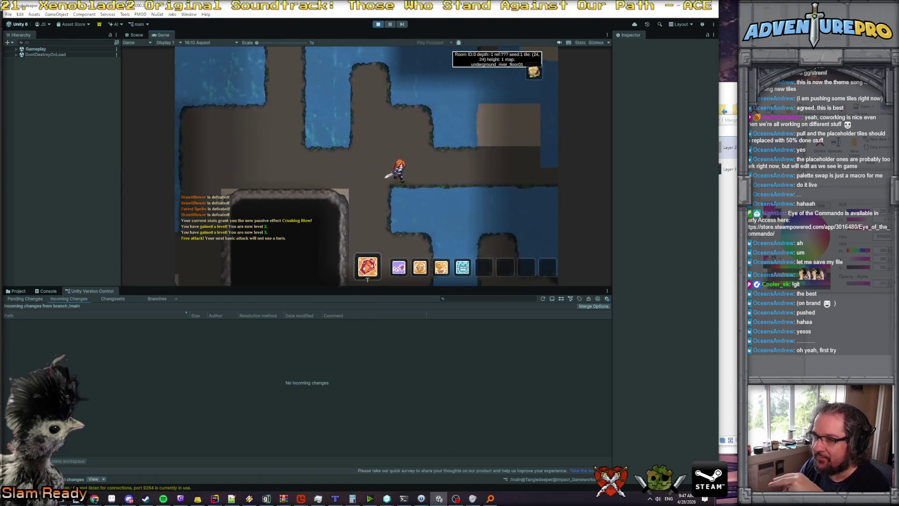
{"action": "key", "text": "d"}
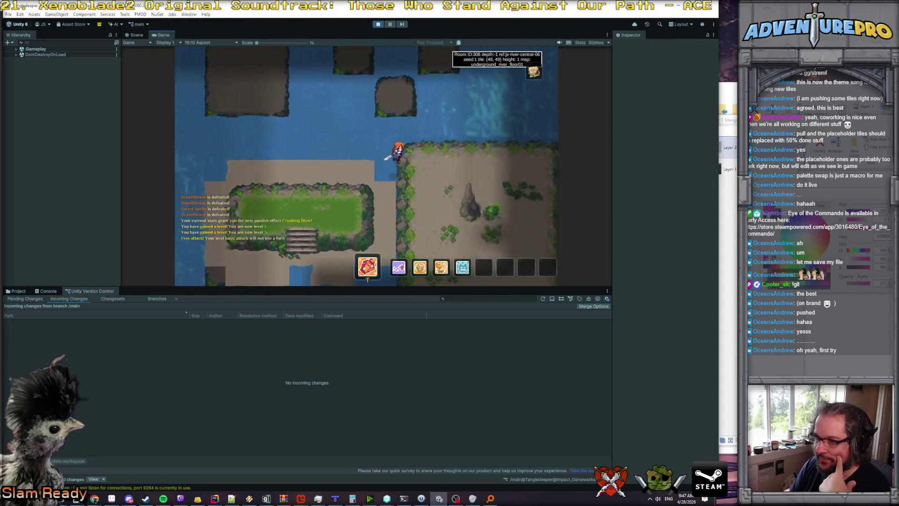
{"action": "key", "text": "w"}
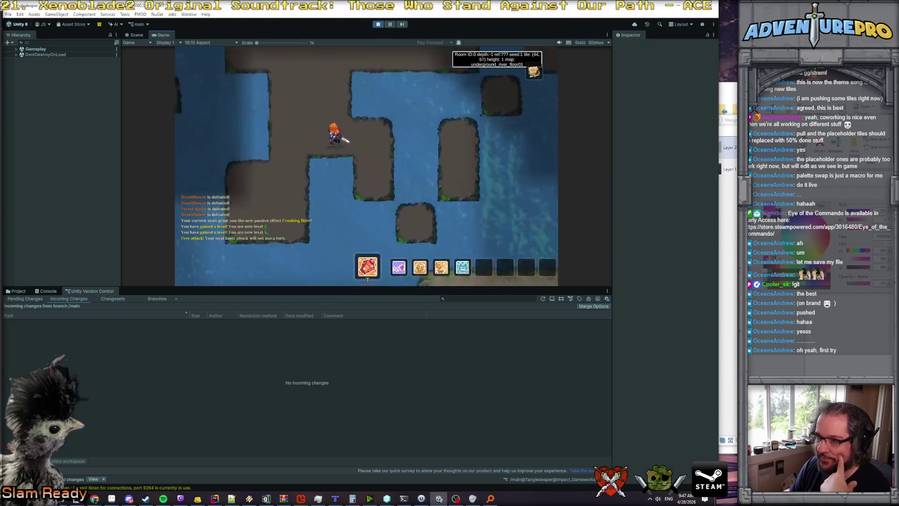
{"action": "key", "text": "w"}
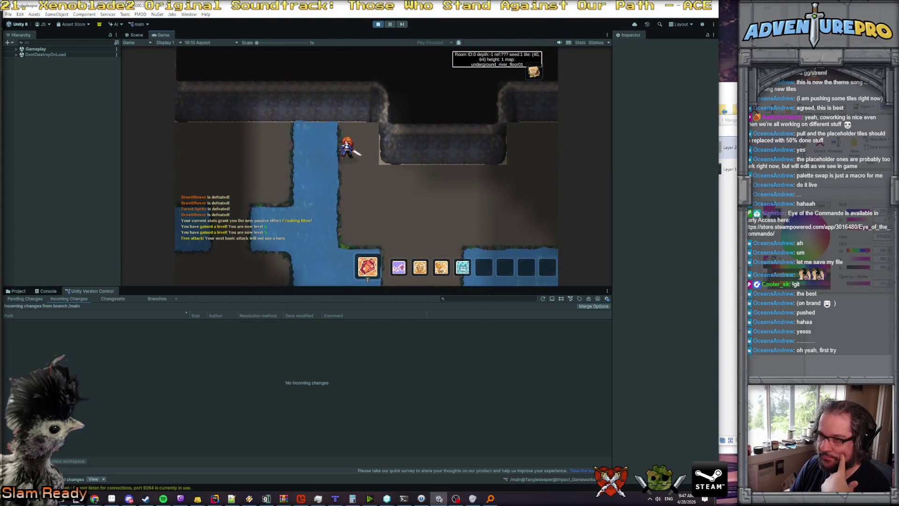
{"action": "key", "text": "d"}
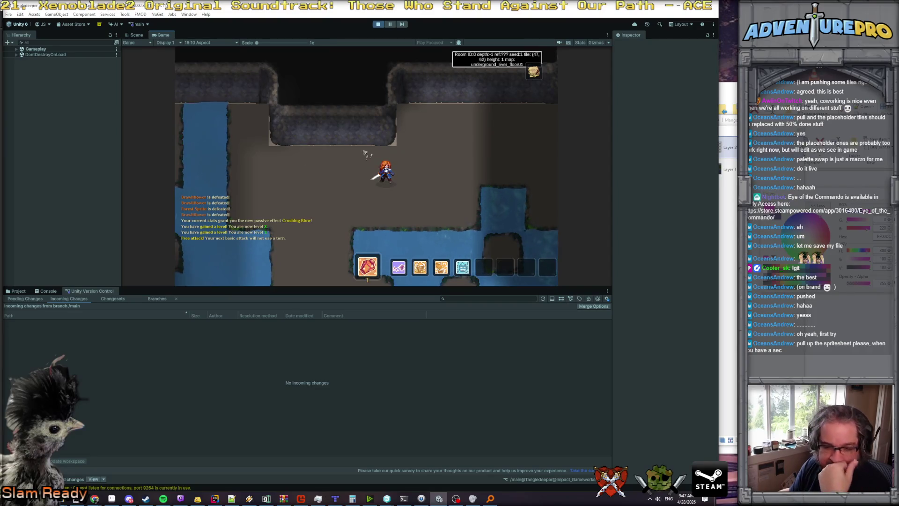
{"action": "left_click", "coordinate": [111, 499]}
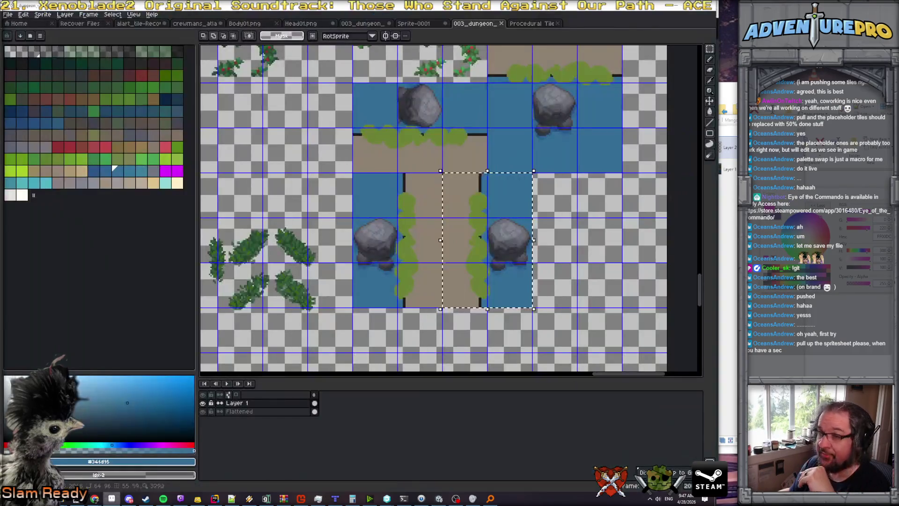
Open 003_dungeon_-_underground_river.png from the 003 folder and zoom in on its floor and rock tiles.
{"action": "left_click", "coordinate": [8, 14]}
{"action": "left_click", "coordinate": [19, 37]}
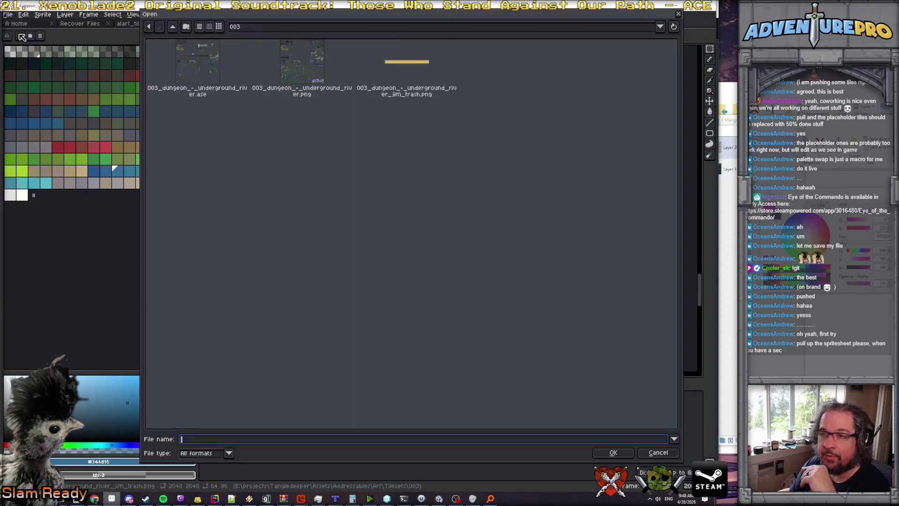
{"action": "left_click", "coordinate": [309, 64]}
{"action": "double_click", "coordinate": [309, 63]}
{"action": "scroll", "coordinate": [636, 309], "scroll_direction": "down", "scroll_amount": 2}
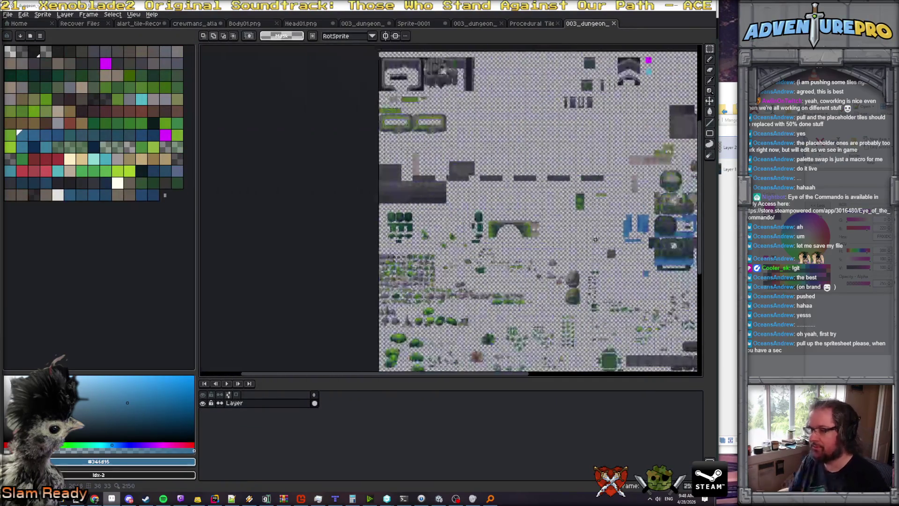
{"action": "mouse_move", "coordinate": [636, 309]}
{"action": "left_mouse_down"}
{"action": "mouse_move", "coordinate": [487, 304]}
{"action": "mouse_move", "coordinate": [459, 262]}
{"action": "left_mouse_up"}
{"action": "scroll", "coordinate": [457, 249], "scroll_direction": "up", "scroll_amount": 3}
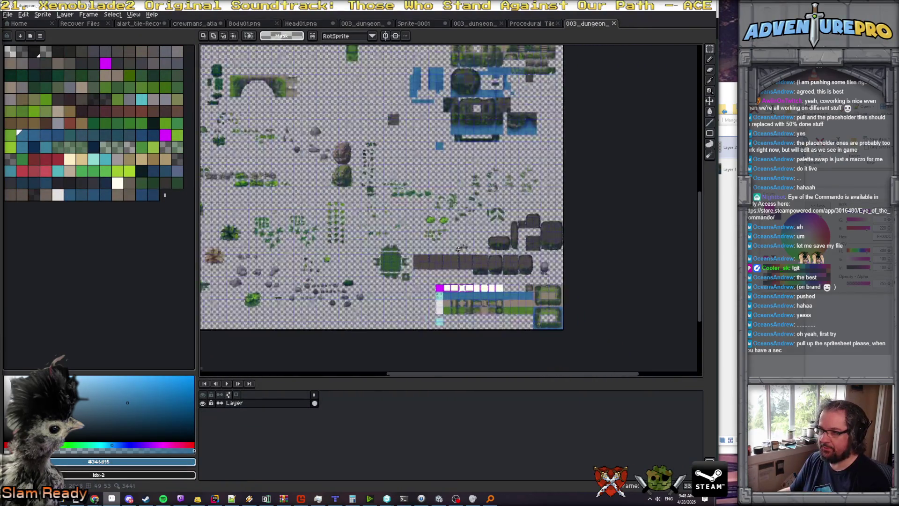
{"action": "scroll", "coordinate": [458, 249], "scroll_direction": "down", "scroll_amount": 3}
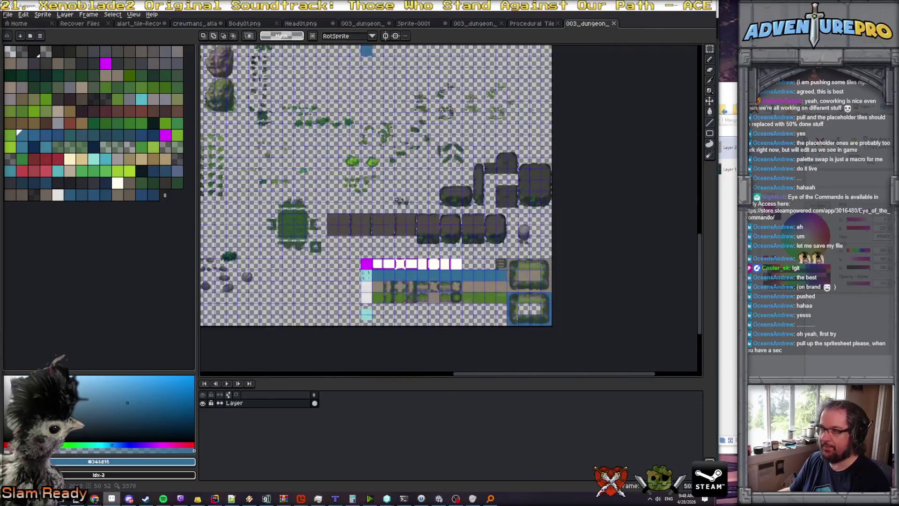
{"action": "scroll", "coordinate": [402, 200], "scroll_direction": "up", "scroll_amount": 1}
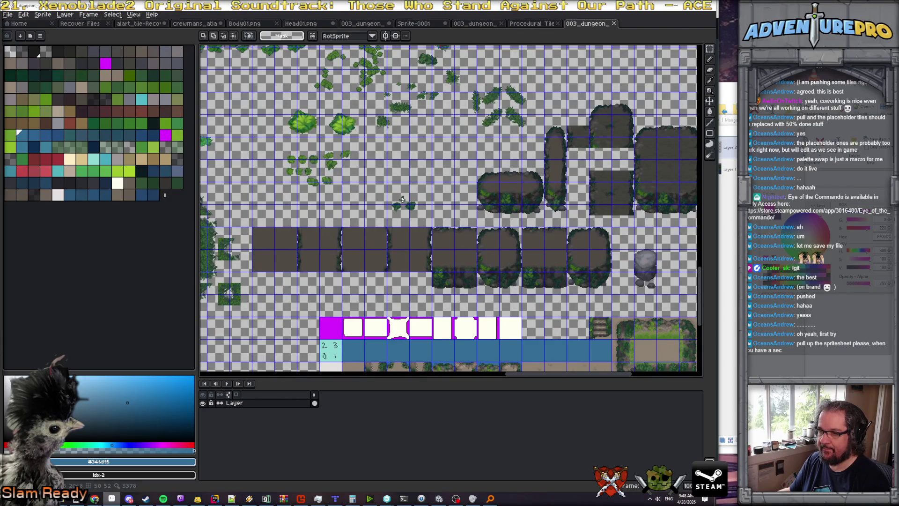
{"action": "scroll", "coordinate": [347, 270], "scroll_direction": "up", "scroll_amount": 1}
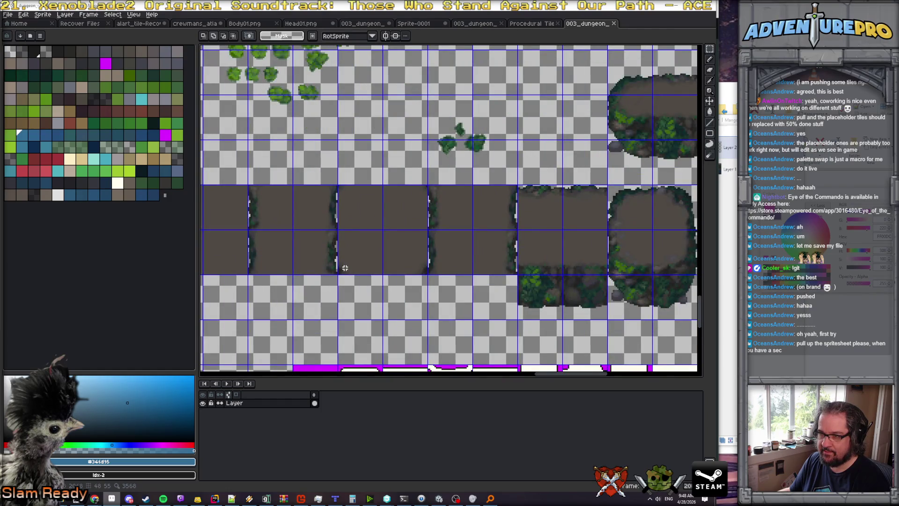
{"action": "scroll", "coordinate": [345, 268], "scroll_direction": "down", "scroll_amount": 1}
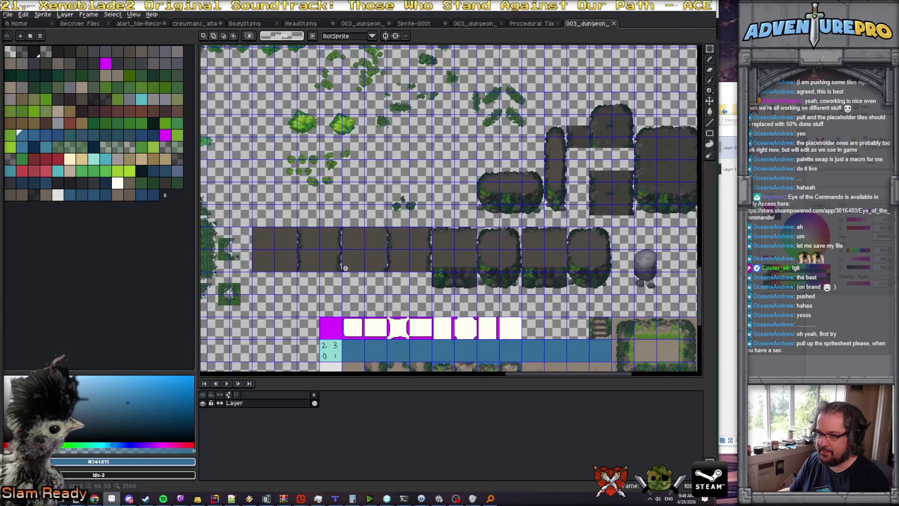
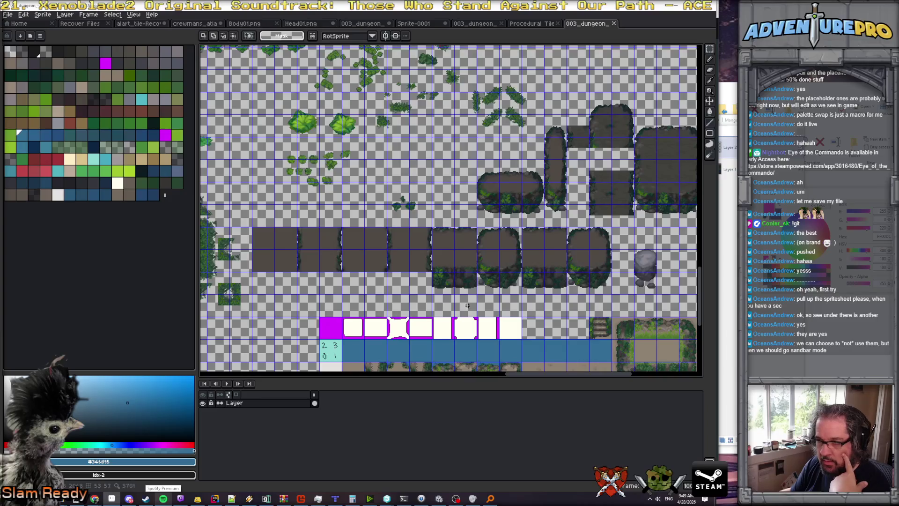
Zoom into the Aseprite tileset, then bring the running Unity game to the front.
{"action": "scroll", "coordinate": [482, 296], "scroll_direction": "up", "scroll_amount": 1}
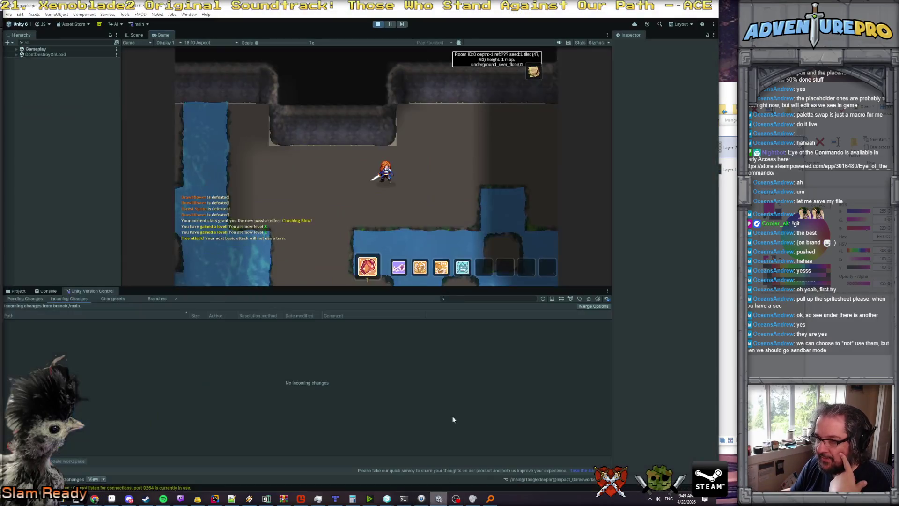
{"action": "left_click", "coordinate": [439, 498]}
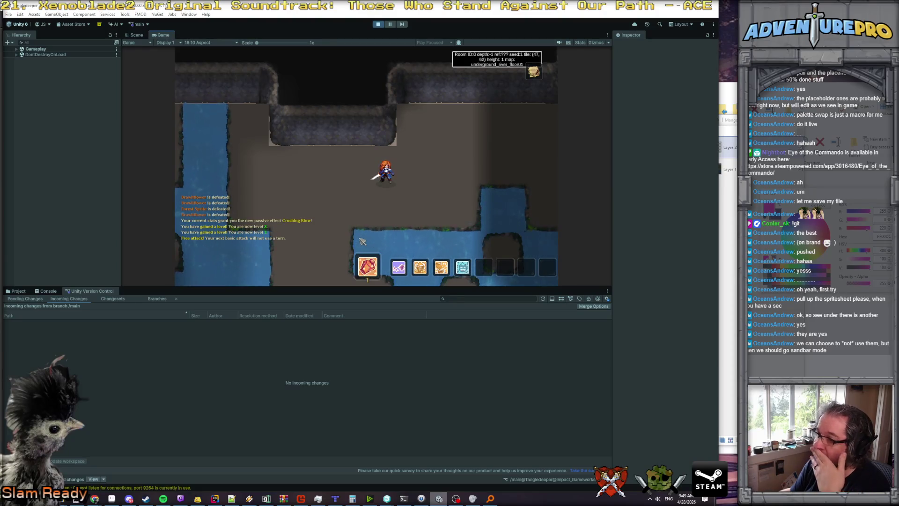
Walk the character left to the underground river, then return to the Aseprite tileset.
{"action": "mouse_move", "coordinate": [370, 258]}
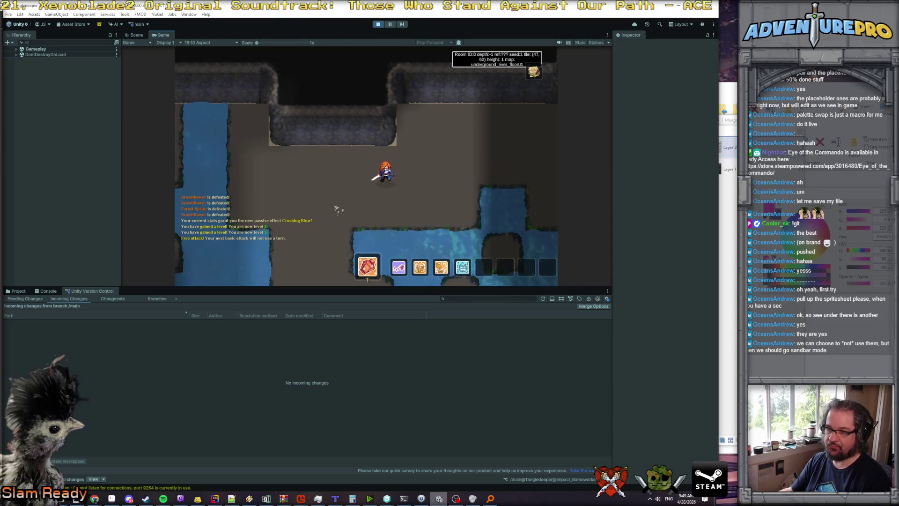
{"action": "key", "text": "Left"}
{"action": "key", "text": "Left"}
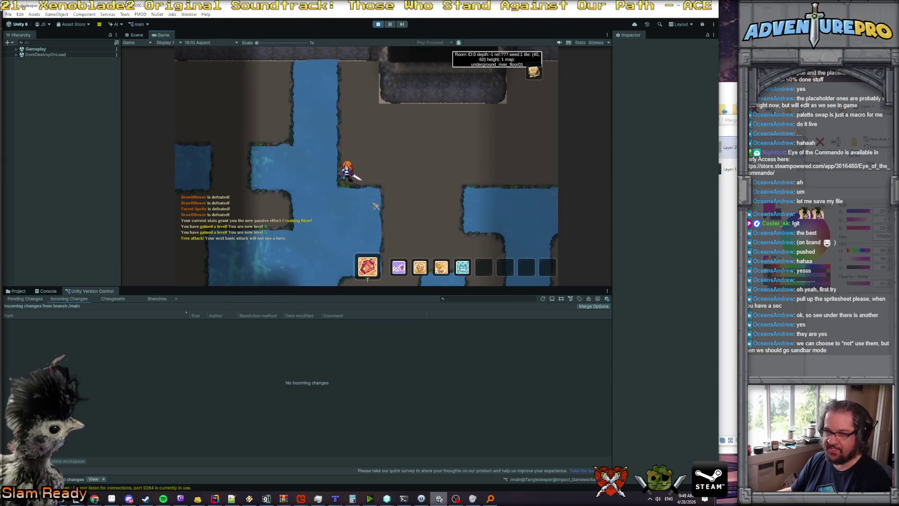
{"action": "key", "text": "alt+Tab"}
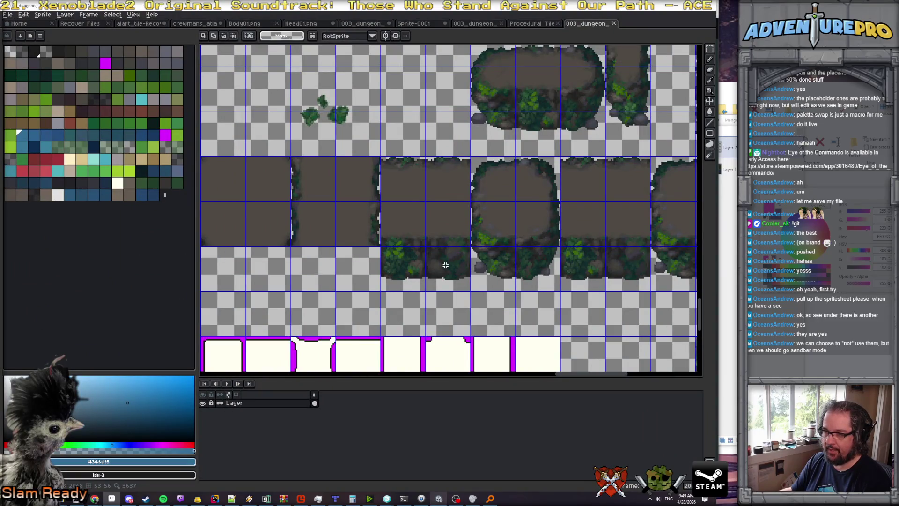
Paste the game screenshot into Paint.NET as a new image.
{"action": "key", "text": "alt+Tab"}
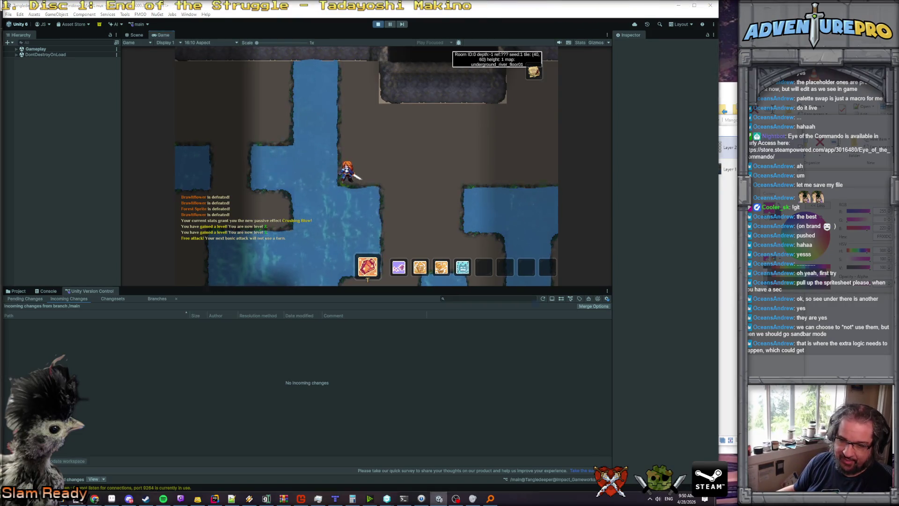
{"action": "key", "text": "alt+Tab"}
{"action": "left_click", "coordinate": [20, 16]}
{"action": "left_click", "coordinate": [50, 87]}
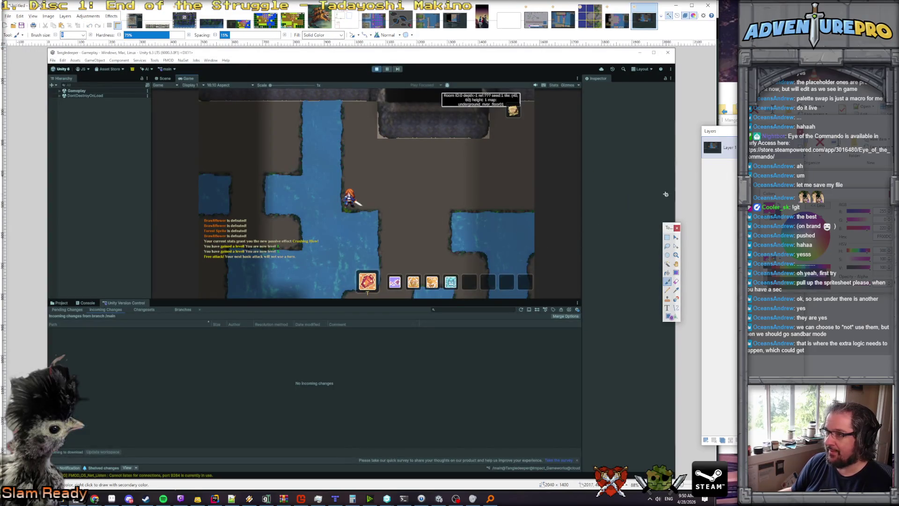
Select and copy the leafy undercarriage tile below the wall in Aseprite.
{"action": "key", "text": "alt+Tab"}
{"action": "key", "text": "alt+Tab"}
{"action": "key", "text": "alt+Tab"}
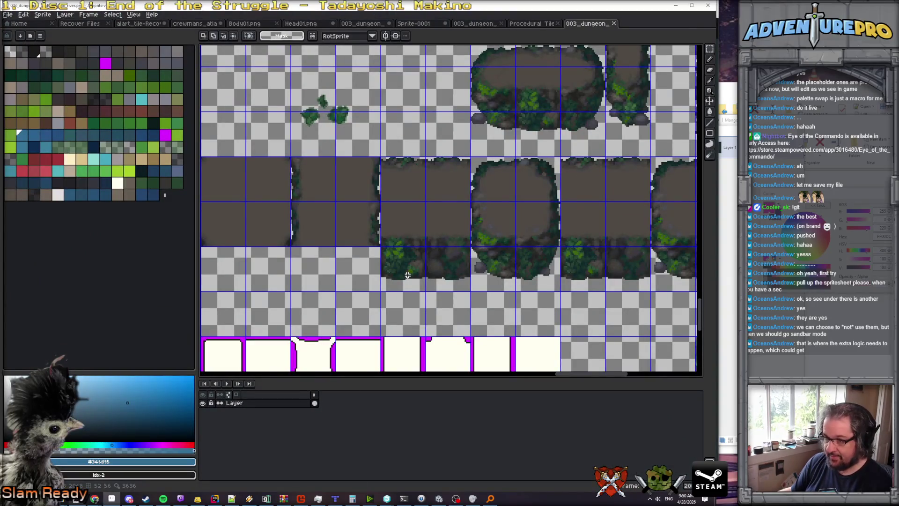
{"action": "left_click_drag", "start_coordinate": [388, 253], "coordinate": [473, 294]}
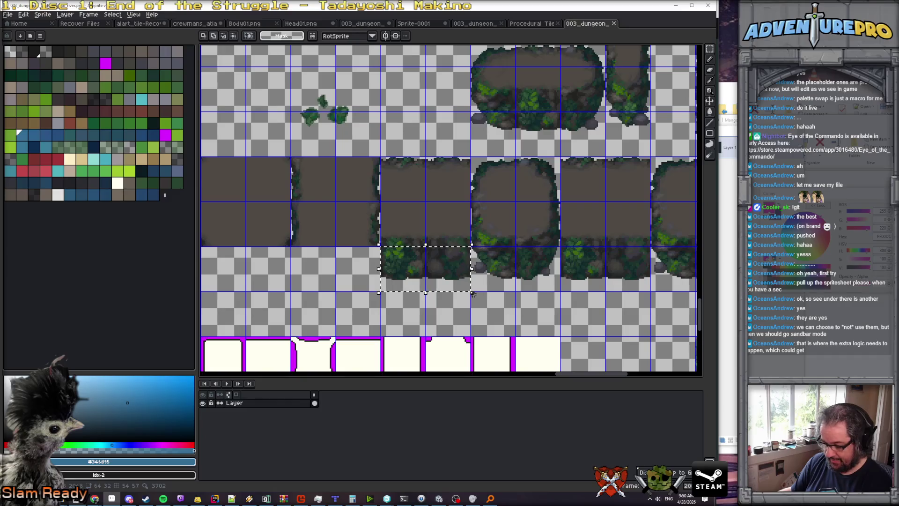
{"action": "key", "text": "alt+Tab"}
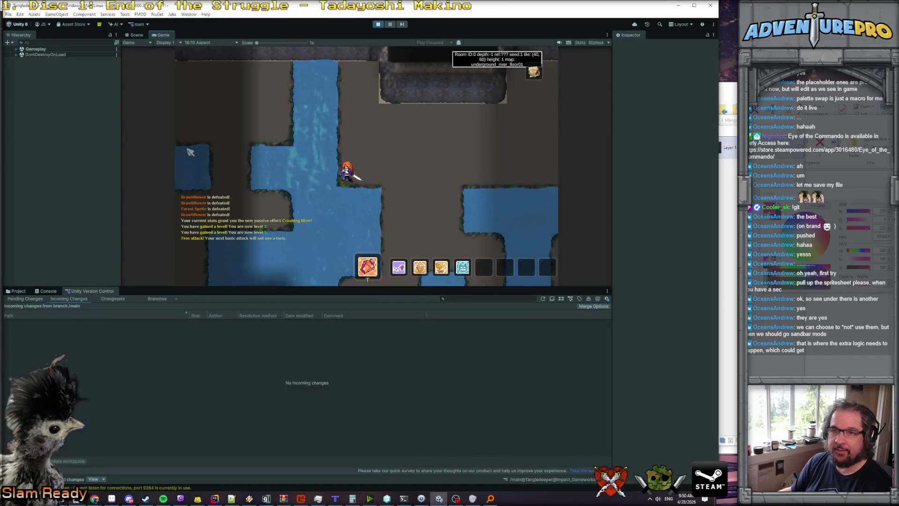
{"action": "left_click", "coordinate": [78, 501]}
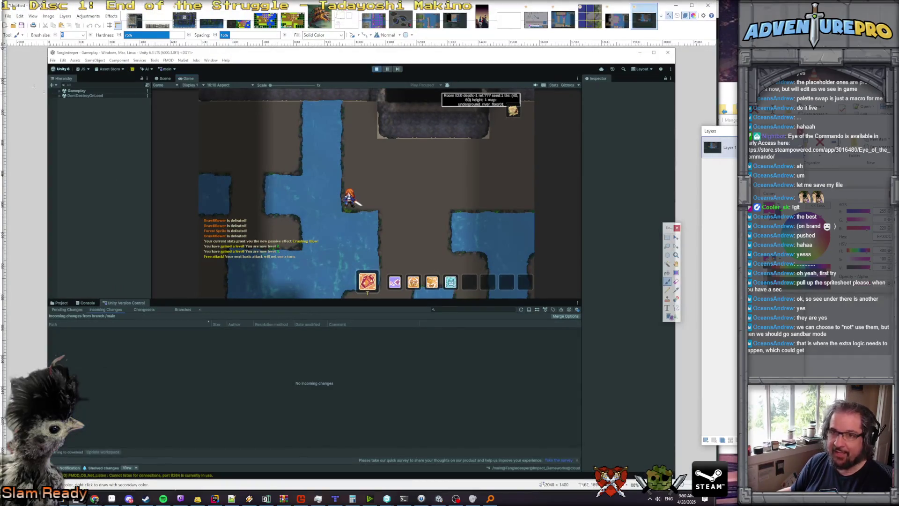
Paste the copied tile as a new layer and move it beside the character's ledge.
{"action": "left_click", "coordinate": [20, 16]}
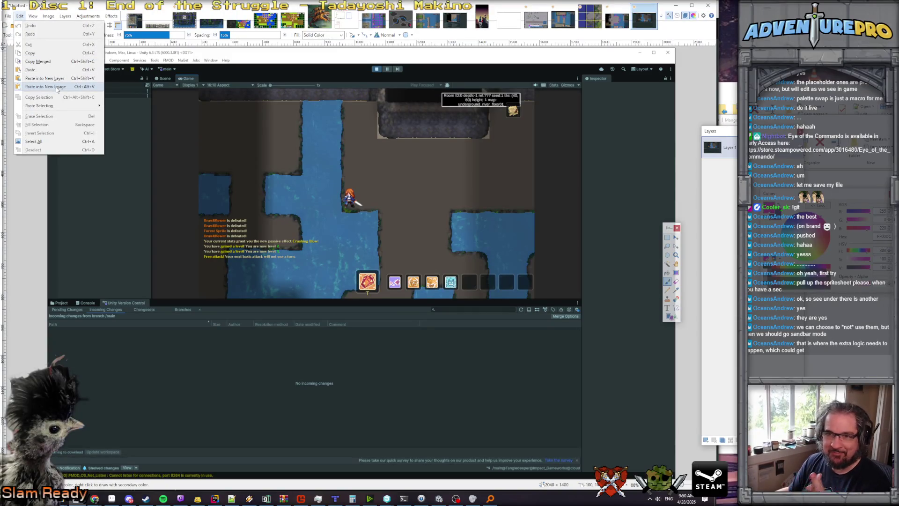
{"action": "left_click", "coordinate": [45, 78]}
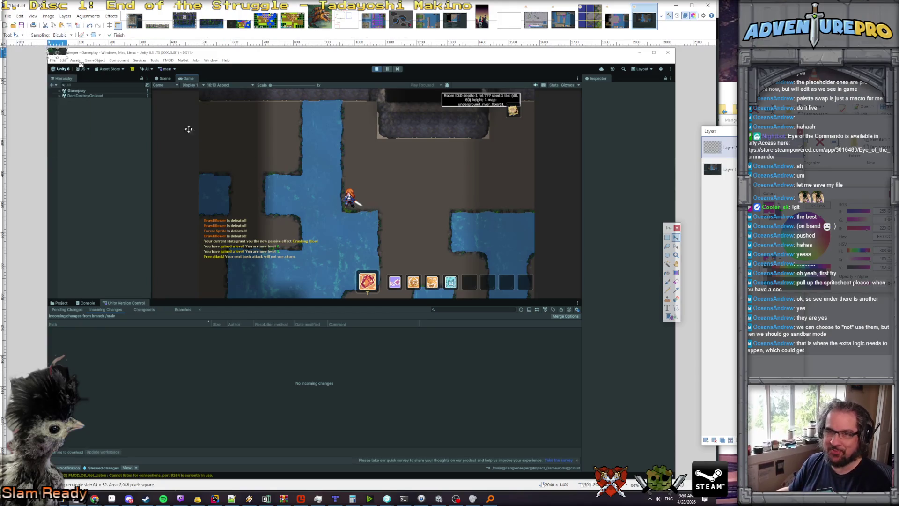
{"action": "mouse_move", "coordinate": [74, 63]}
{"action": "left_mouse_down"}
{"action": "mouse_move", "coordinate": [358, 234]}
{"action": "mouse_move", "coordinate": [399, 240]}
{"action": "left_mouse_up"}
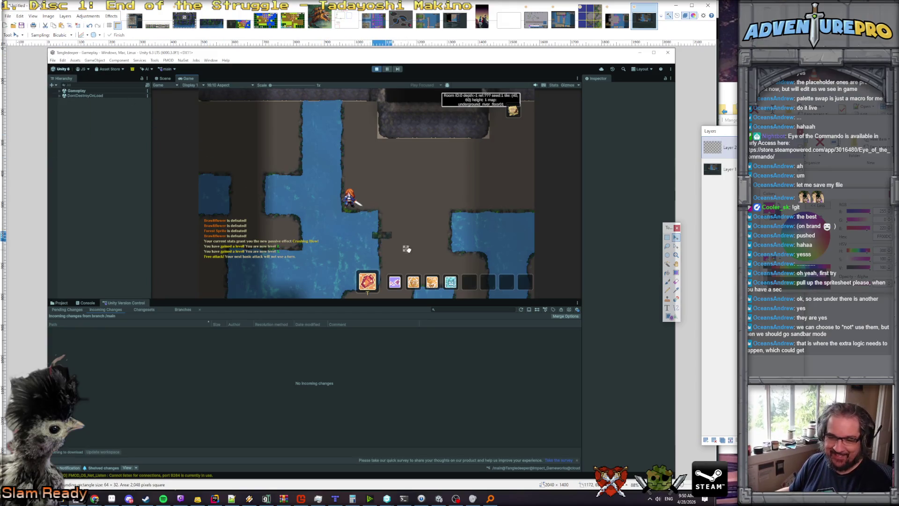
{"action": "scroll", "coordinate": [398, 239], "scroll_direction": "up", "scroll_amount": 5}
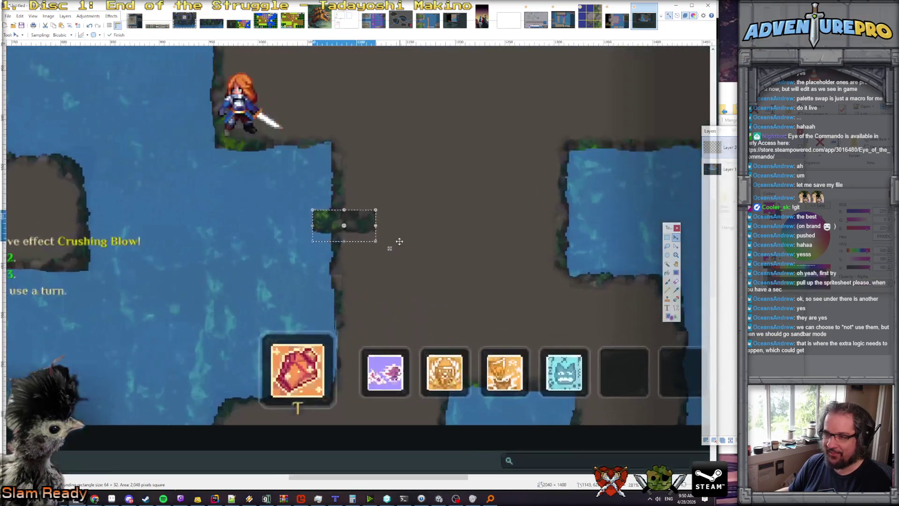
{"action": "mouse_move", "coordinate": [368, 229]}
{"action": "left_mouse_down"}
{"action": "mouse_move", "coordinate": [286, 169]}
{"action": "mouse_move", "coordinate": [271, 169]}
{"action": "mouse_move", "coordinate": [281, 169]}
{"action": "mouse_move", "coordinate": [273, 169]}
{"action": "mouse_move", "coordinate": [295, 195]}
{"action": "mouse_move", "coordinate": [332, 206]}
{"action": "left_mouse_up"}
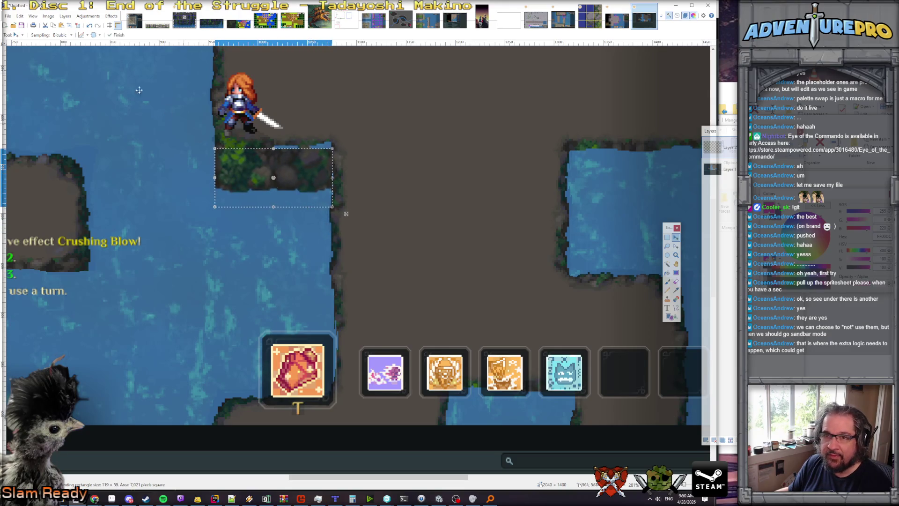
Scale the tile with Nearest Neighbor sampling, align it under the ledge, and finalize it.
{"action": "left_click", "coordinate": [63, 35]}
{"action": "left_click", "coordinate": [78, 45]}
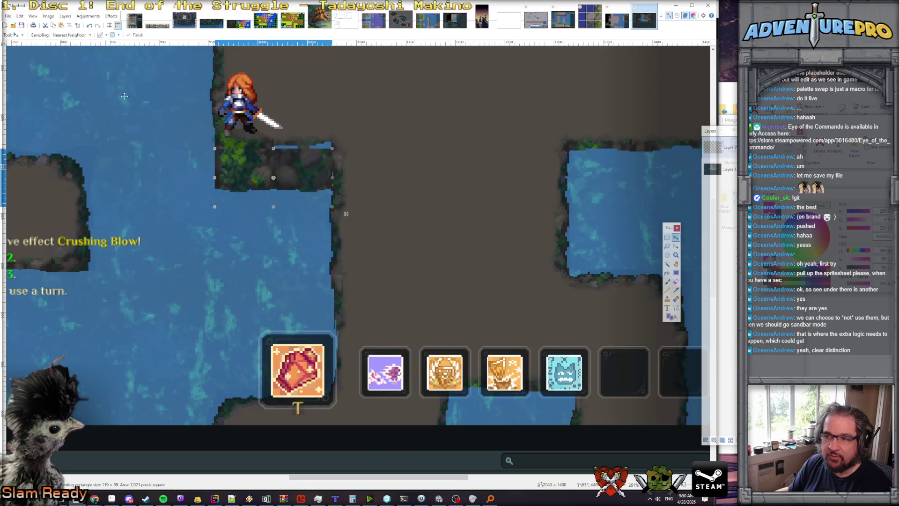
{"action": "left_click_drag", "start_coordinate": [305, 185], "coordinate": [305, 175]}
{"action": "scroll", "coordinate": [305, 175], "scroll_direction": "down", "scroll_amount": 1}
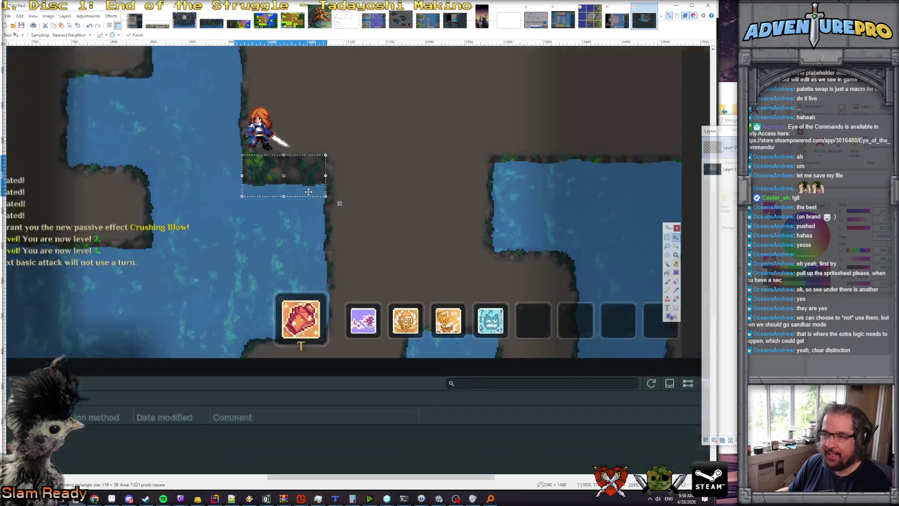
{"action": "key", "text": "ctrl+d"}
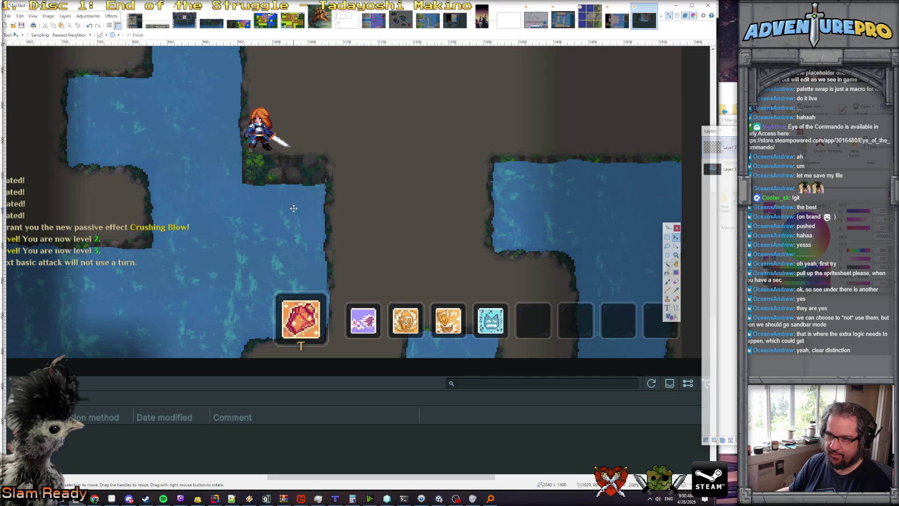
Zoom around the mocked-up screenshot to inspect it, then return to the running Unity game.
{"action": "scroll", "coordinate": [281, 231], "scroll_direction": "up", "scroll_amount": 1}
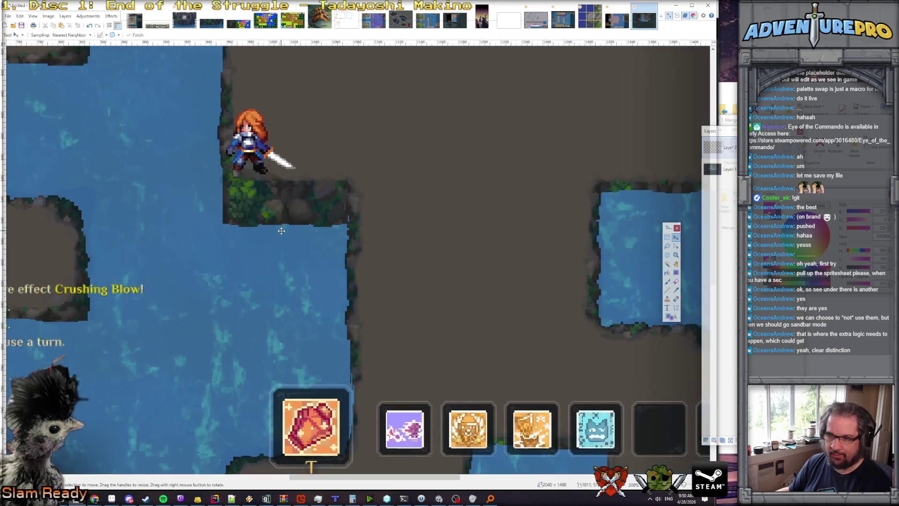
{"action": "scroll", "coordinate": [281, 230], "scroll_direction": "up", "scroll_amount": 1}
{"action": "scroll", "coordinate": [240, 241], "scroll_direction": "down", "scroll_amount": 3}
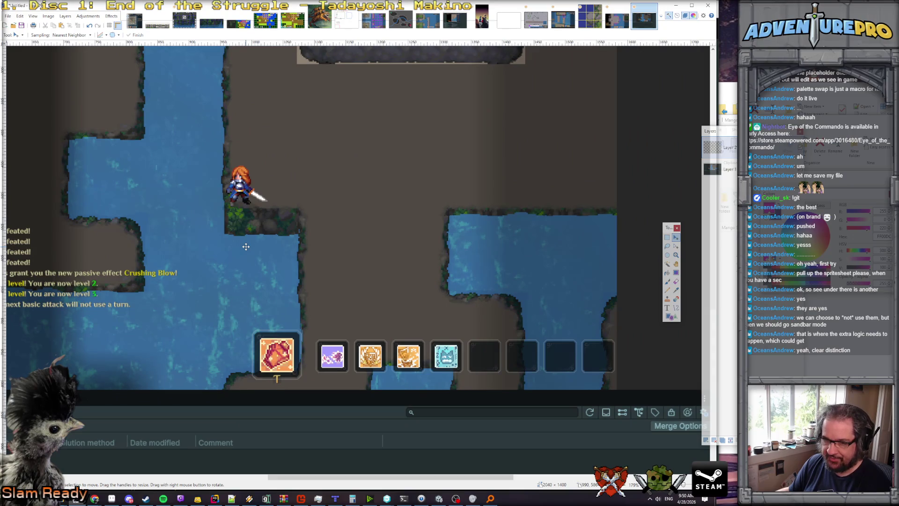
{"action": "mouse_move", "coordinate": [438, 498]}
{"action": "left_click", "coordinate": [439, 473]}
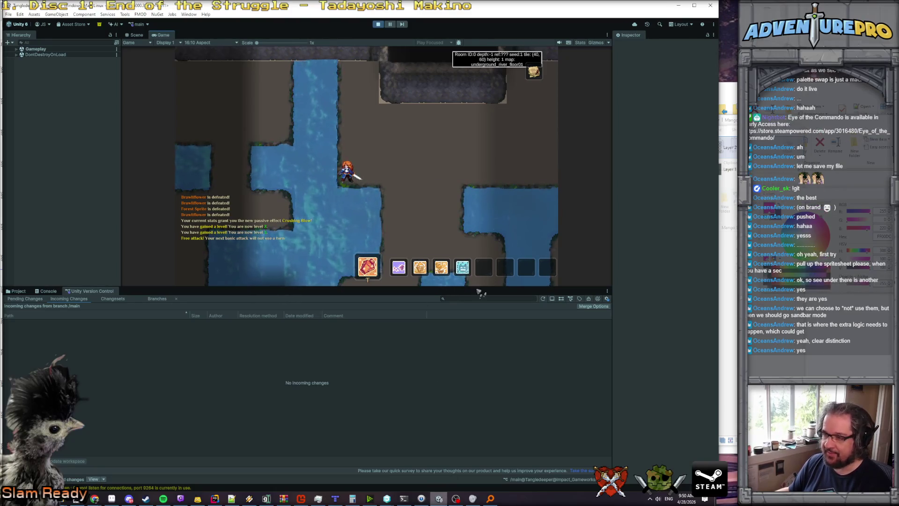
Enlarge the Game view scale, stop Play mode, and return to the Aseprite tileset.
{"action": "scroll", "coordinate": [379, 183], "scroll_direction": "up", "scroll_amount": 5}
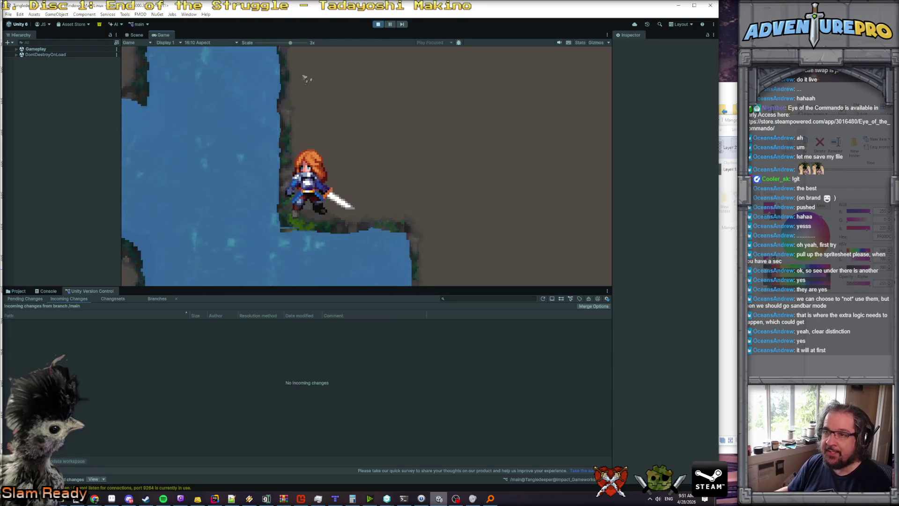
{"action": "left_click", "coordinate": [378, 25]}
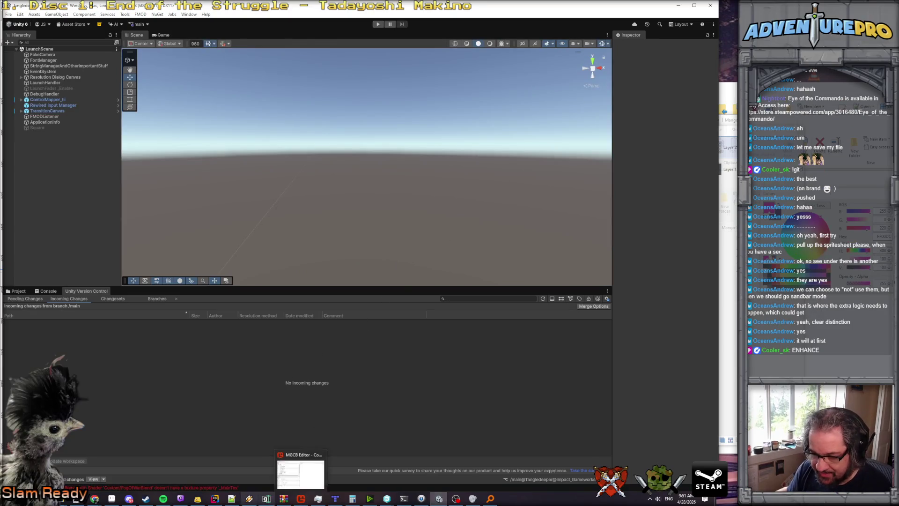
{"action": "left_click", "coordinate": [111, 500]}
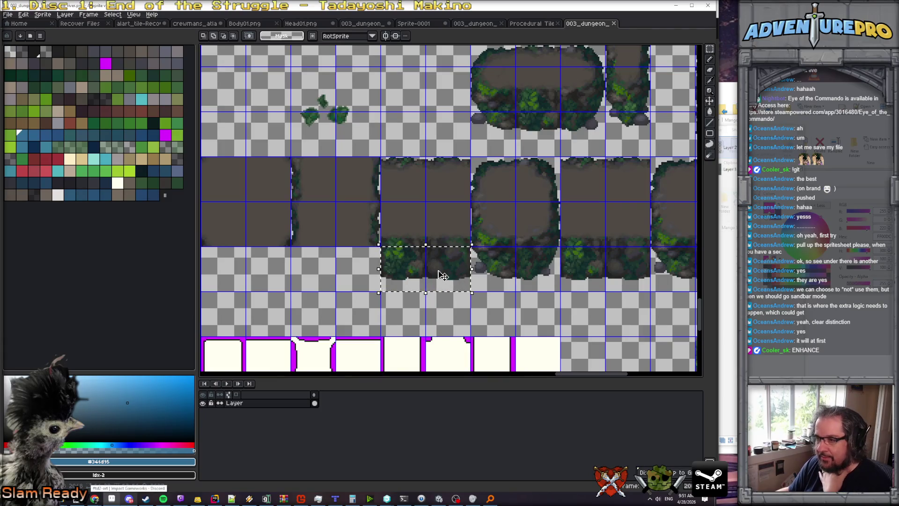
Zoom out to the full tileset and deselect the marquee around the undercarriage tile.
{"action": "scroll", "coordinate": [471, 257], "scroll_direction": "down", "scroll_amount": 4}
{"action": "scroll", "coordinate": [471, 256], "scroll_direction": "up", "scroll_amount": 1}
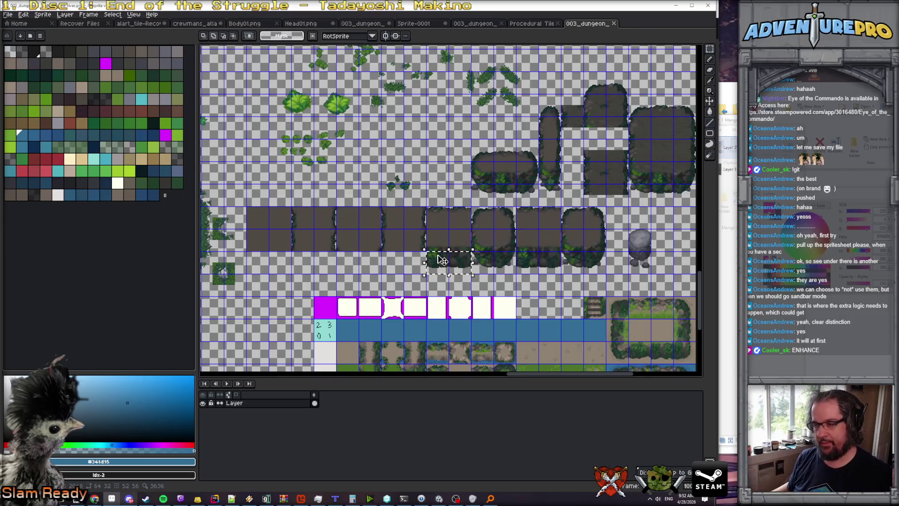
{"action": "left_click", "coordinate": [438, 278]}
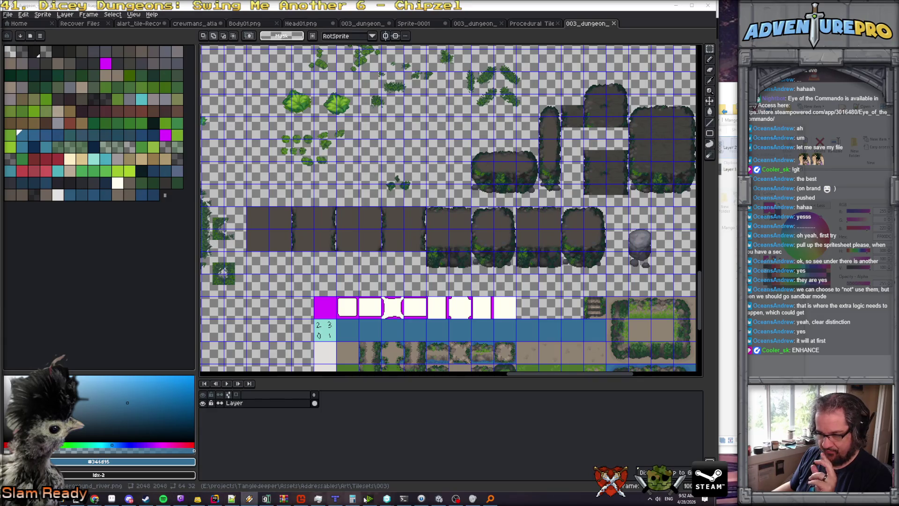
Open ProceduralTileManager.cs and scroll to the quadrant-key tile lookup in CleanUpProceduralTiles_Elevation.
{"action": "left_click", "coordinate": [215, 498]}
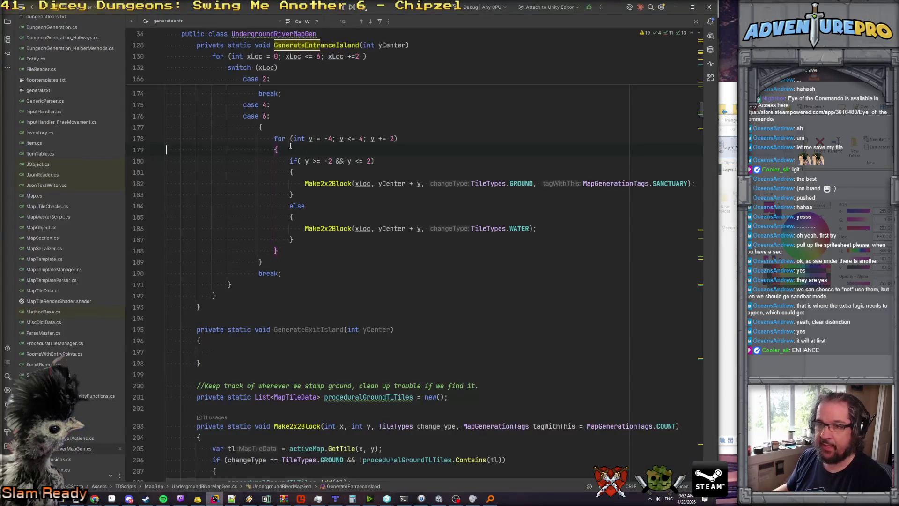
{"action": "scroll", "coordinate": [291, 145], "scroll_direction": "down", "scroll_amount": 4}
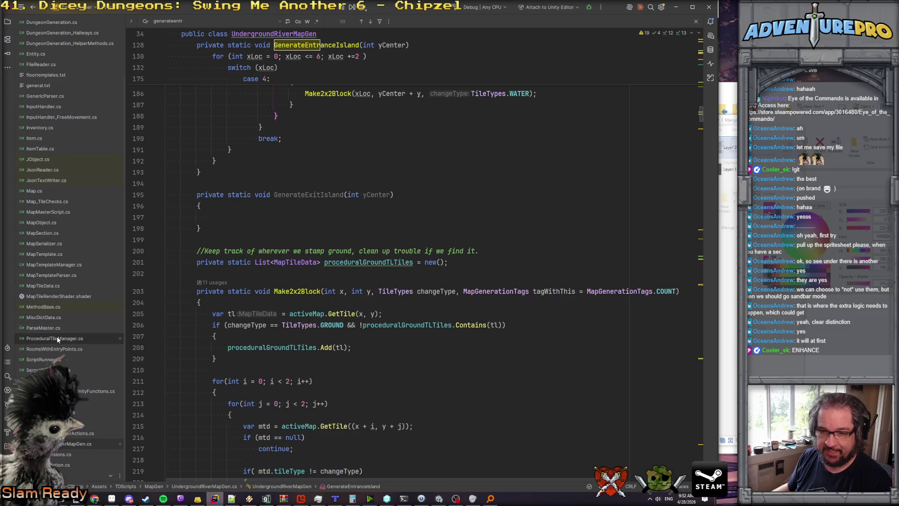
{"action": "left_click", "coordinate": [57, 338]}
{"action": "scroll", "coordinate": [211, 304], "scroll_direction": "down", "scroll_amount": 10}
{"action": "scroll", "coordinate": [252, 279], "scroll_direction": "down", "scroll_amount": 20}
{"action": "scroll", "coordinate": [253, 278], "scroll_direction": "down", "scroll_amount": 20}
{"action": "left_click_drag", "start_coordinate": [700, 160], "coordinate": [701, 392]}
{"action": "scroll", "coordinate": [312, 189], "scroll_direction": "up", "scroll_amount": 12}
{"action": "scroll", "coordinate": [313, 190], "scroll_direction": "down", "scroll_amount": 15}
{"action": "scroll", "coordinate": [306, 201], "scroll_direction": "up", "scroll_amount": 10}
{"action": "scroll", "coordinate": [306, 201], "scroll_direction": "up", "scroll_amount": 20}
{"action": "scroll", "coordinate": [305, 201], "scroll_direction": "down", "scroll_amount": 20}
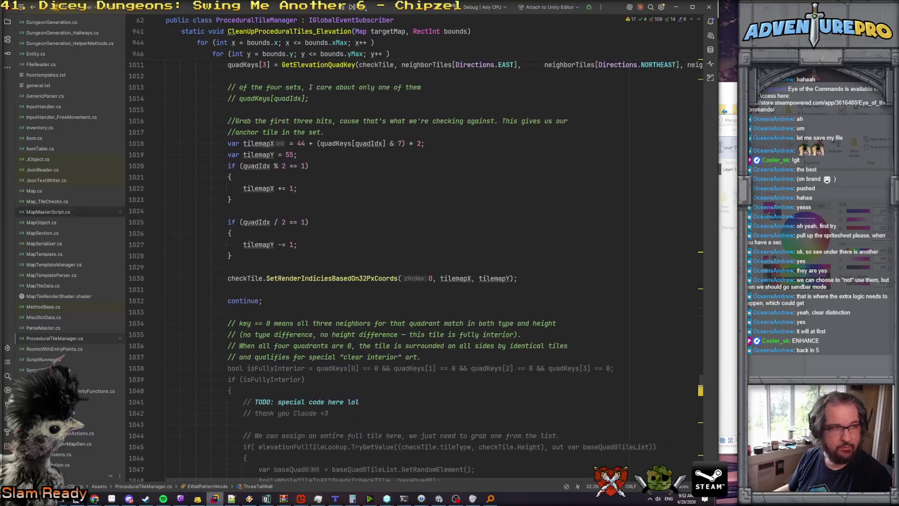
{"action": "key", "text": "alt+Tab"}
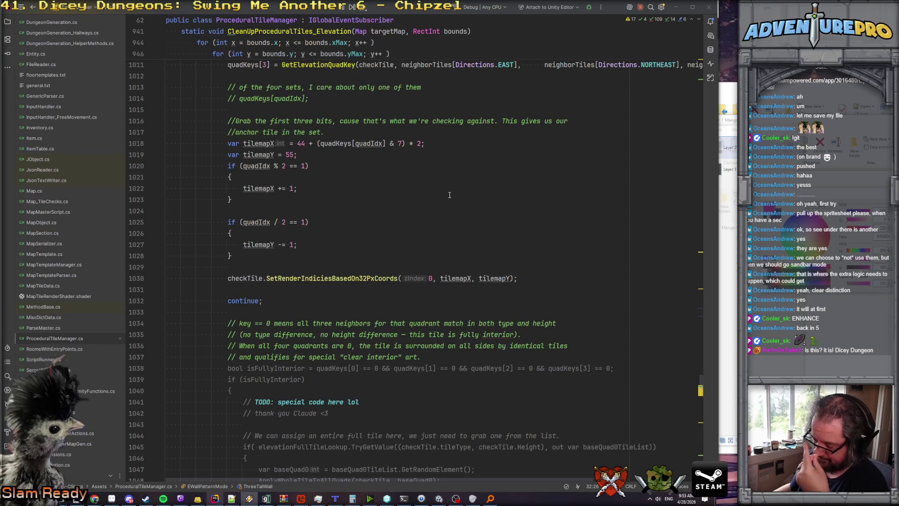
{"action": "scroll", "coordinate": [450, 195], "scroll_direction": "up", "scroll_amount": 10}
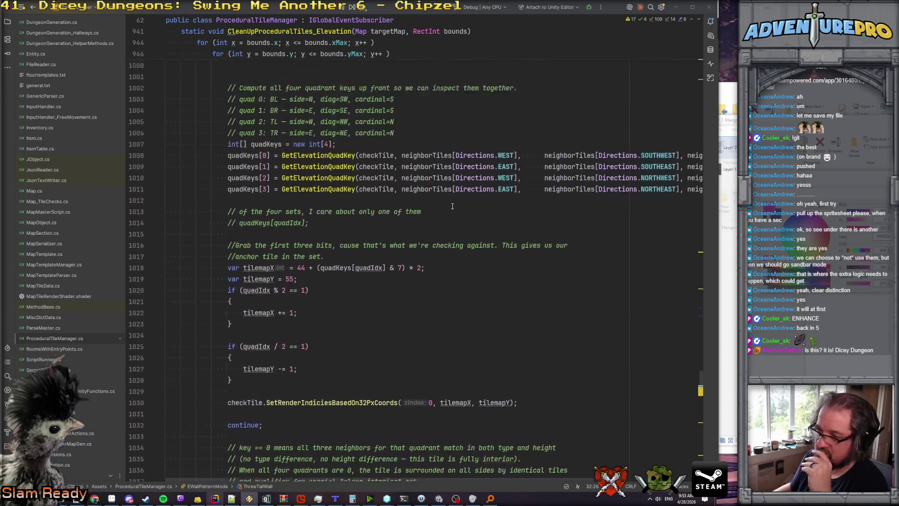
{"action": "scroll", "coordinate": [453, 207], "scroll_direction": "up", "scroll_amount": 13}
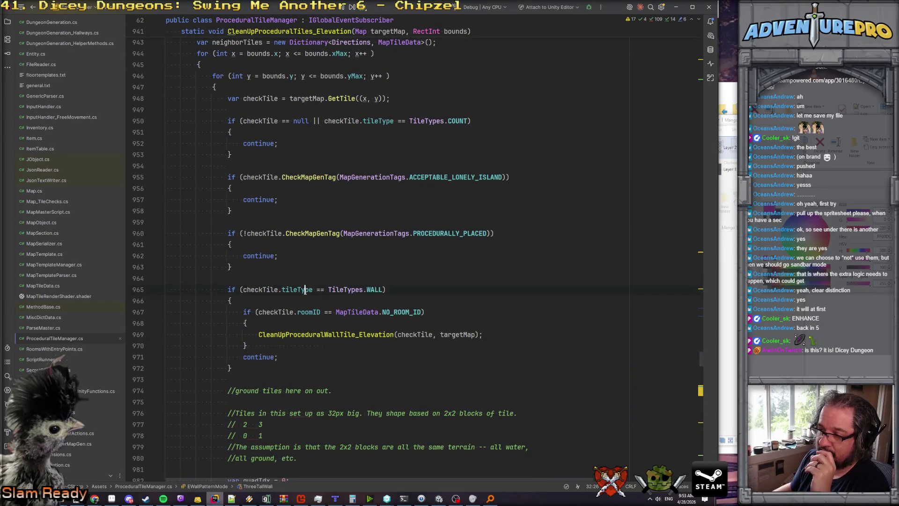
{"action": "left_click", "coordinate": [307, 267]}
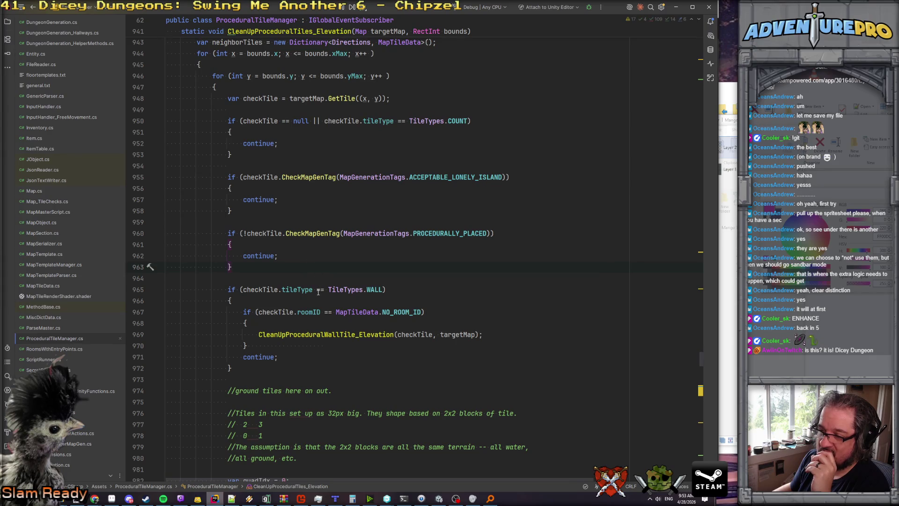
{"action": "scroll", "coordinate": [318, 292], "scroll_direction": "down", "scroll_amount": 3}
{"action": "left_click", "coordinate": [299, 266]}
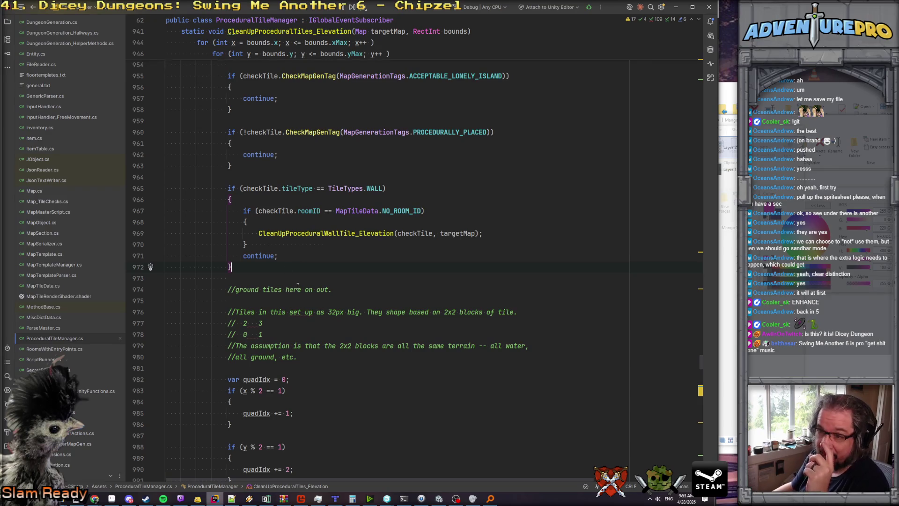
{"action": "key", "text": "Down"}
{"action": "key", "text": "Return"}
{"action": "key", "text": "Return"}
{"action": "key", "text": "Up"}
{"action": "type", "text": "if( checkTile.t"}
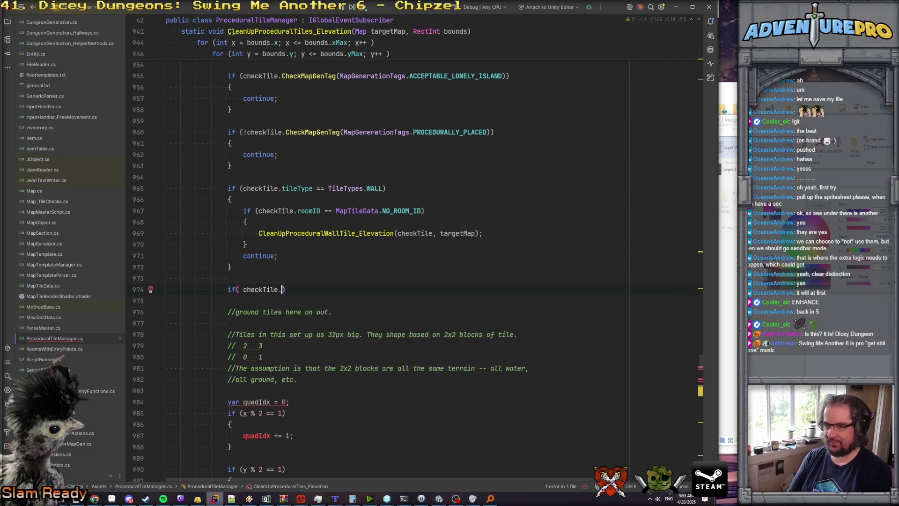
{"action": "key", "text": "Return"}
{"action": "type", "text": "=="}
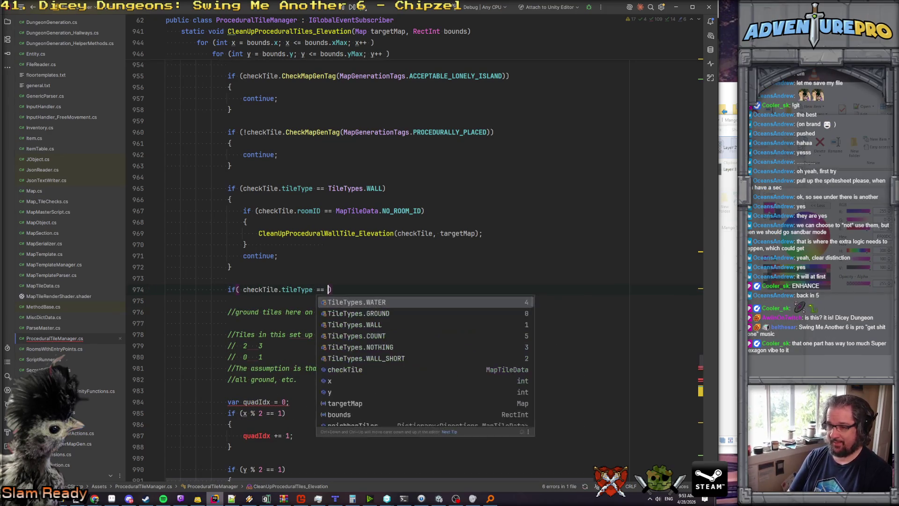
{"action": "key", "text": "Down"}
{"action": "key", "text": "Down"}
{"action": "key", "text": "Down"}
{"action": "key", "text": "Return"}
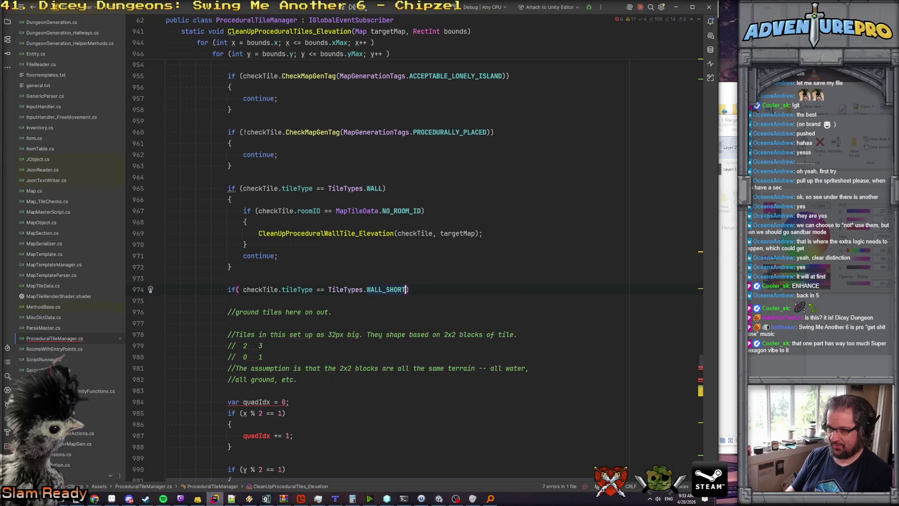
{"action": "type", "text": ")"}
{"action": "type", "text": "{"}
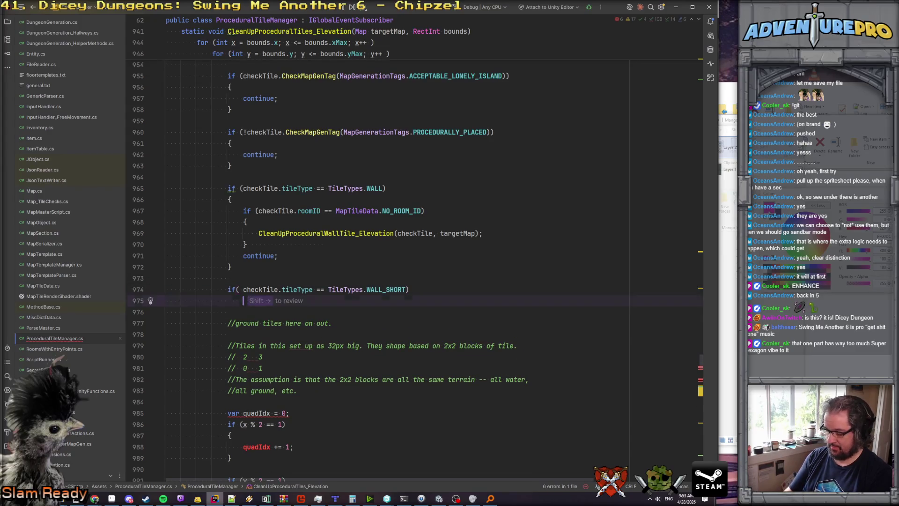
{"action": "key", "text": "Return"}
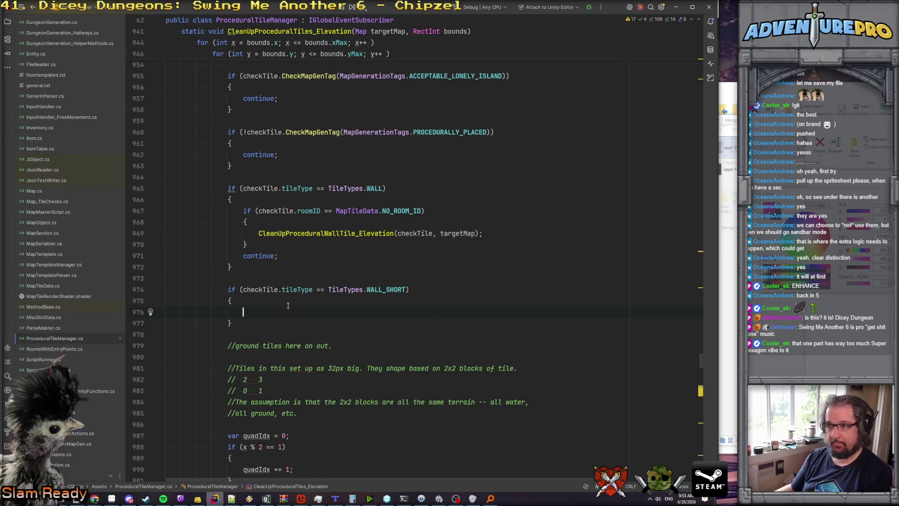
{"action": "scroll", "coordinate": [283, 304], "scroll_direction": "up", "scroll_amount": 3}
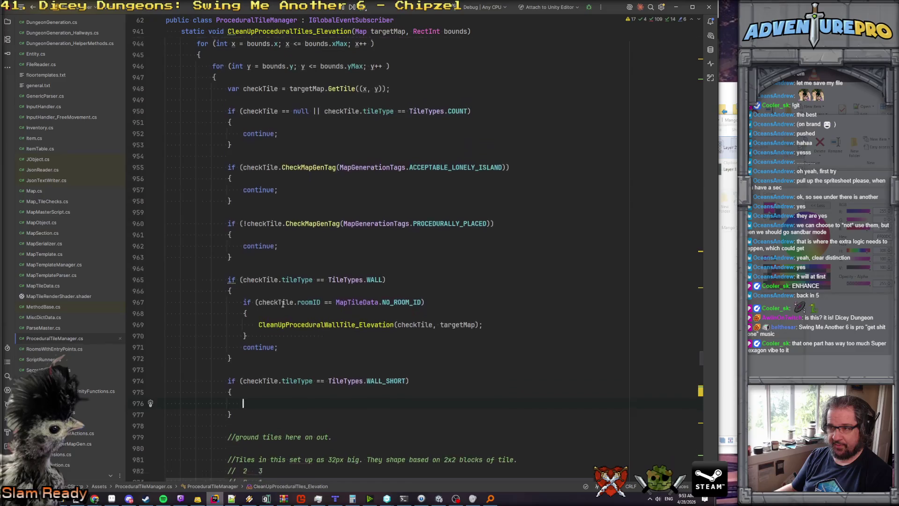
{"action": "scroll", "coordinate": [282, 304], "scroll_direction": "down", "scroll_amount": 2}
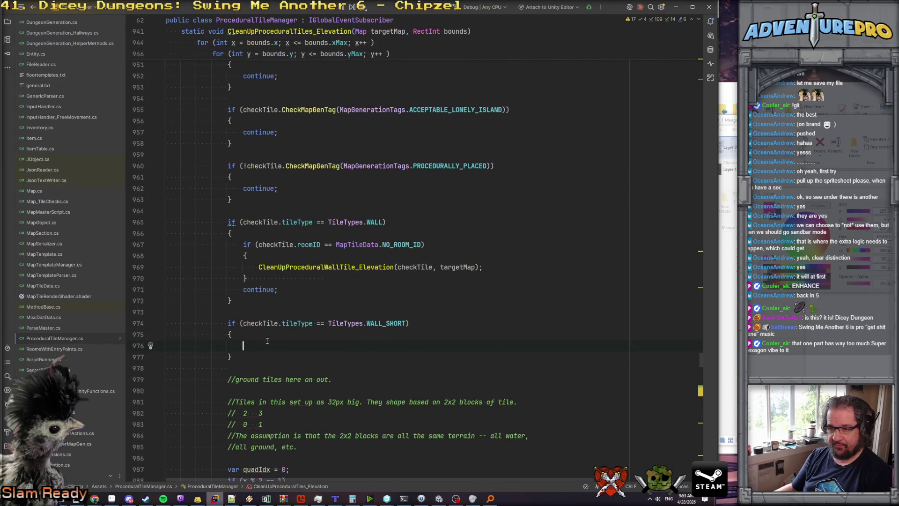
{"action": "left_click", "coordinate": [245, 357]}
{"action": "left_click", "coordinate": [246, 345]}
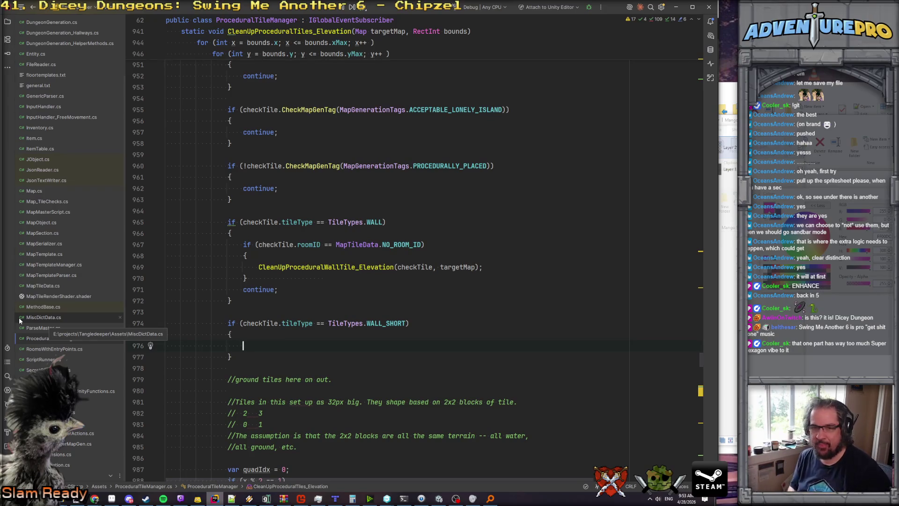
{"action": "key", "text": "ctrl+z"}
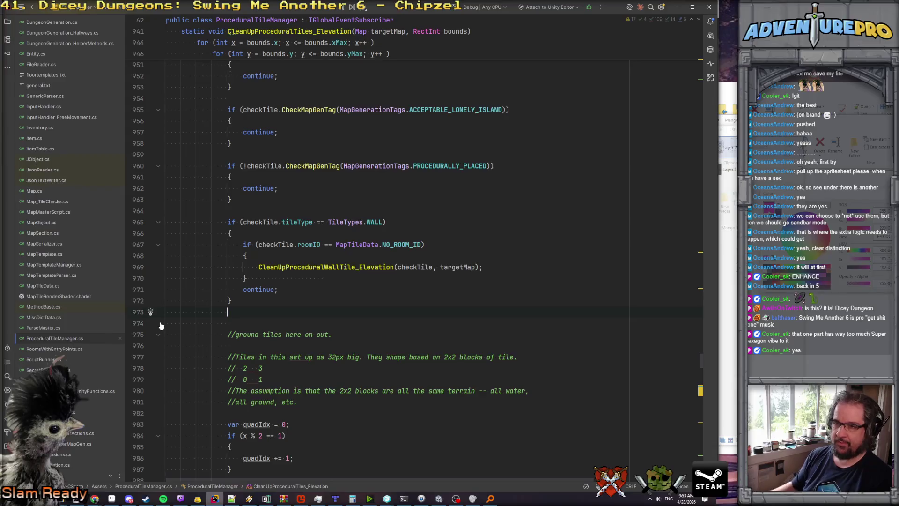
Add the comment '// Specially hand-futzed-with earlier, don't touch it.' above the ACCEPTABLE_LONELY_ISLAND check.
{"action": "left_click", "coordinate": [239, 98]}
{"action": "key", "text": "Return"}
{"action": "type", "text": "//"}
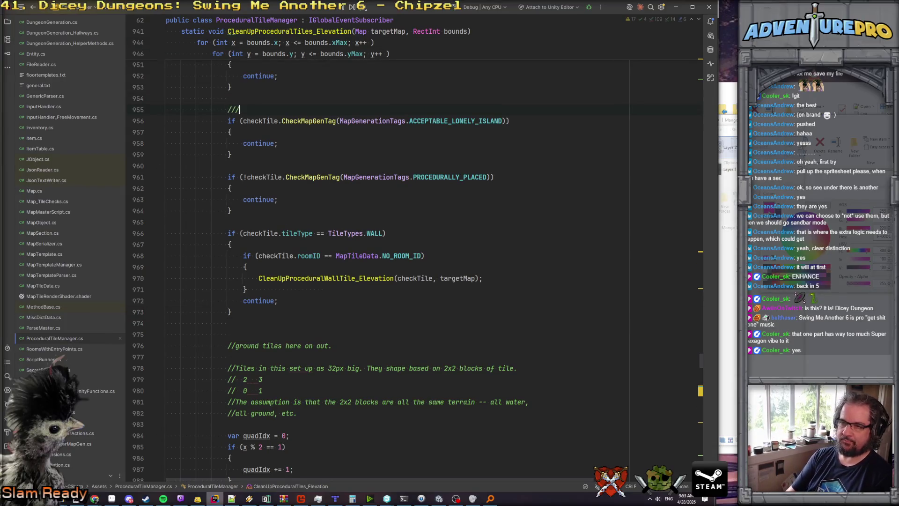
{"action": "type", "text": " Specially ha"}
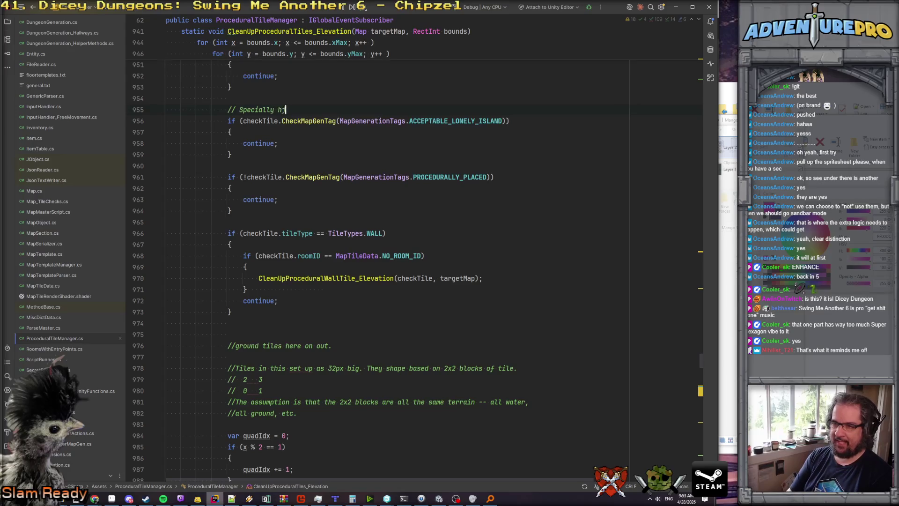
{"action": "type", "text": "nd-fu"}
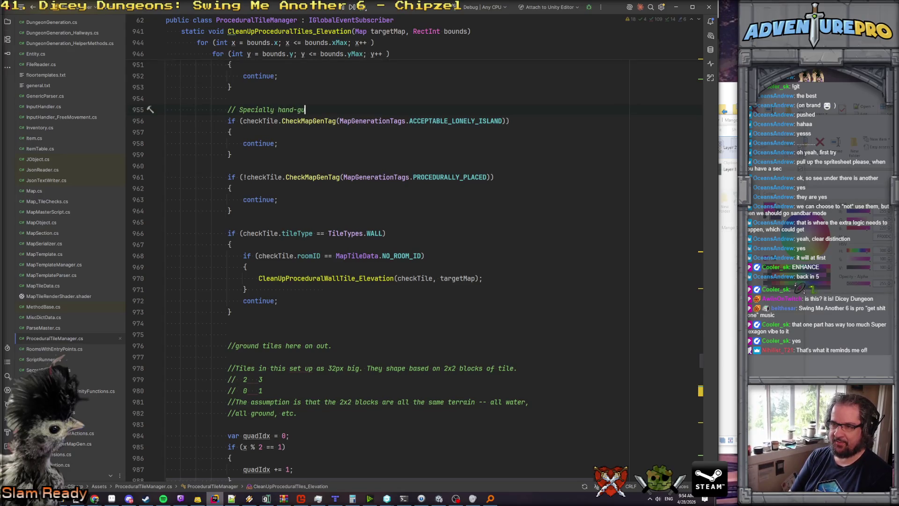
{"action": "type", "text": "tzed-with ea"}
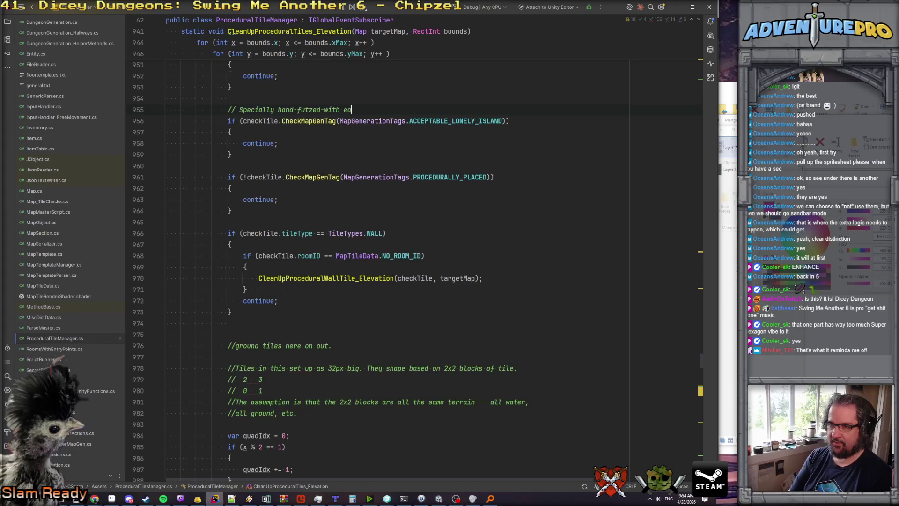
{"action": "type", "text": "rlier, don't touch it."}
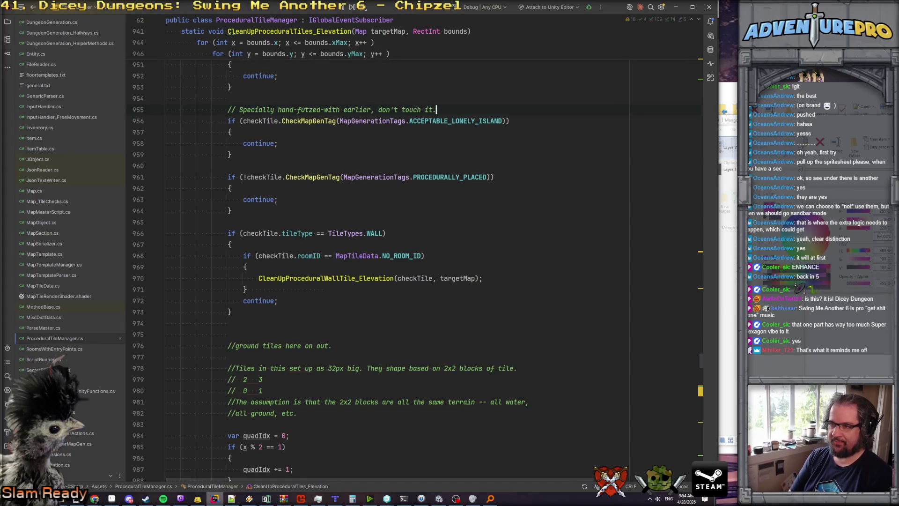
Comment the PROCEDURALLY_PLACED check as TMX-placed, not by our code, and add a blank line after it.
{"action": "key", "text": "Down"}
{"action": "key", "text": "Down"}
{"action": "key", "text": "Down"}
{"action": "key", "text": "Return"}
{"action": "type", "text": "//"}
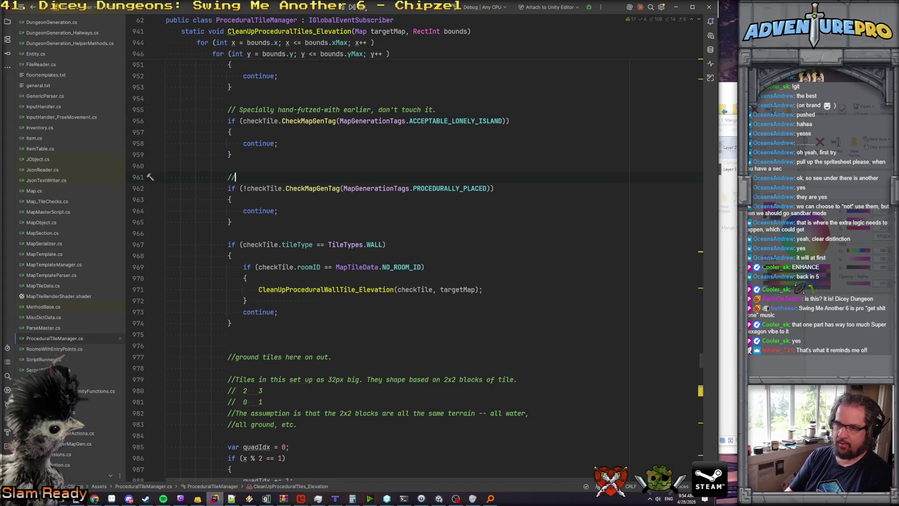
{"action": "type", "text": " The tile was "}
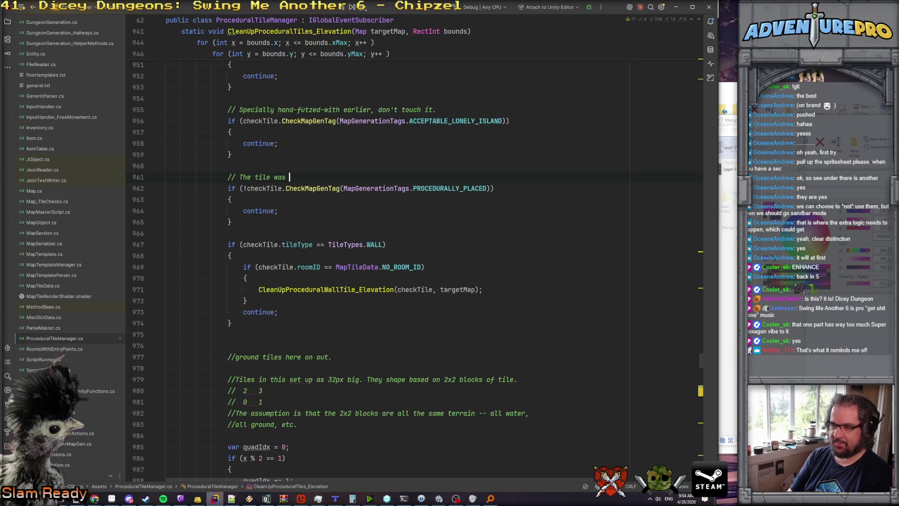
{"action": "type", "text": "not placed by "}
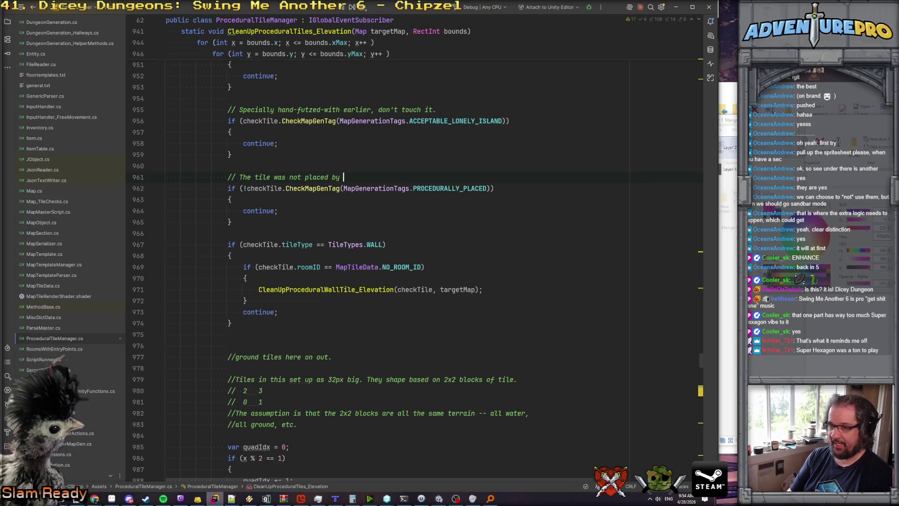
{"action": "type", "text": "our code sceience but rather a TMX, don't touch it."}
{"action": "key", "text": "Down"}
{"action": "key", "text": "Down"}
{"action": "key", "text": "Down"}
{"action": "key", "text": "Return"}
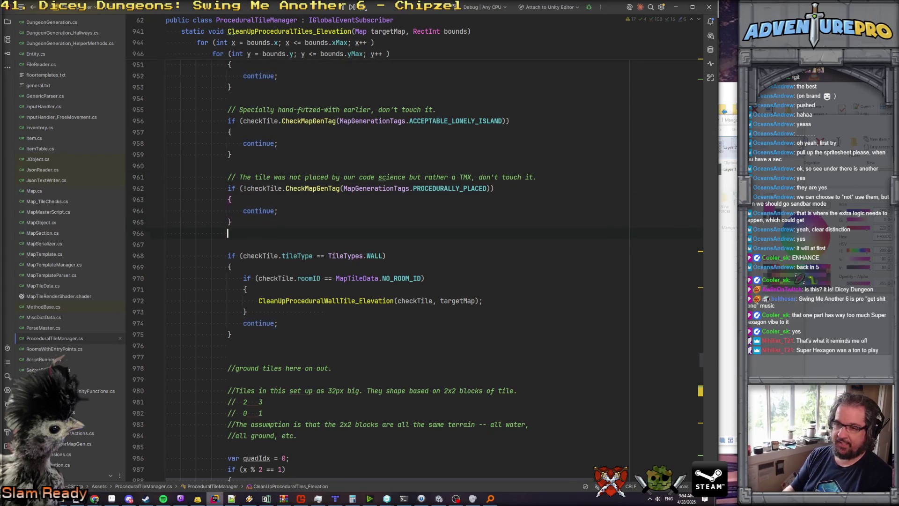
Write a new if check calling checkTile.CheckMapGenTag with the BLANK_TILE tag.
{"action": "key", "text": "Return"}
{"action": "type", "text": "if( "}
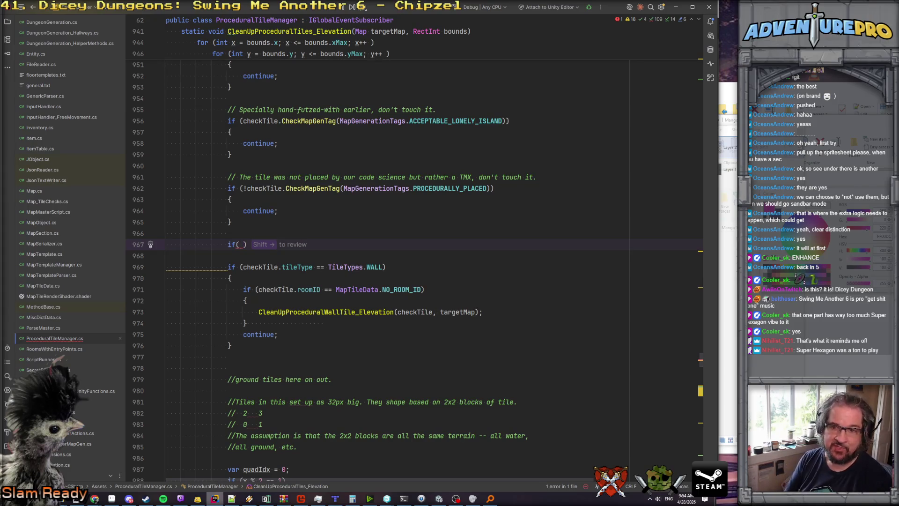
{"action": "type", "text": "checkTile.Ch"}
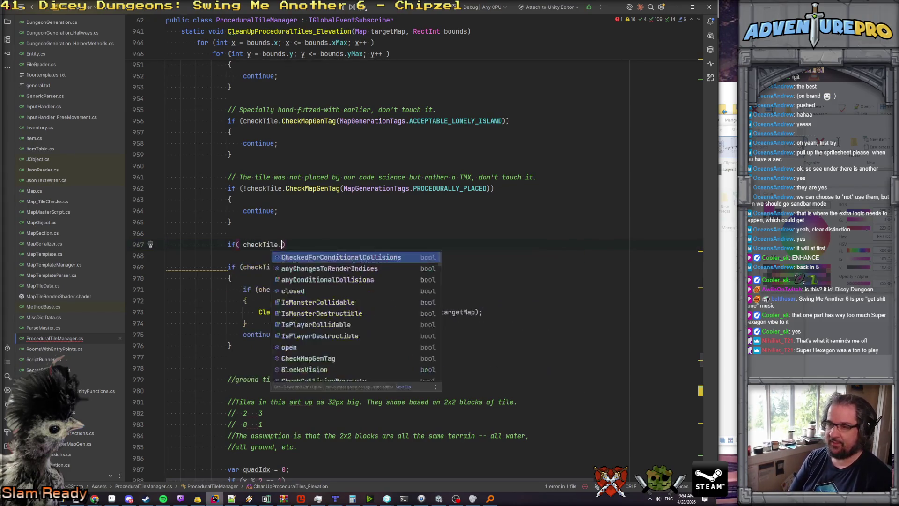
{"action": "key", "text": "Down"}
{"action": "key", "text": "Return"}
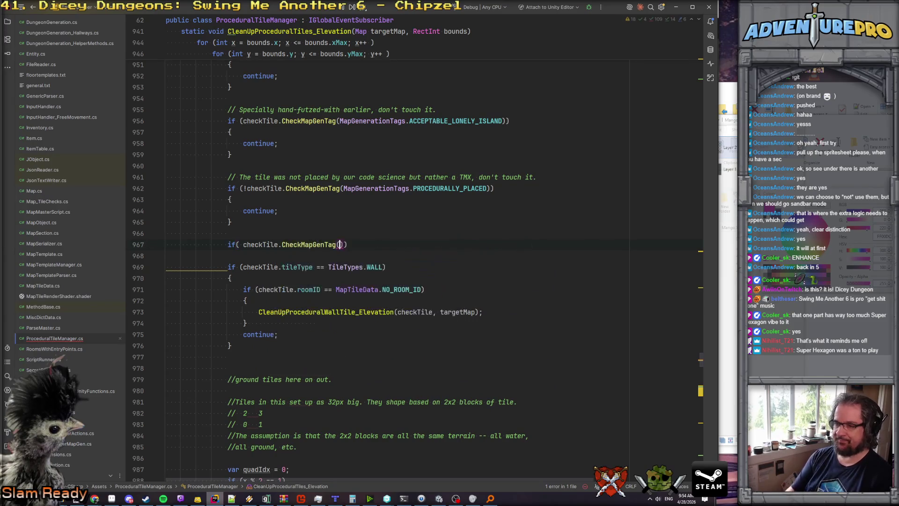
{"action": "type", "text": "Map"}
{"action": "key", "text": "Down"}
{"action": "key", "text": "Down"}
{"action": "key", "text": "Down"}
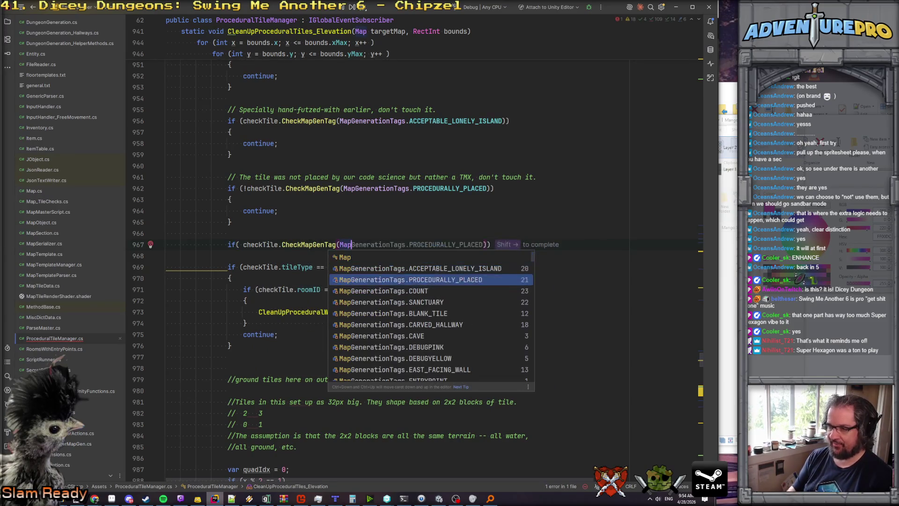
{"action": "key", "text": "Return"}
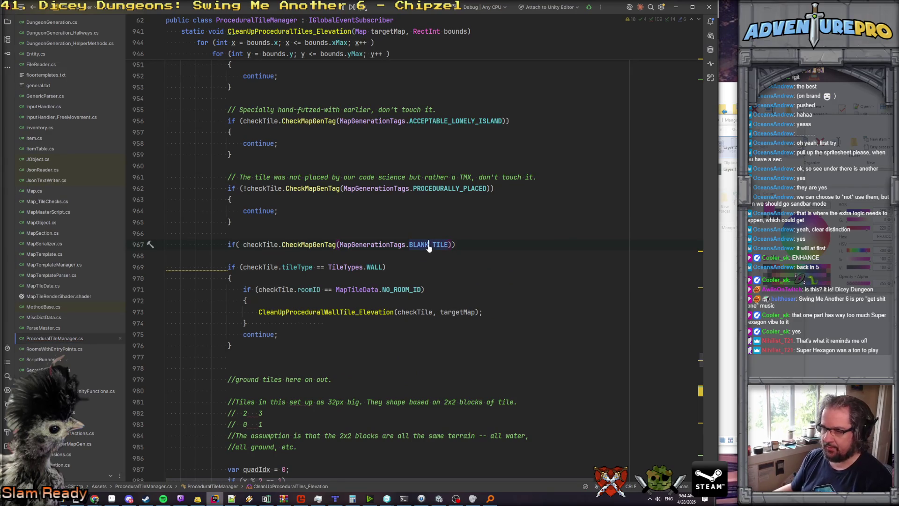
Go to BLANK_TILE's declaration in MapTileData.cs and open a new line after PROCEDURALLY_PLACED.
{"action": "left_click", "coordinate": [428, 245], "text": "ctrl"}
{"action": "scroll", "coordinate": [310, 227], "scroll_direction": "down", "scroll_amount": 6}
{"action": "left_click", "coordinate": [284, 237]}
{"action": "key", "text": "Return"}
{"action": "key", "text": "Return"}
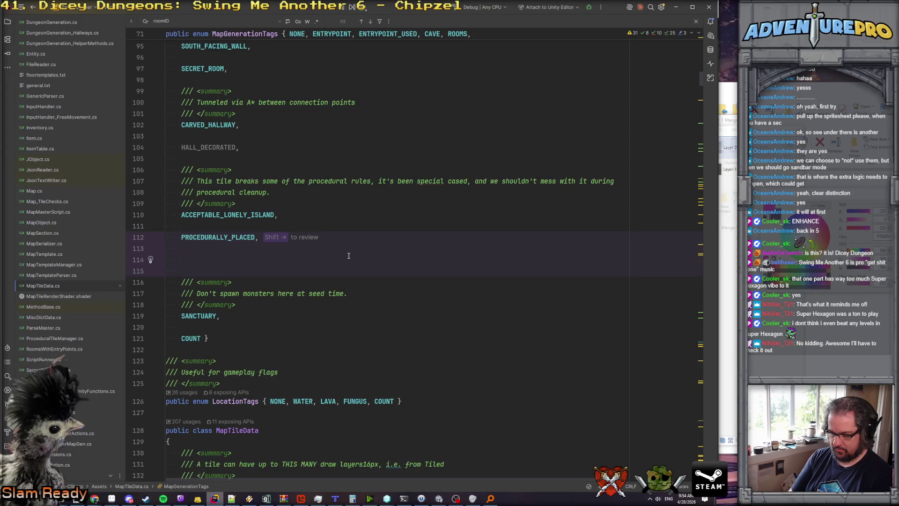
Add UNDERCARRIAGE to the enum with a /// summary: south of procedural land, needs a pretty edge.
{"action": "type", "text": "UN"}
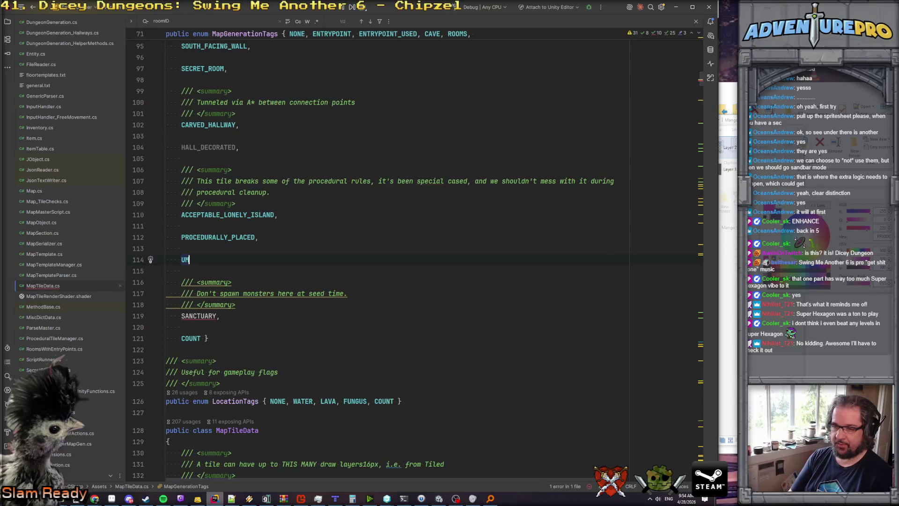
{"action": "type", "text": "DERCARRIAGE"}
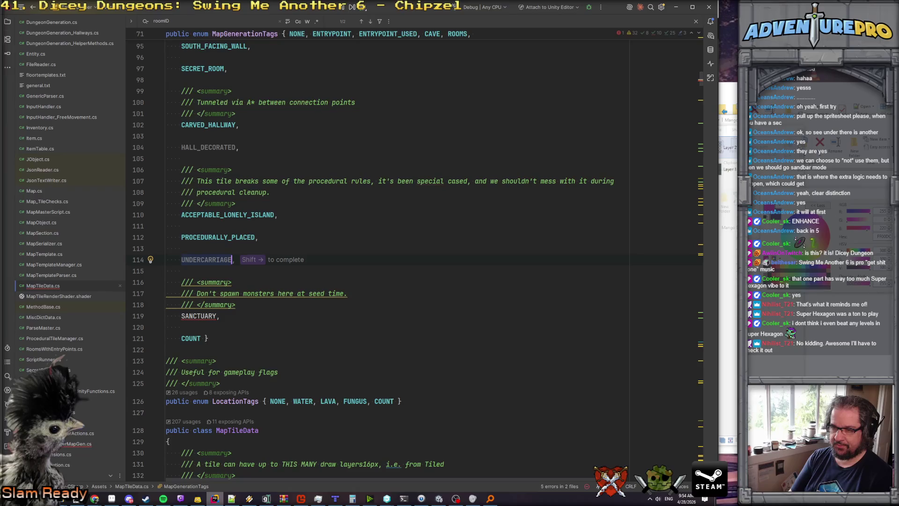
{"action": "type", "text": ","}
{"action": "key", "text": "Up"}
{"action": "key", "text": "Return"}
{"action": "type", "text": "/// This tile i"}
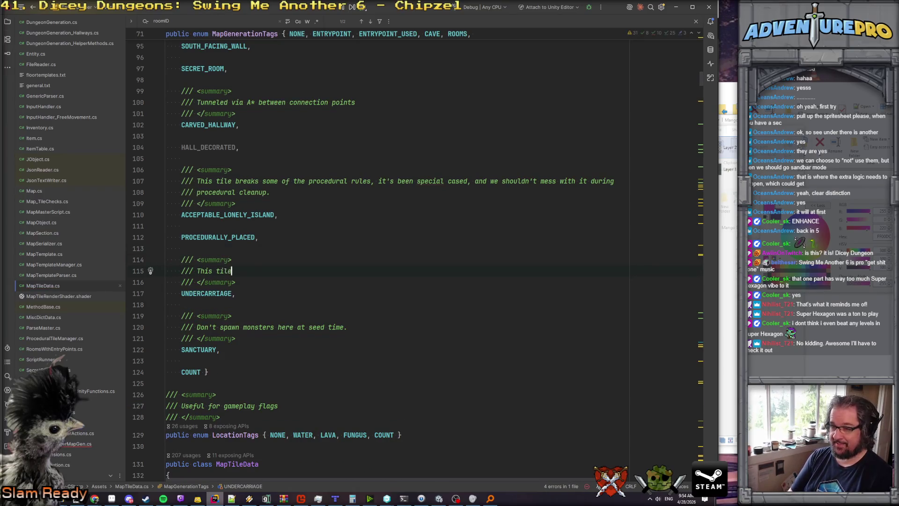
{"action": "type", "text": "s just south of "}
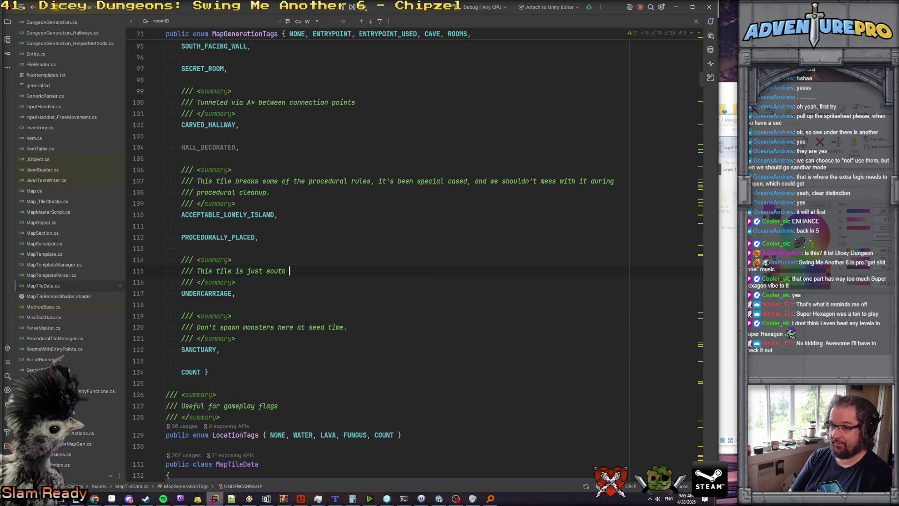
{"action": "type", "text": "a land "}
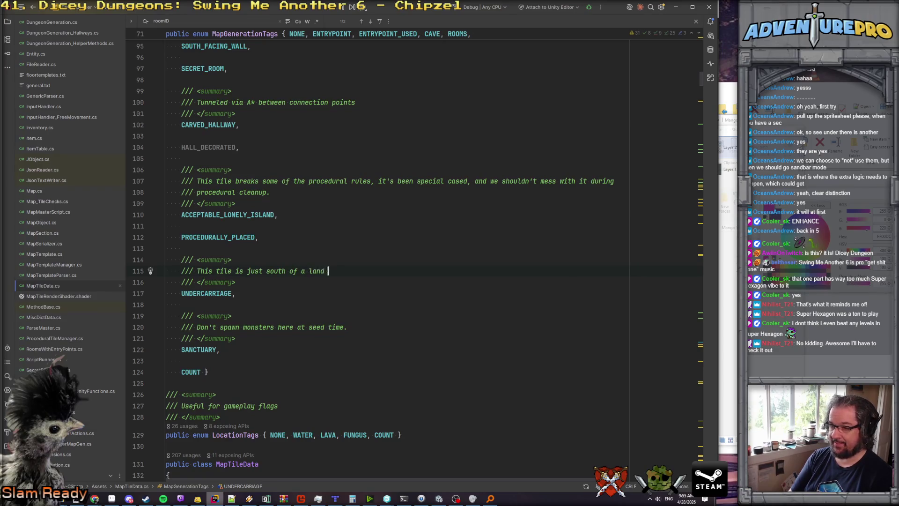
{"action": "type", "text": "tile and needs to be a pretty edge"}
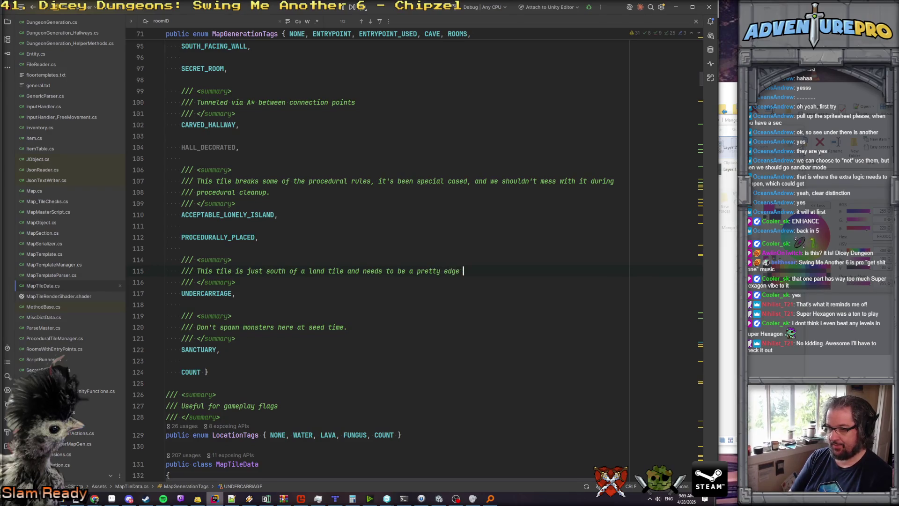
{"action": "key", "text": "BackSpace"}
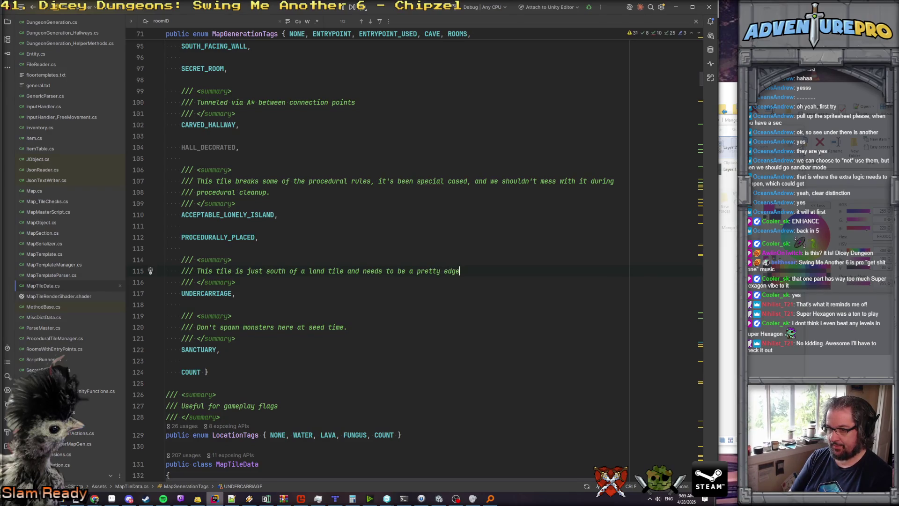
{"action": "type", "text": "."}
{"action": "left_click", "coordinate": [307, 268]}
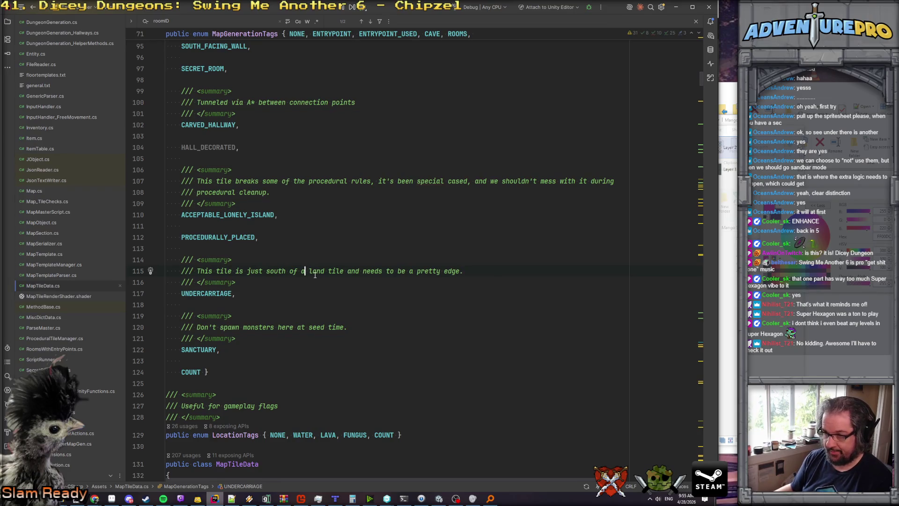
{"action": "type", "text": "proce"}
{"action": "type", "text": "dural"}
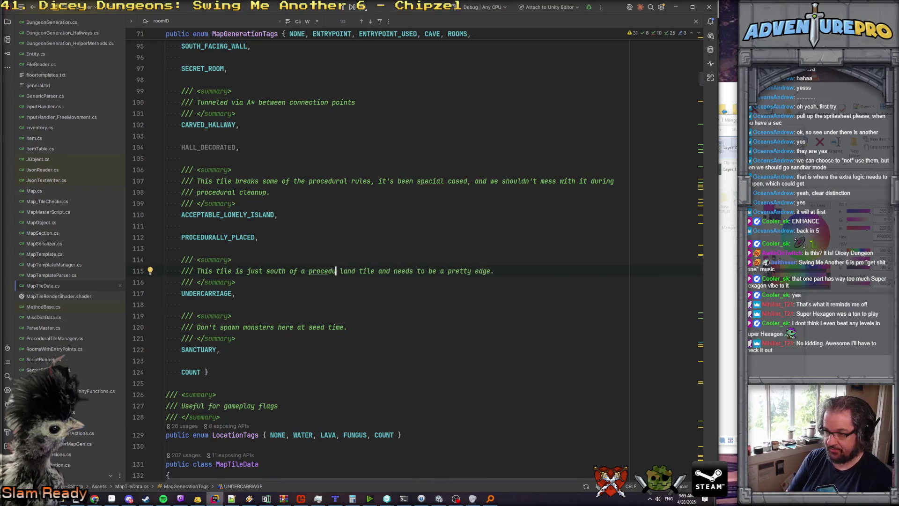
Review the new UNDERCARRIAGE entry, then navigate back to the BLANK_TILE check in ProceduralTileManager.cs.
{"action": "double_click", "coordinate": [202, 291]}
{"action": "left_click", "coordinate": [282, 294]}
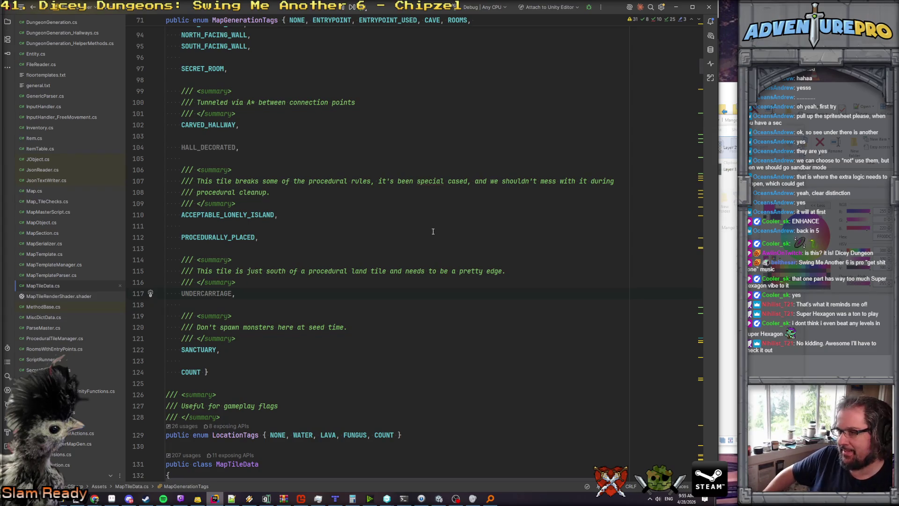
{"action": "left_click", "coordinate": [361, 217]}
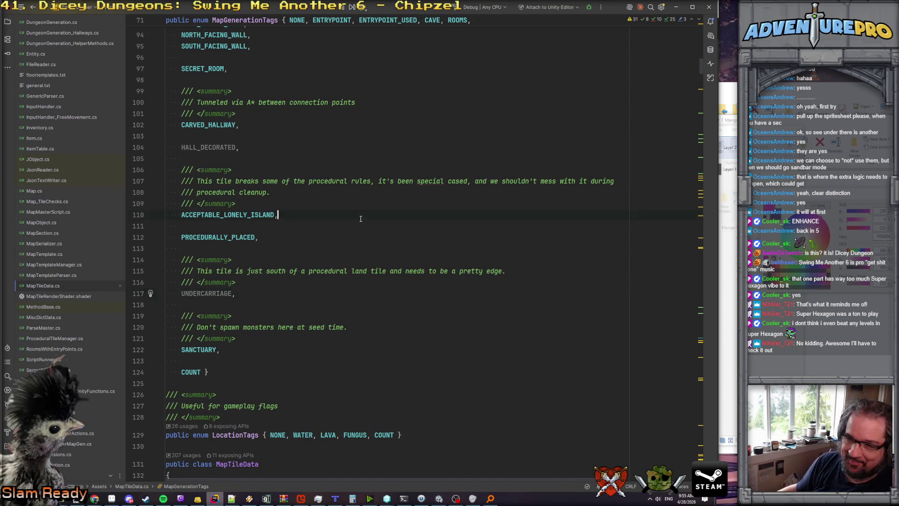
{"action": "key", "text": "ctrl+alt+Left"}
{"action": "key", "text": "ctrl+alt+Left"}
{"action": "key", "text": "ctrl+alt+Left"}
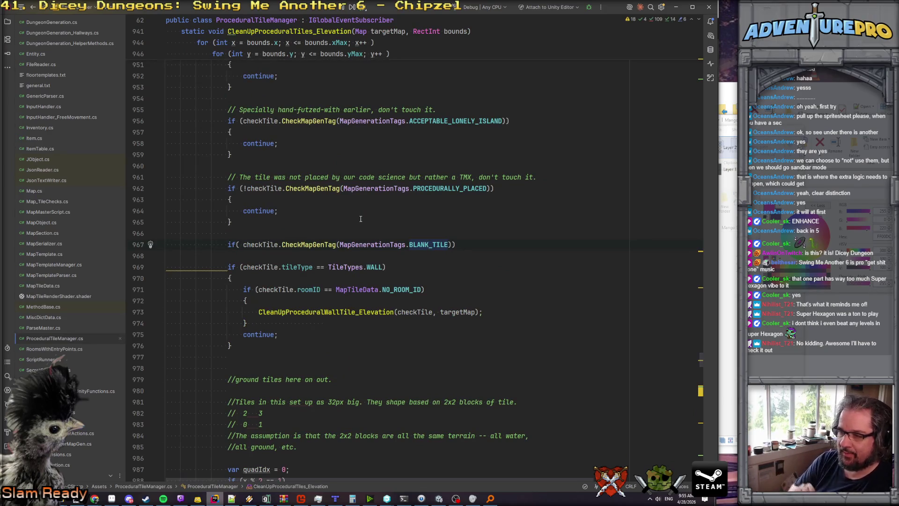
Make the tile check test UNDERCARRIAGE with a '// do the thing' block and continue, then open UndergroundRiverMapGen.cs.
{"action": "key", "text": "ctrl+w"}
{"action": "type", "text": "UNDERCARRIAGE"}
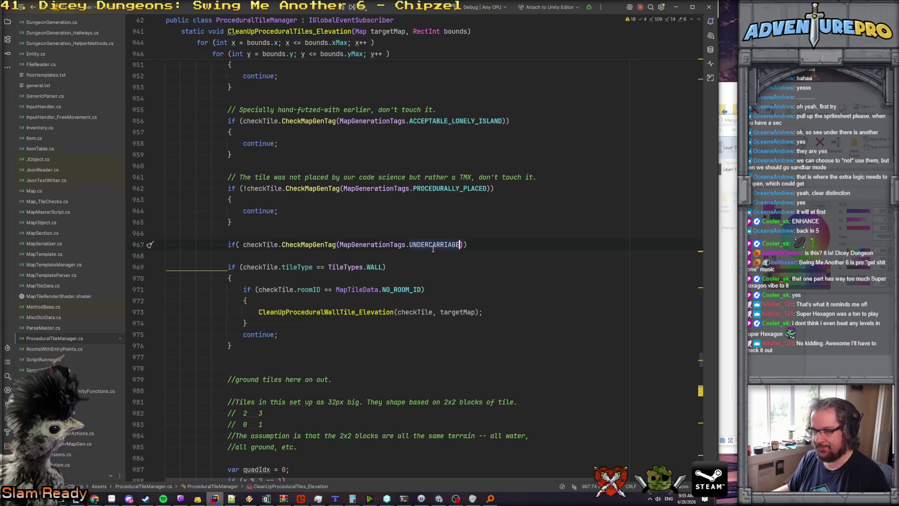
{"action": "key", "text": "Return"}
{"action": "type", "text": "{"}
{"action": "key", "text": "Return"}
{"action": "type", "text": "/"}
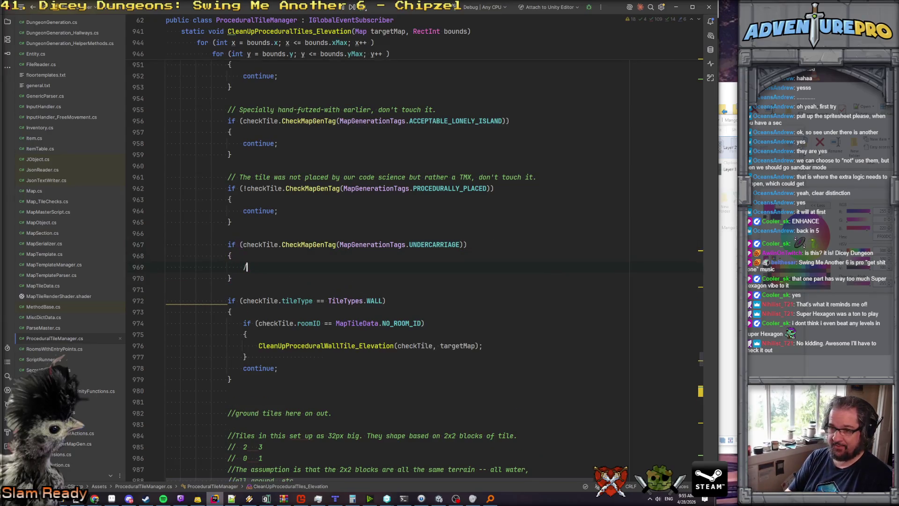
{"action": "type", "text": "/ do the thing"}
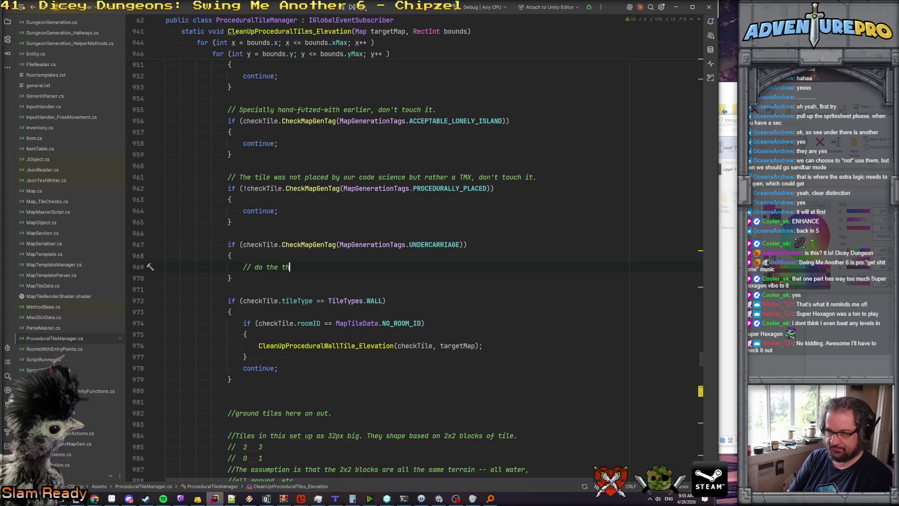
{"action": "key", "text": "Return"}
{"action": "type", "text": "contin"}
{"action": "key", "text": "Return"}
{"action": "type", "text": ";"}
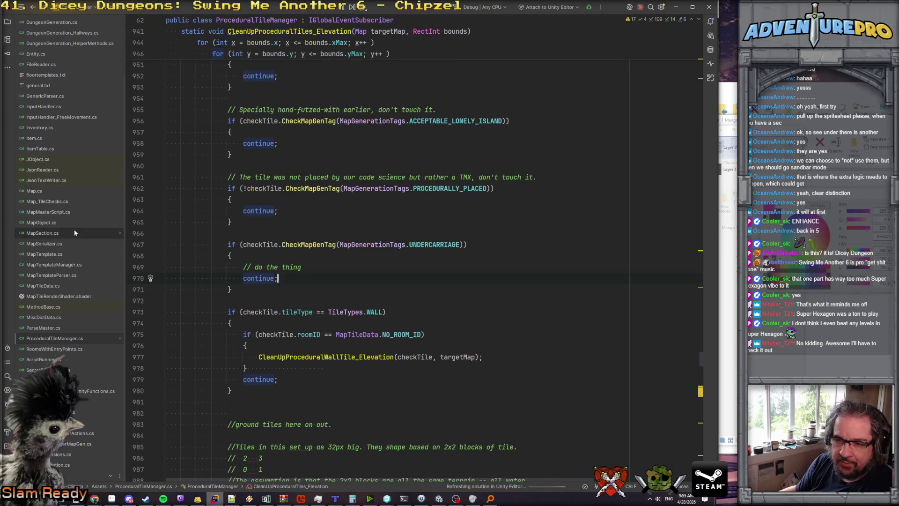
{"action": "left_click", "coordinate": [65, 445]}
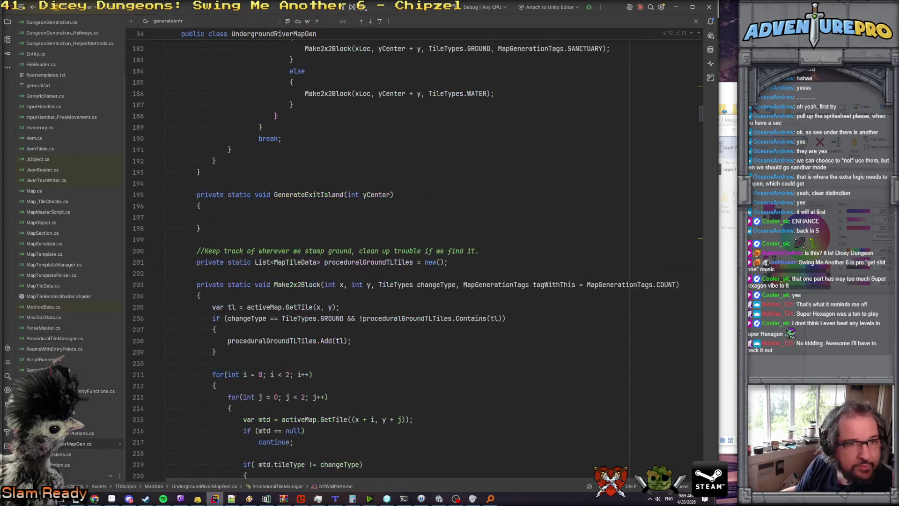
Add an IdentifyUnderCarriageTiles(); call after RepairOrphanTiles(); in CreateStandardFloor.
{"action": "scroll", "coordinate": [409, 194], "scroll_direction": "up", "scroll_amount": 15}
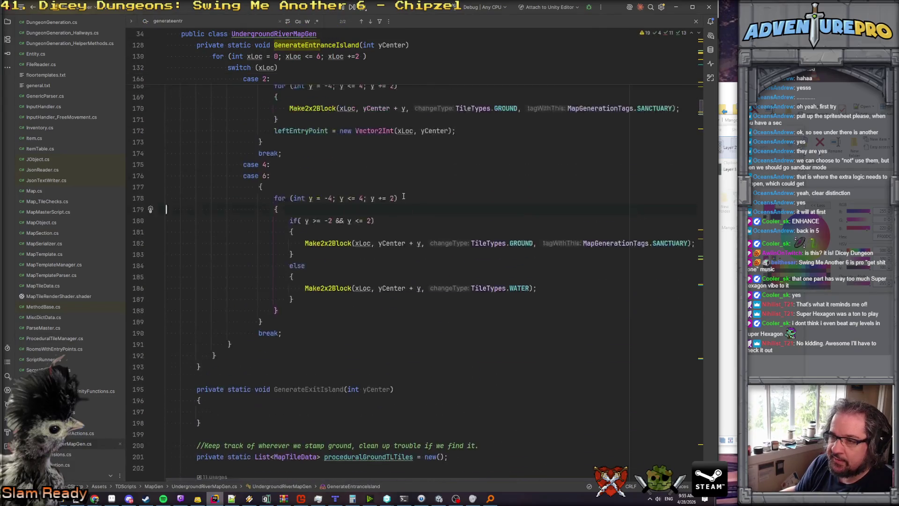
{"action": "scroll", "coordinate": [403, 195], "scroll_direction": "up", "scroll_amount": 10}
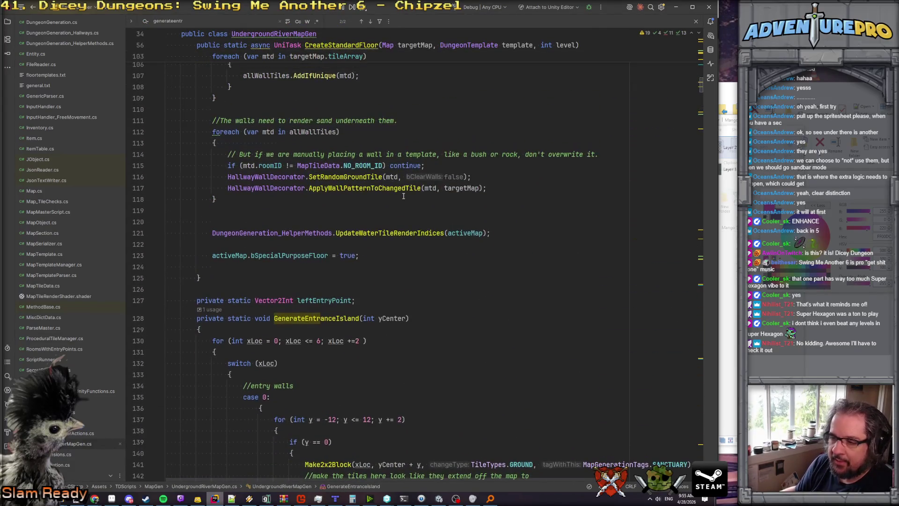
{"action": "scroll", "coordinate": [403, 196], "scroll_direction": "down", "scroll_amount": 8}
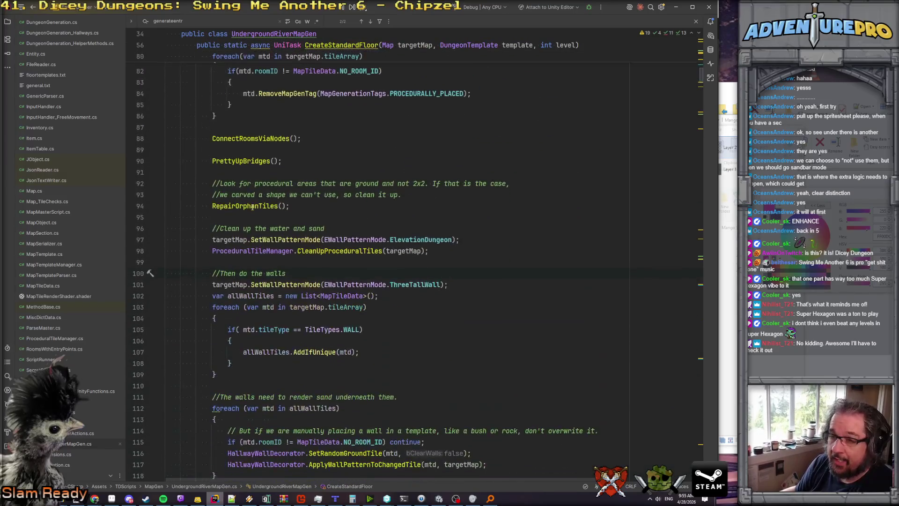
{"action": "left_click", "coordinate": [247, 161]}
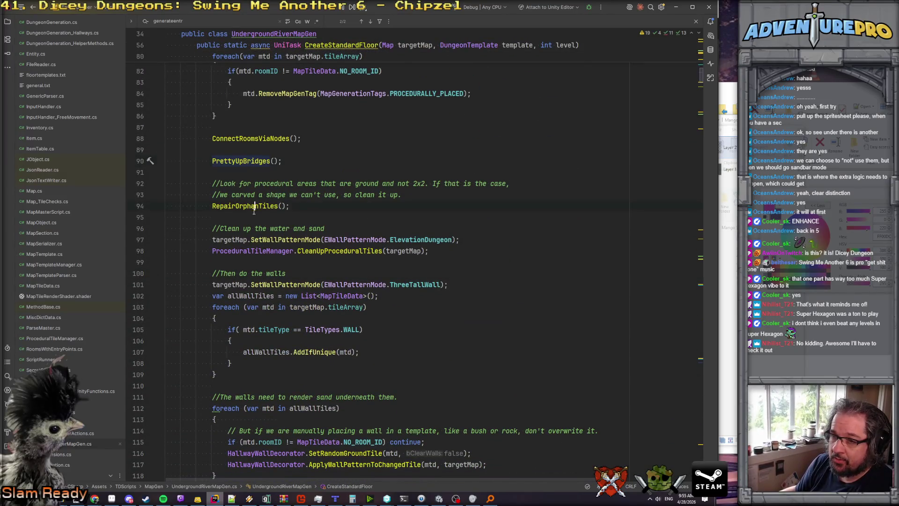
{"action": "left_click", "coordinate": [314, 206]}
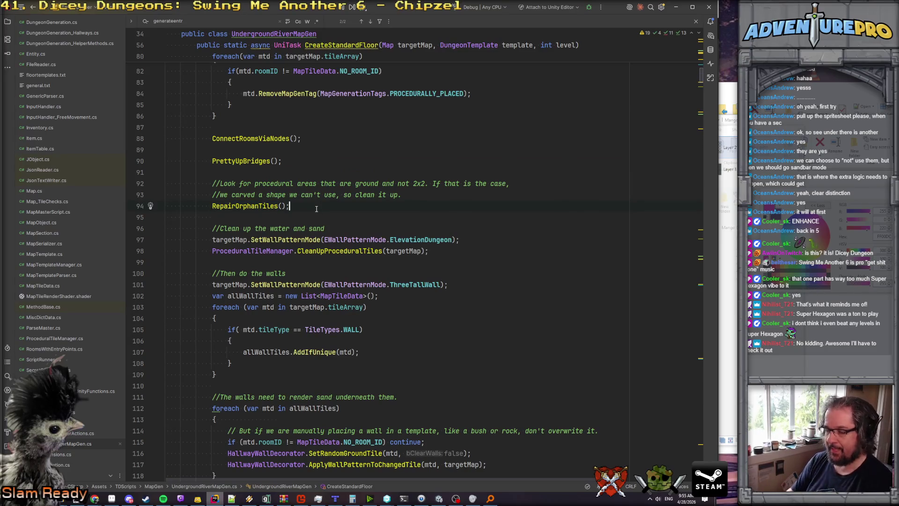
{"action": "key", "text": "Return"}
{"action": "key", "text": "Return"}
{"action": "type", "text": "Id"}
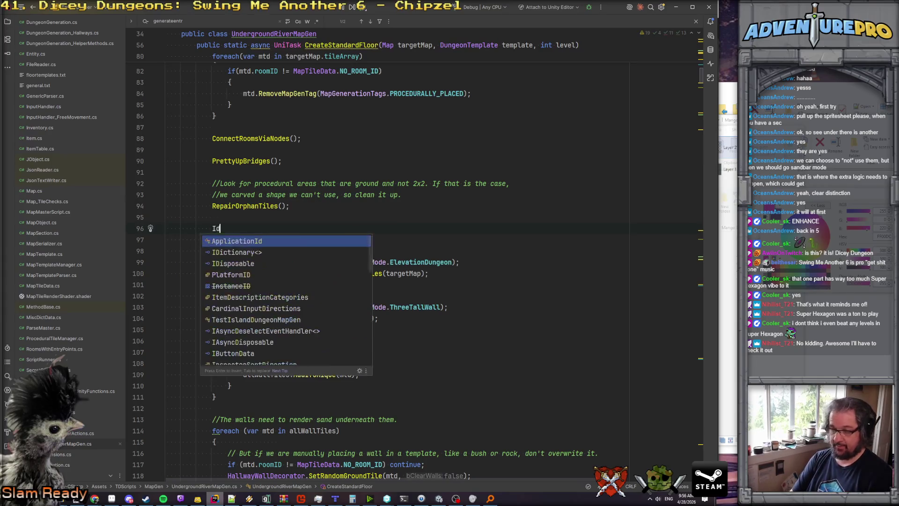
{"action": "type", "text": "entifyUnderCarriage();"}
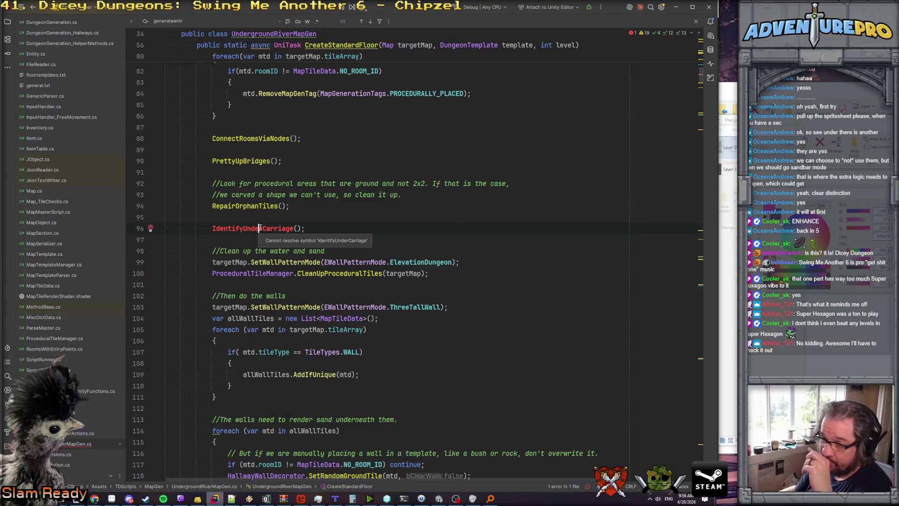
{"action": "type", "text": "Tiles"}
Comment the call as finding water tiles under procedural land for undercarriage art, and generate its method stub.
{"action": "key", "text": "ctrl+alt+Return"}
{"action": "type", "text": "//"}
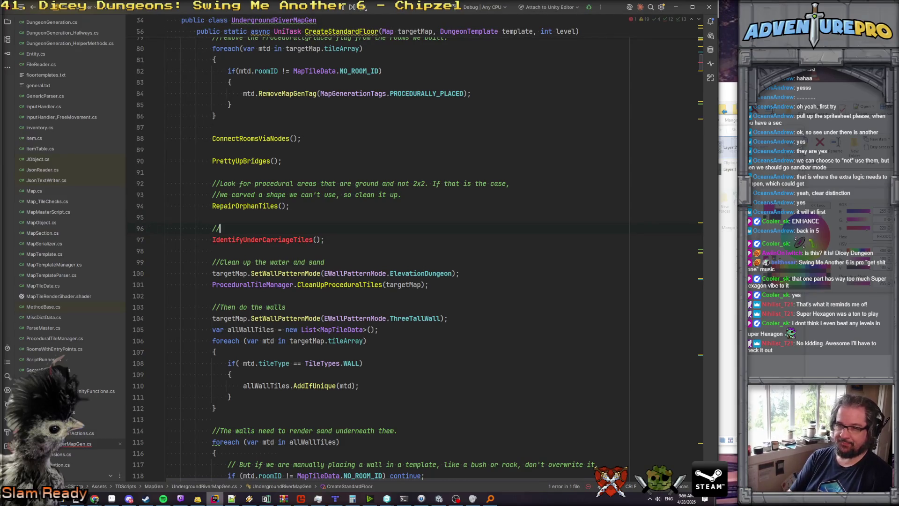
{"action": "type", "text": "WE've"}
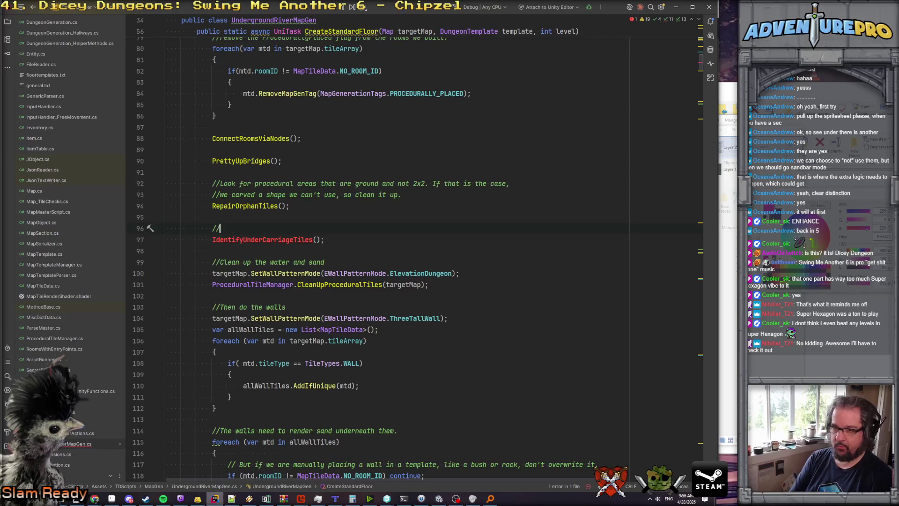
{"action": "key", "text": "BackSpace"}
{"action": "key", "text": "BackSpace"}
{"action": "key", "text": "BackSpace"}
{"action": "type", "text": "e've "}
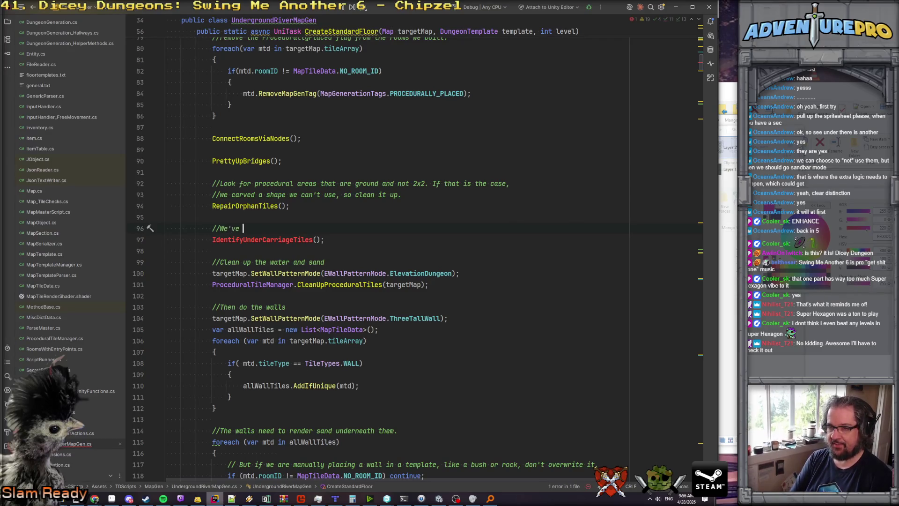
{"action": "type", "text": "placed and shaped "}
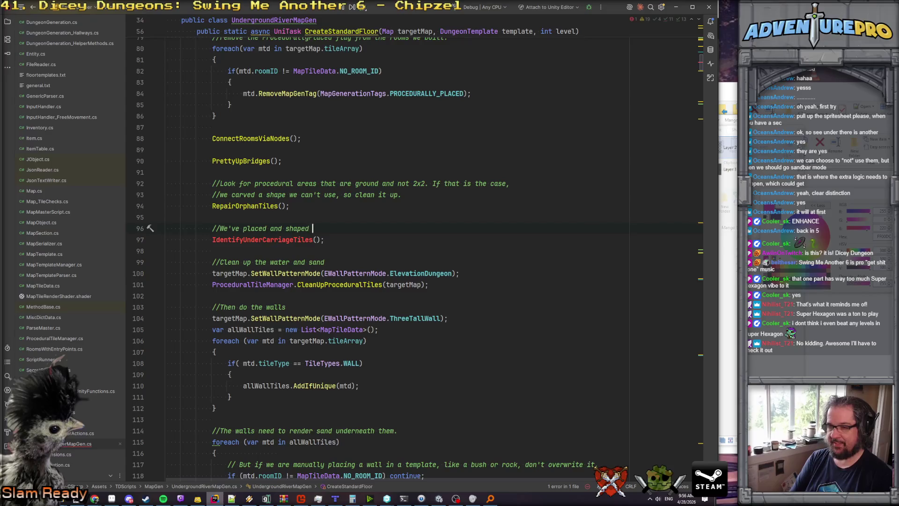
{"action": "type", "text": "everything, now "}
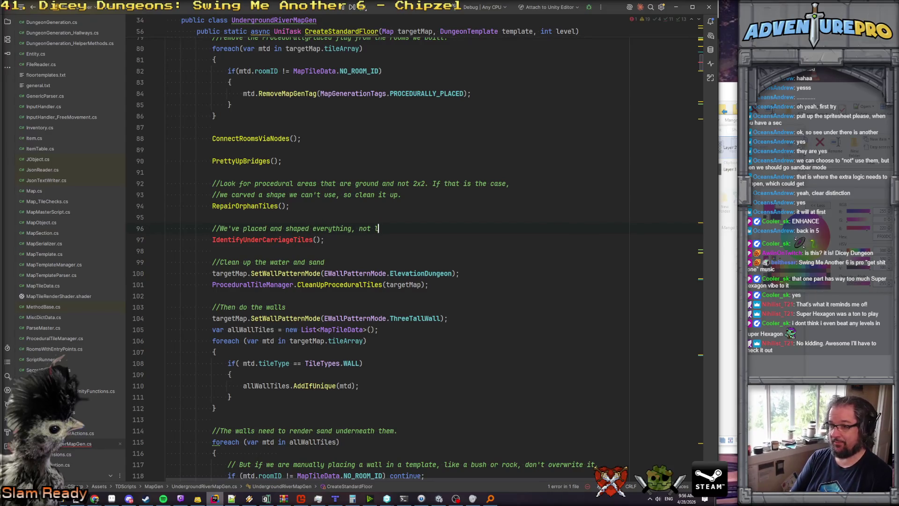
{"action": "type", "text": "look for wate"}
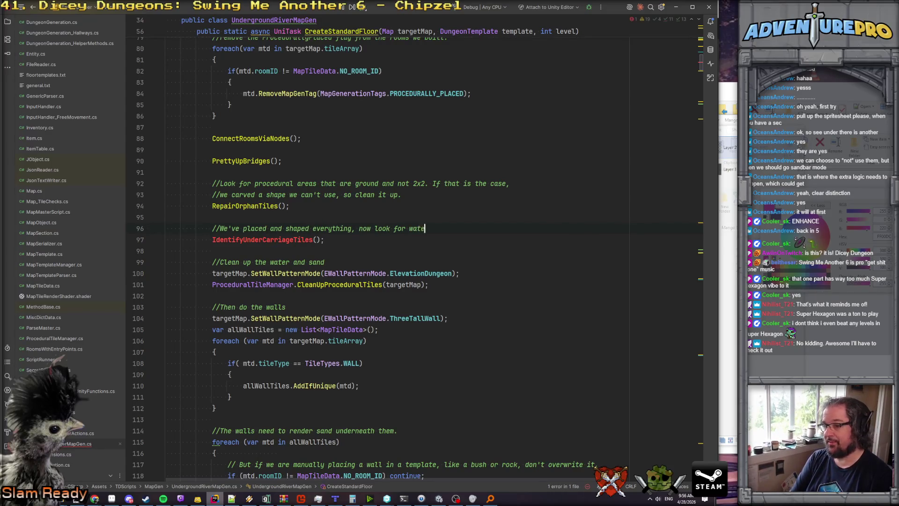
{"action": "type", "text": "r tiles that are"}
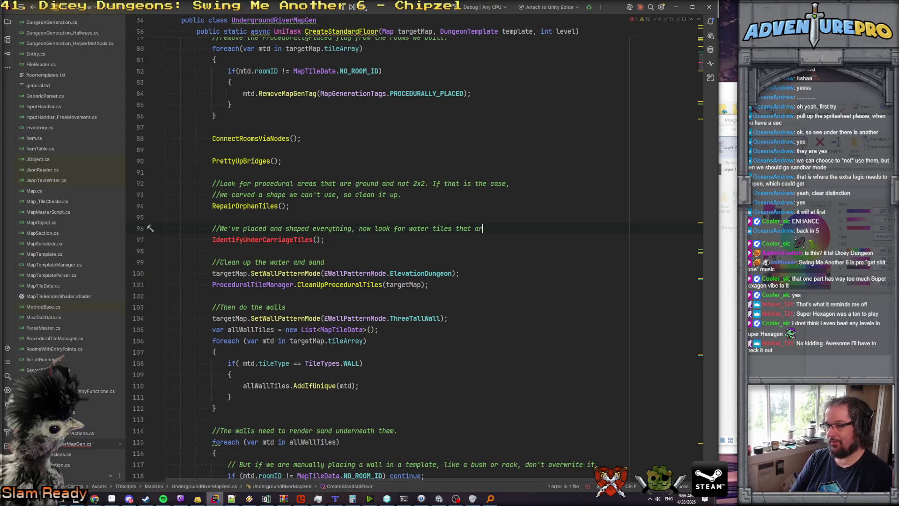
{"action": "key", "text": "Return"}
{"action": "type", "text": "//just under "}
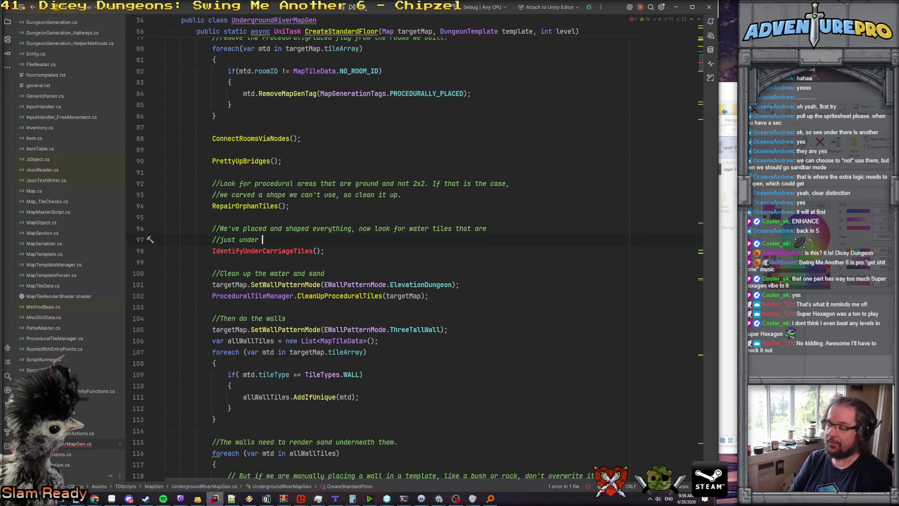
{"action": "type", "text": "procedural"}
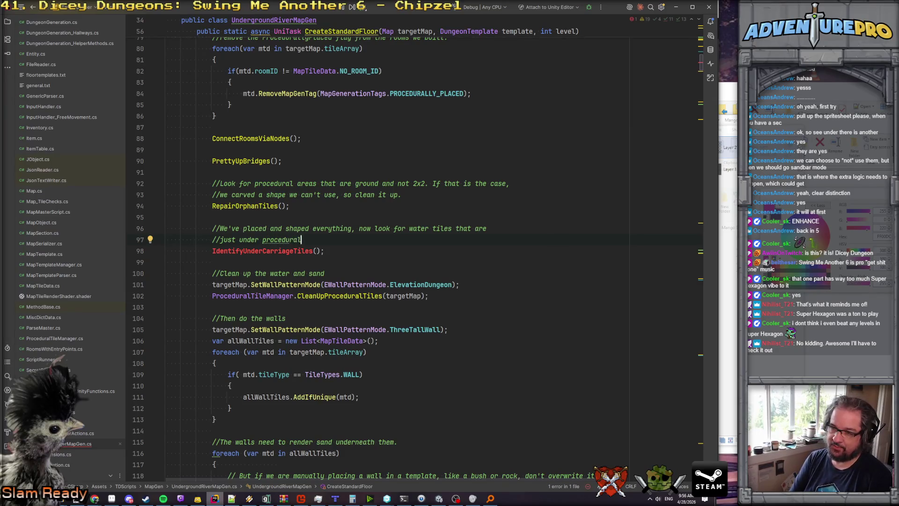
{"action": "type", "text": " land and give "}
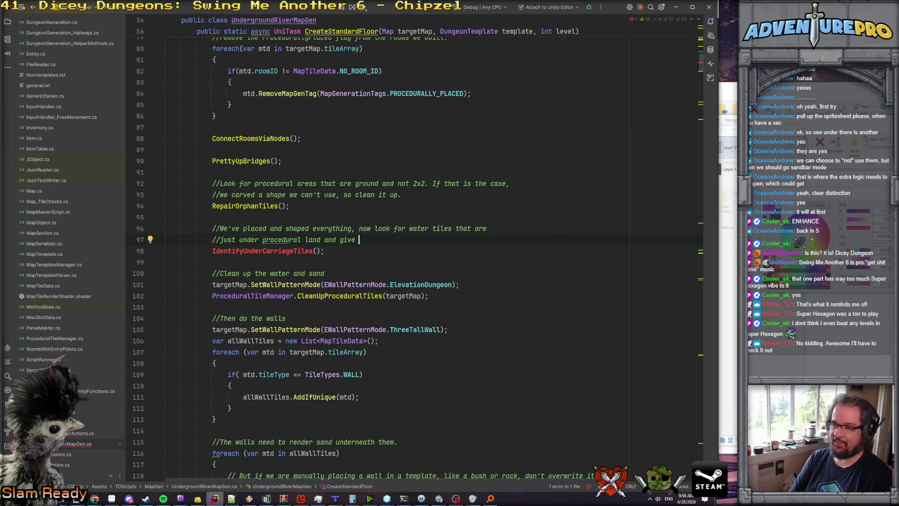
{"action": "type", "text": "them pretty under"}
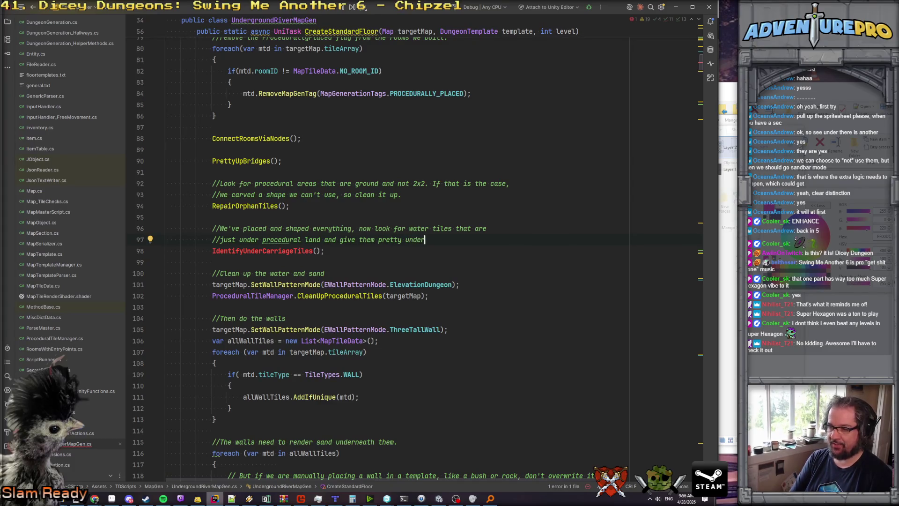
{"action": "type", "text": "carriage art."}
{"action": "left_click", "coordinate": [250, 250]}
{"action": "key", "text": "Return"}
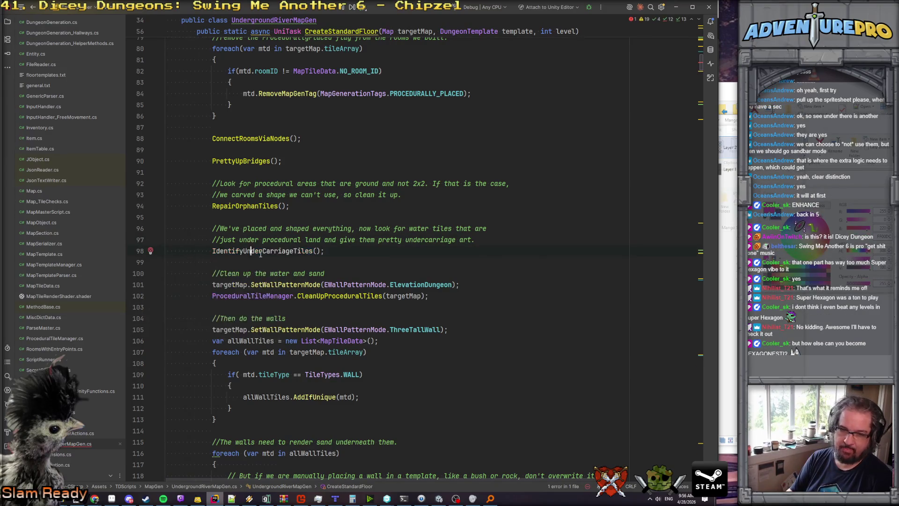
Delete the NotImplementedException line from the new IdentifyUnderCarriageTiles method.
{"action": "left_click", "coordinate": [355, 202]}
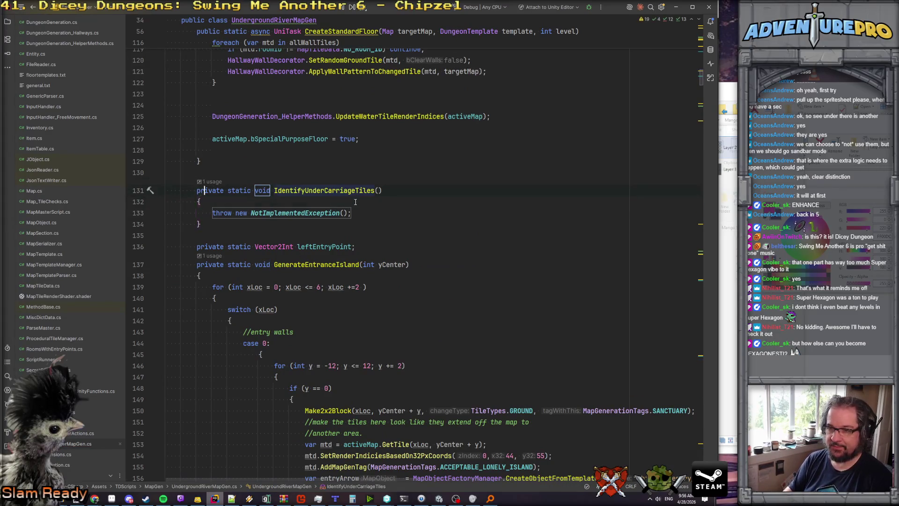
{"action": "key", "text": "Down"}
{"action": "key", "text": "End"}
{"action": "key", "text": "shift+Home"}
{"action": "key", "text": "BackSpace"}
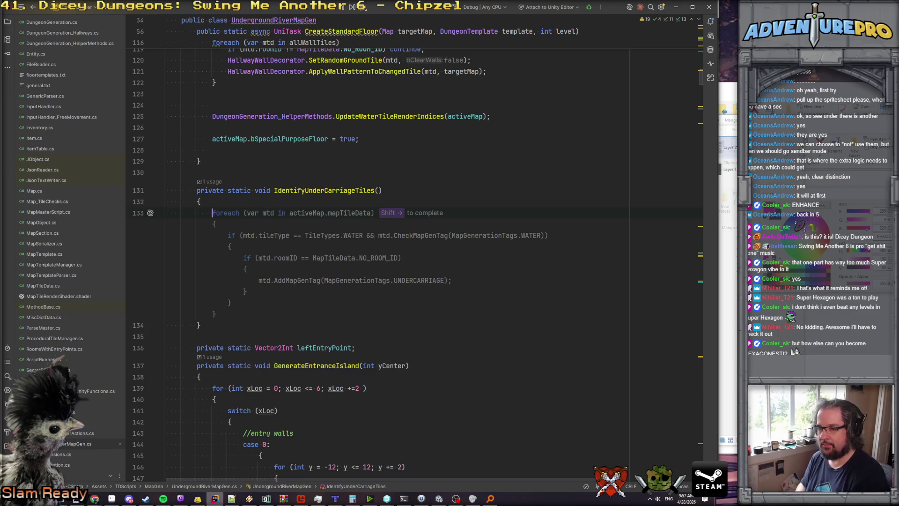
Accept the suggested foreach loop and make it iterate over activeMap.tileArray.
{"action": "key", "text": "shift+Right"}
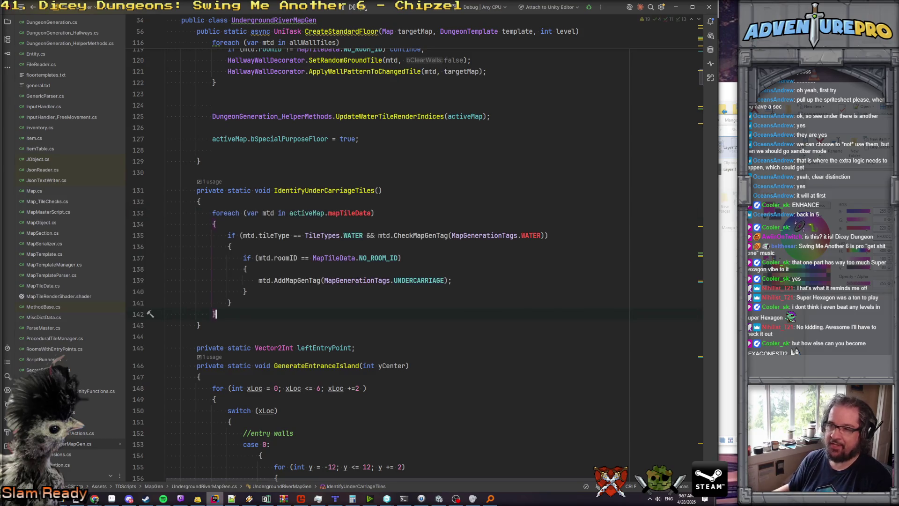
{"action": "type", "text": "til"}
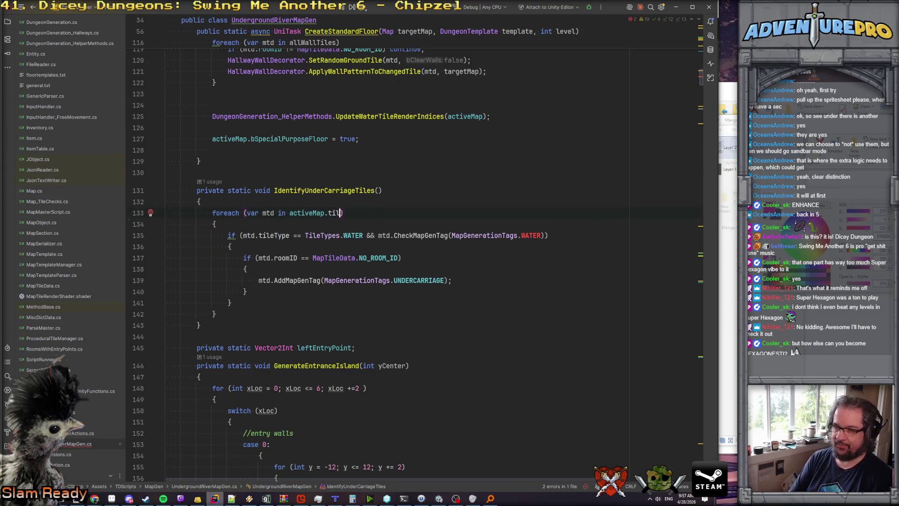
{"action": "key", "text": "BackSpace"}
{"action": "key", "text": "BackSpace"}
{"action": "key", "text": "BackSpace"}
{"action": "type", "text": ".ti"}
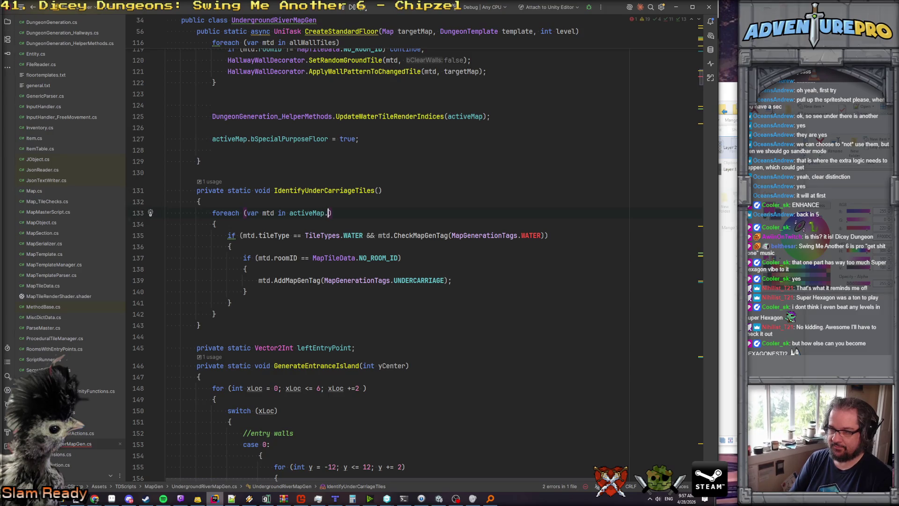
{"action": "key", "text": "Return"}
Strip the water tag and NO_ROOM_ID checks, leaving a WATER-only check with a 'look above us' comment.
{"action": "key", "text": "Up"}
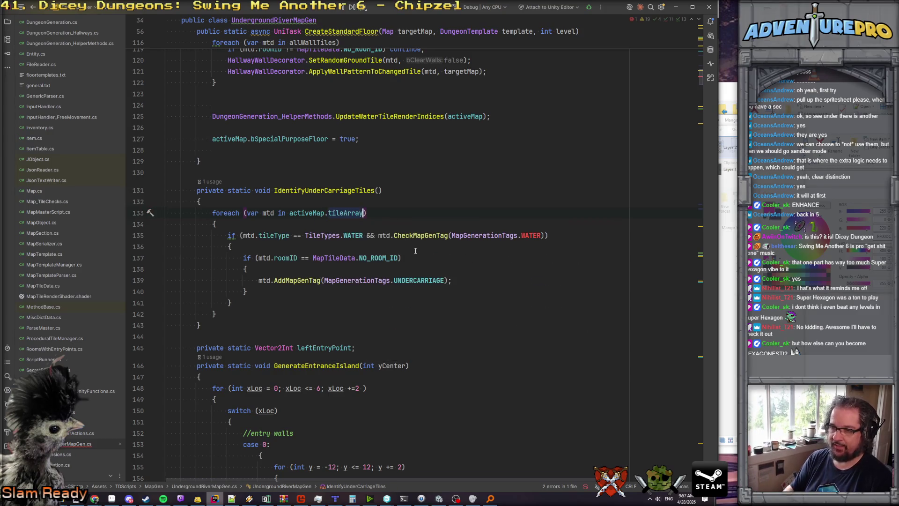
{"action": "key", "text": "Down"}
{"action": "key", "text": "Down"}
{"action": "key", "text": "Down"}
{"action": "key", "text": "Home"}
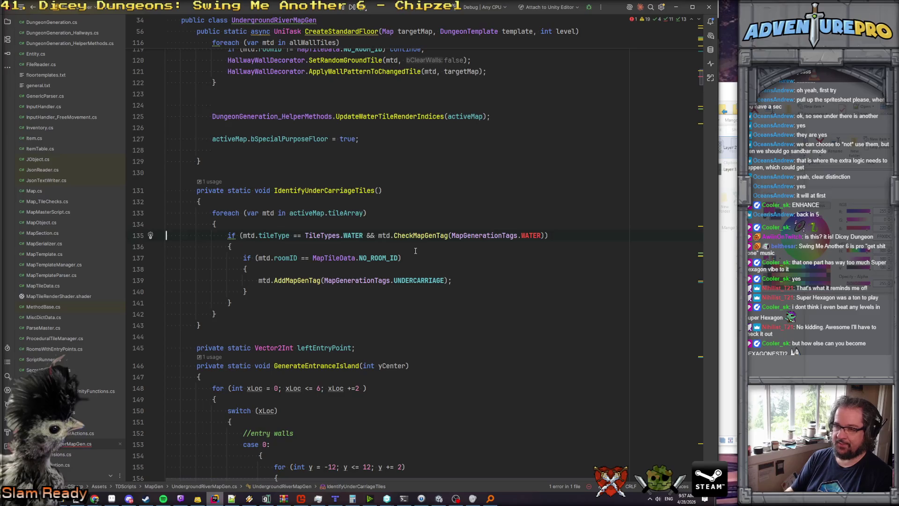
{"action": "mouse_move", "coordinate": [366, 238]}
{"action": "left_mouse_down"}
{"action": "mouse_move", "coordinate": [609, 237]}
{"action": "mouse_move", "coordinate": [523, 237]}
{"action": "mouse_move", "coordinate": [543, 237]}
{"action": "left_mouse_up"}
{"action": "key", "text": "BackSpace"}
{"action": "key", "text": "BackSpace"}
{"action": "key", "text": "Down"}
{"action": "key", "text": "Down"}
{"action": "key", "text": "Home"}
{"action": "key", "text": "shift+Down"}
{"action": "key", "text": "shift+Down"}
{"action": "key", "text": "shift+Down"}
{"action": "key", "text": "shift+Down"}
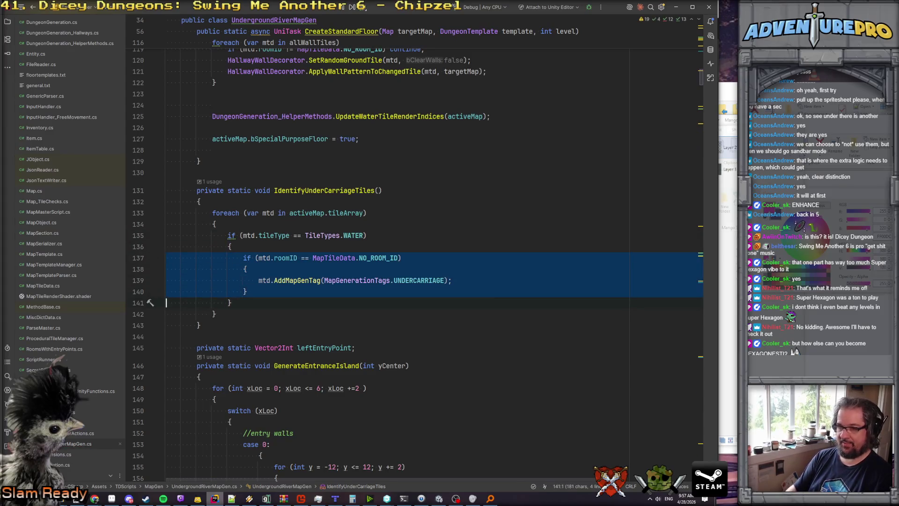
{"action": "key", "text": "Delete"}
{"action": "key", "text": "Left"}
{"action": "key", "text": "Return"}
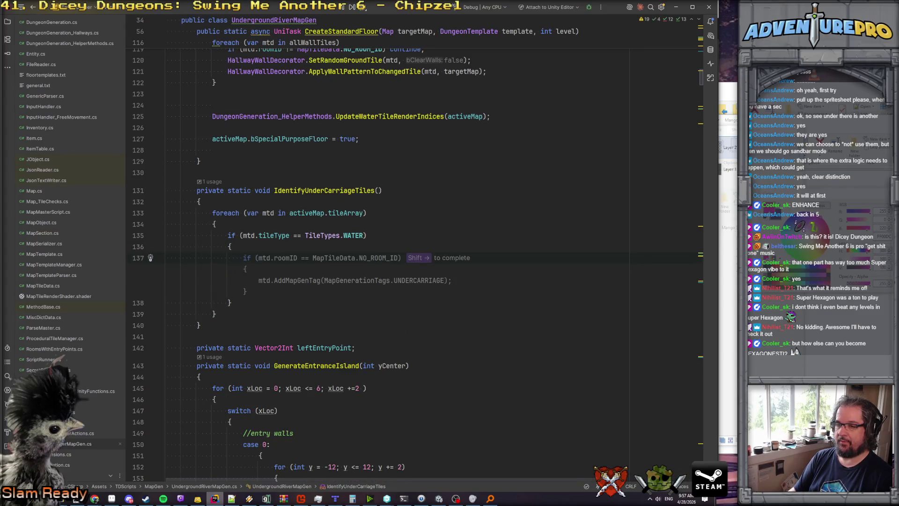
{"action": "type", "text": "/"}
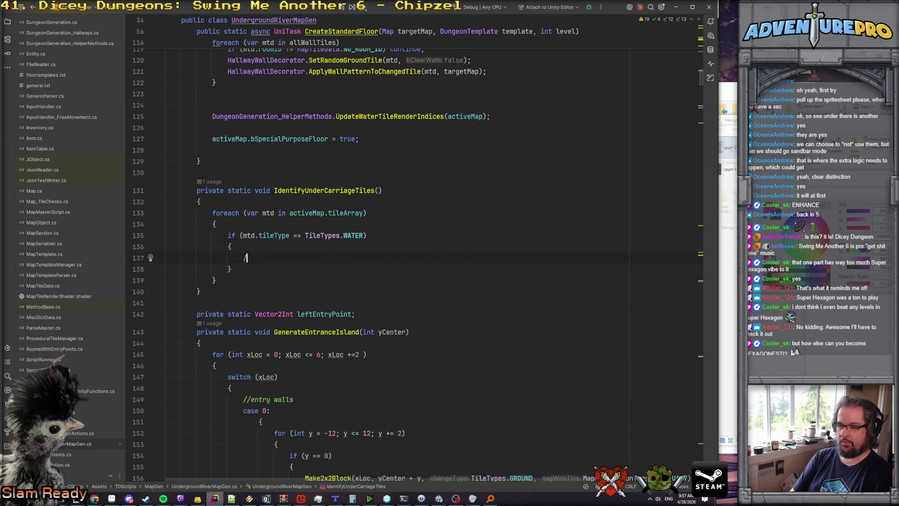
{"action": "type", "text": "/loo"}
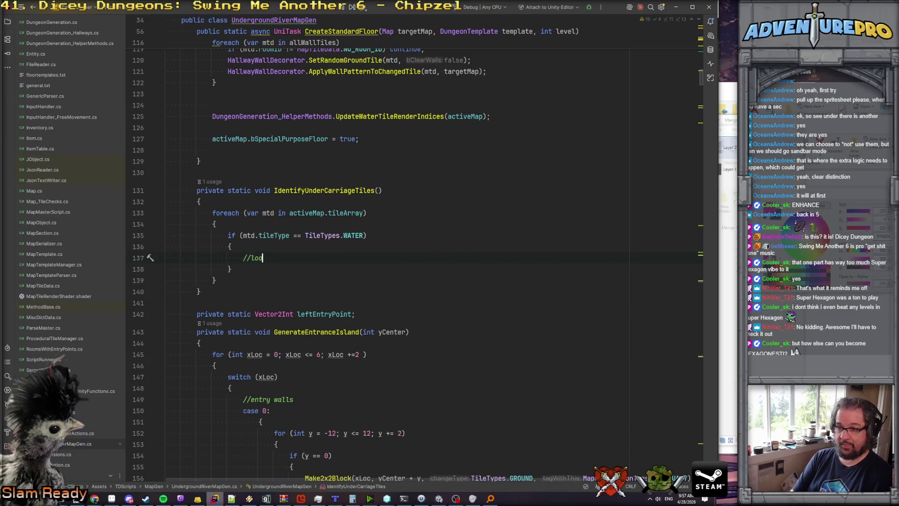
{"action": "type", "text": "k above us. Is that tile "}
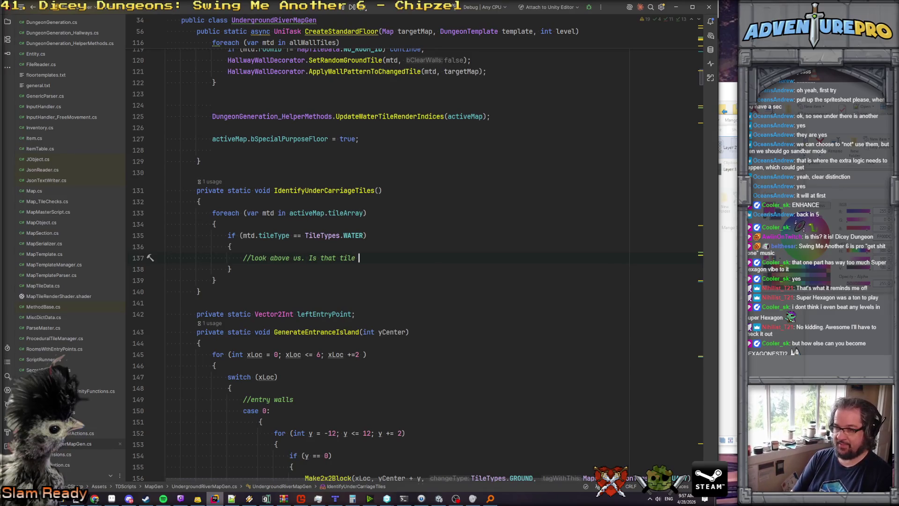
{"action": "type", "text": "procedural ground?"}
Declare neighborNorth as activeMap.GetTile(mtd.Position.MoveInDirection(NORTH)).
{"action": "key", "text": "Return"}
{"action": "type", "text": "var "}
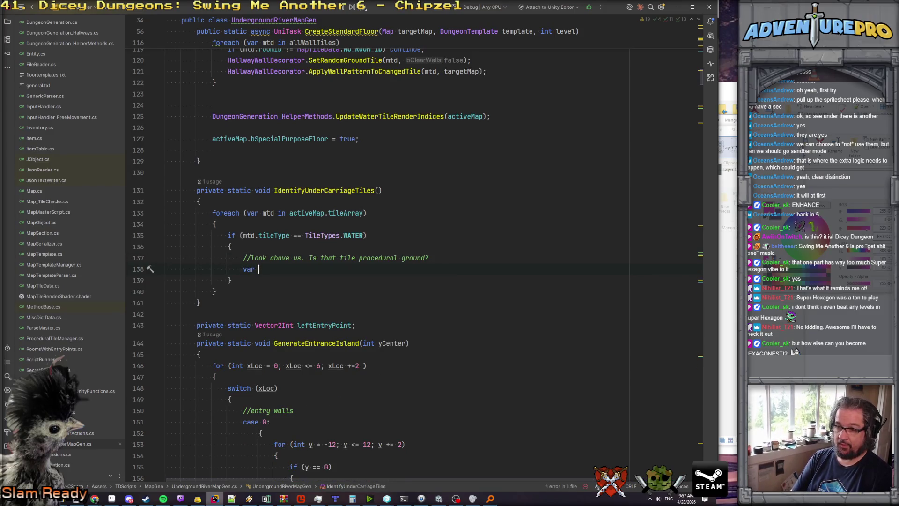
{"action": "type", "text": "n"}
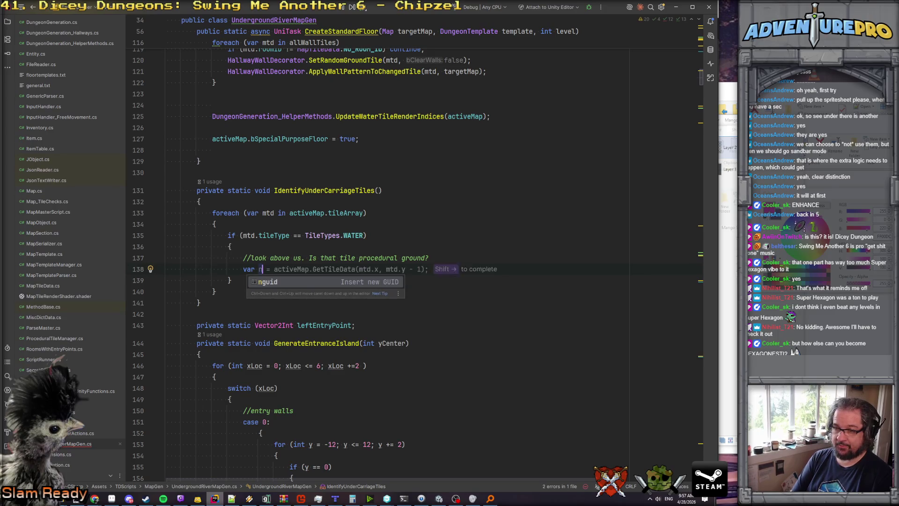
{"action": "type", "text": "eighbor"}
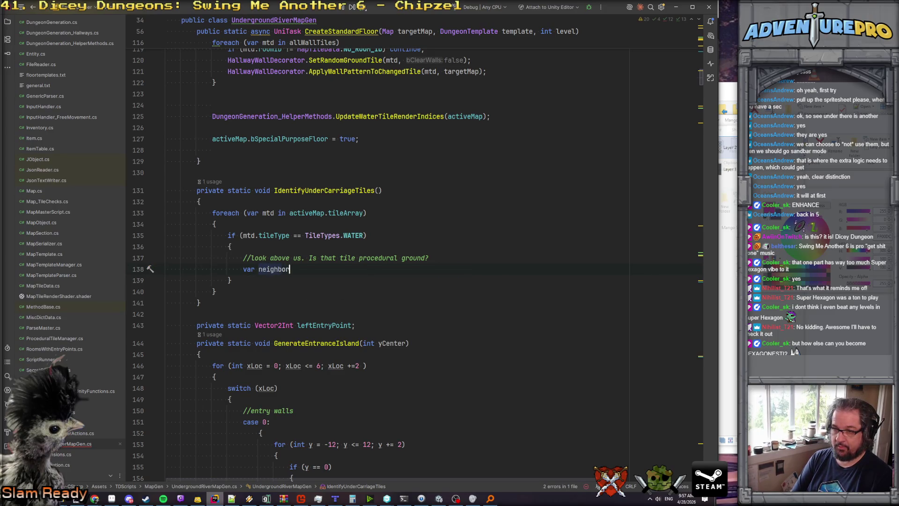
{"action": "type", "text": "North = activeMapGe"}
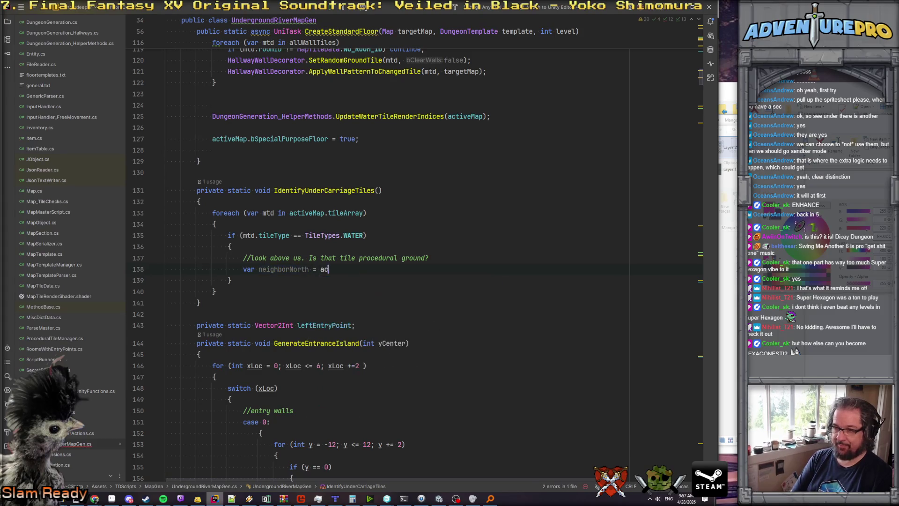
{"action": "key", "text": "BackSpace"}
{"action": "key", "text": "BackSpace"}
{"action": "type", "text": ".Get"}
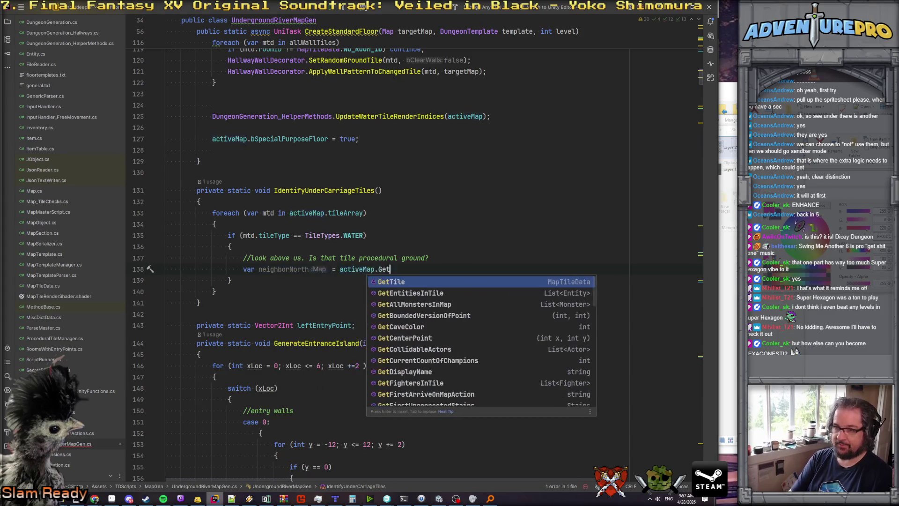
{"action": "key", "text": "Return"}
{"action": "type", "text": "mtd."}
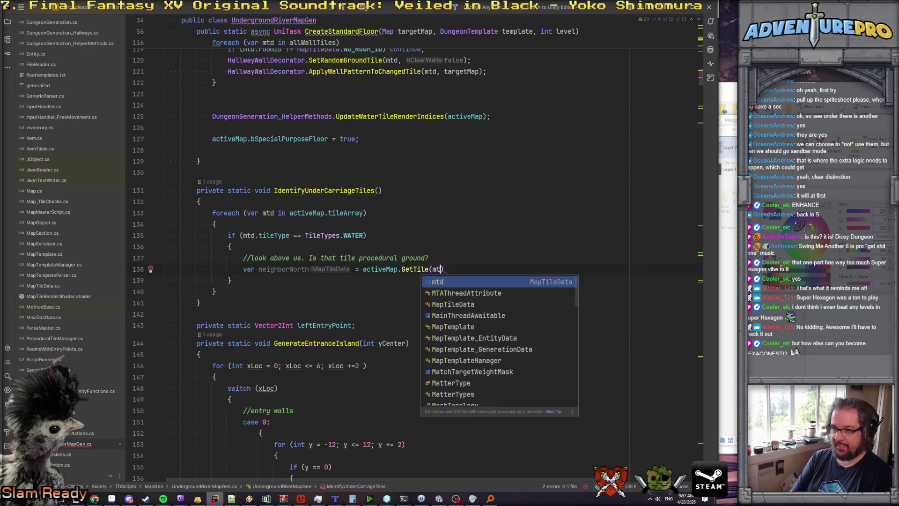
{"action": "type", "text": "Po"}
{"action": "key", "text": "Return"}
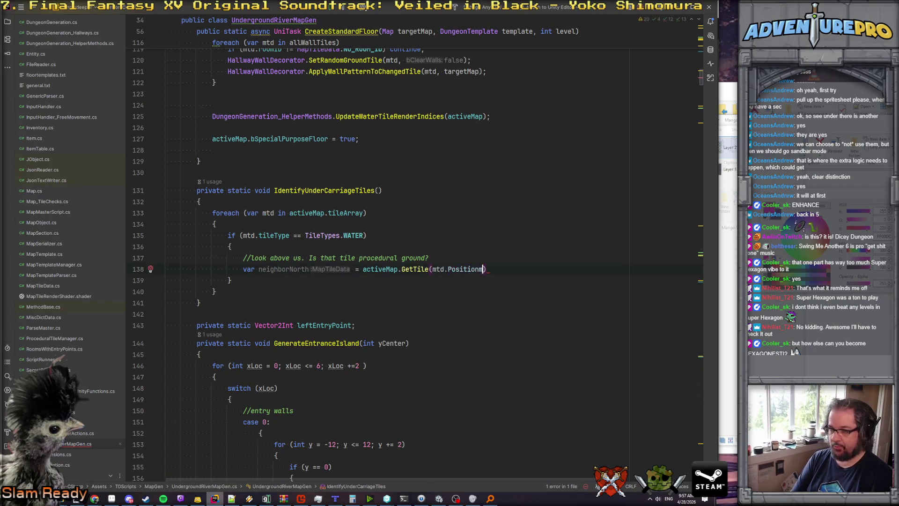
{"action": "type", "text": ".Mov"}
{"action": "key", "text": "Return"}
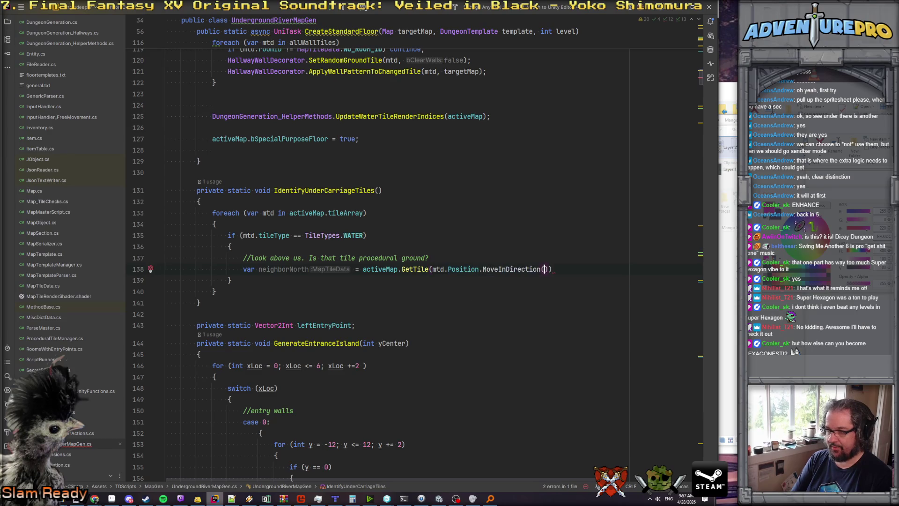
{"action": "type", "text": "north"}
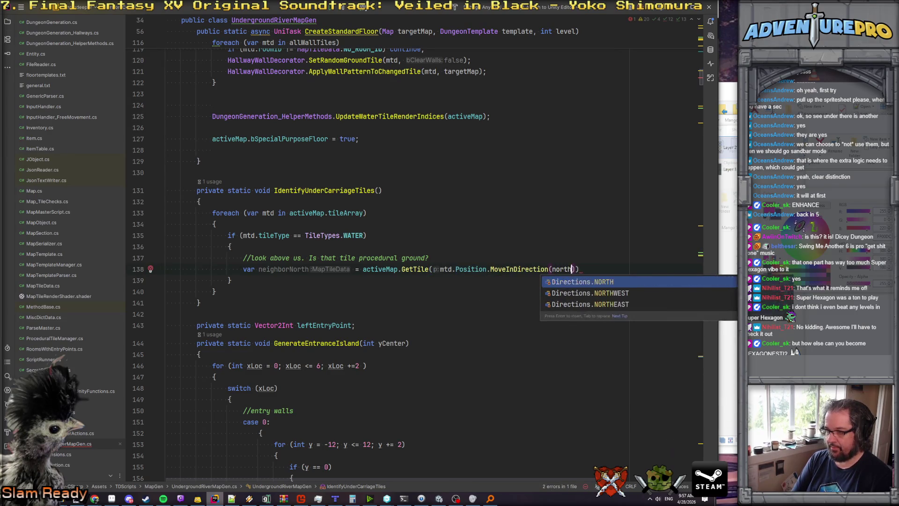
{"action": "key", "text": "Return"}
{"action": "type", "text": ");"}
{"action": "key", "text": "Return"}
Add an if checking neighborNorth is TileTypes.GROUND and has the PROCEDURALLY_PLACED map-gen tag.
{"action": "type", "text": "if( ne"}
{"action": "key", "text": "Return"}
{"action": "type", "text": "?.tileType =="}
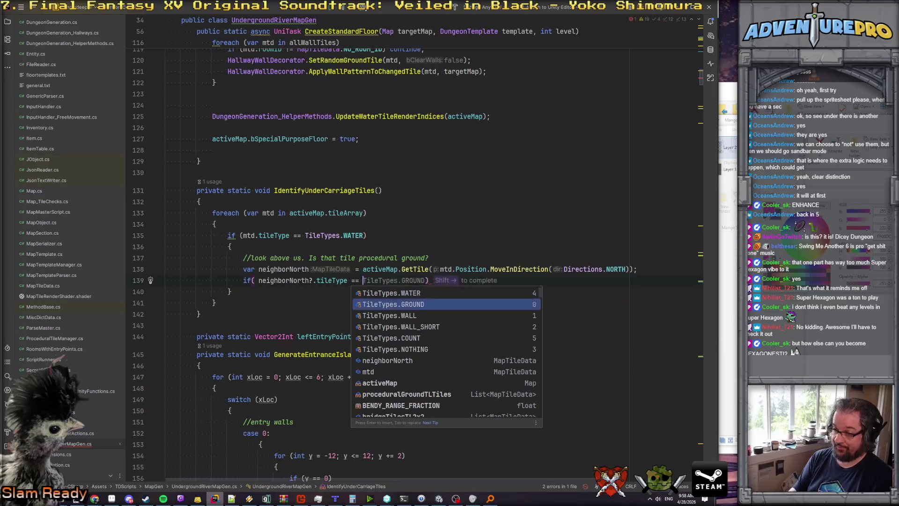
{"action": "key", "text": "Return"}
{"action": "type", "text": "&&"}
{"action": "key", "text": "Return"}
{"action": "type", "text": "nei"}
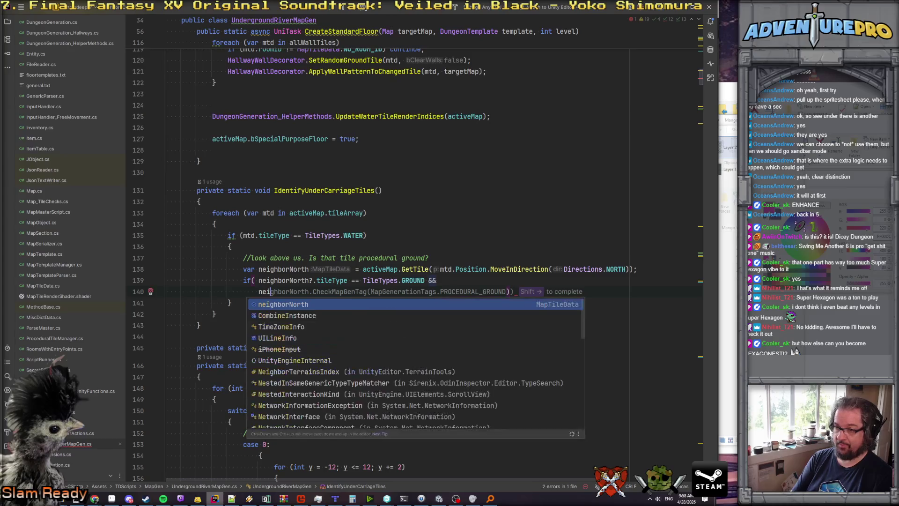
{"action": "key", "text": "shift+Right"}
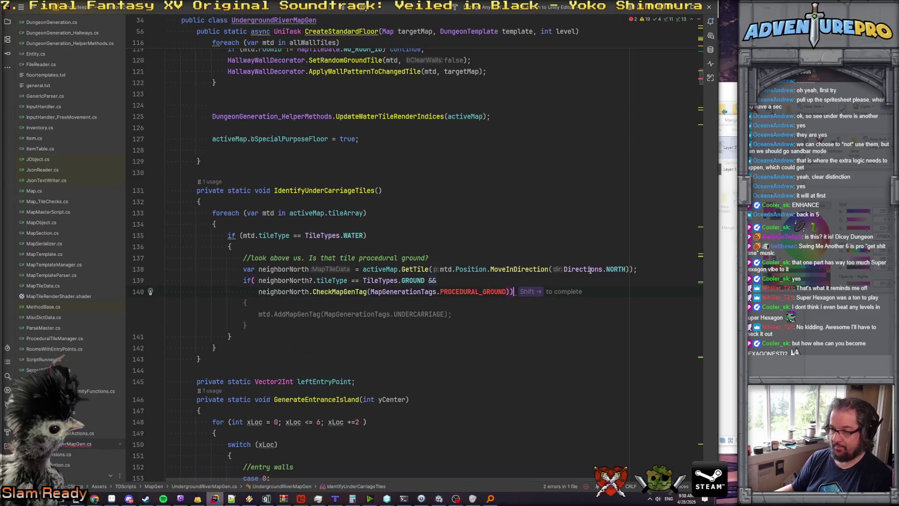
{"action": "key", "text": "BackSpace"}
{"action": "key", "text": "Left"}
{"action": "key", "text": "ctrl+BackSpace"}
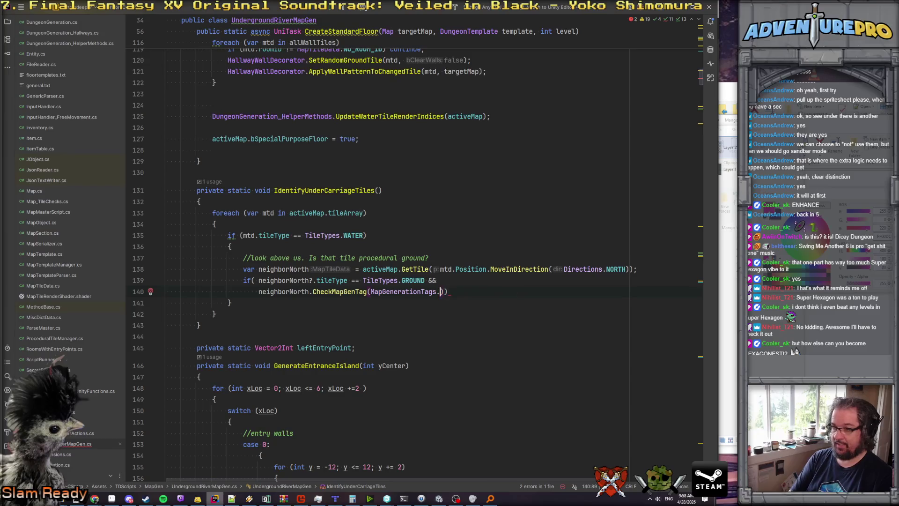
{"action": "key", "text": "ctrl+space"}
{"action": "key", "text": "Return"}
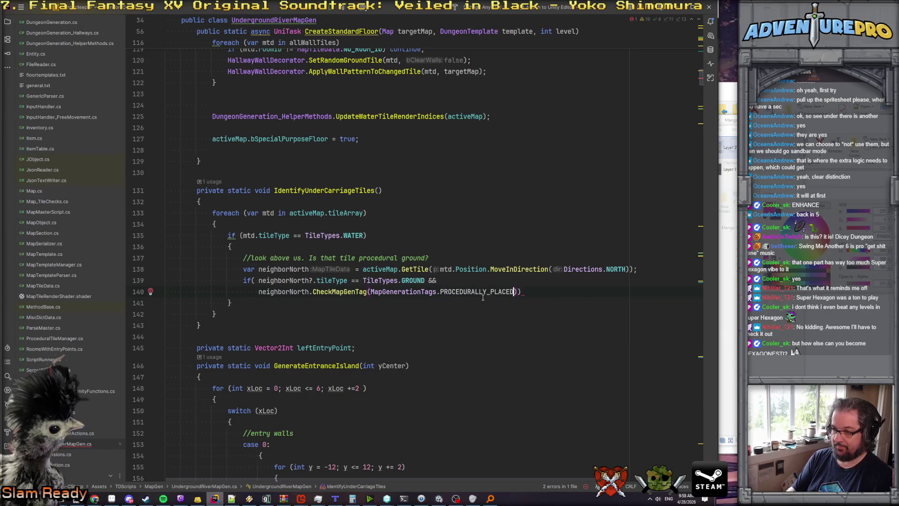
Inside the if, tag the tile with mtd.AddMapGenTag(UNDERCARRIAGE).
{"action": "key", "text": "Return"}
{"action": "type", "text": "{"}
{"action": "key", "text": "Return"}
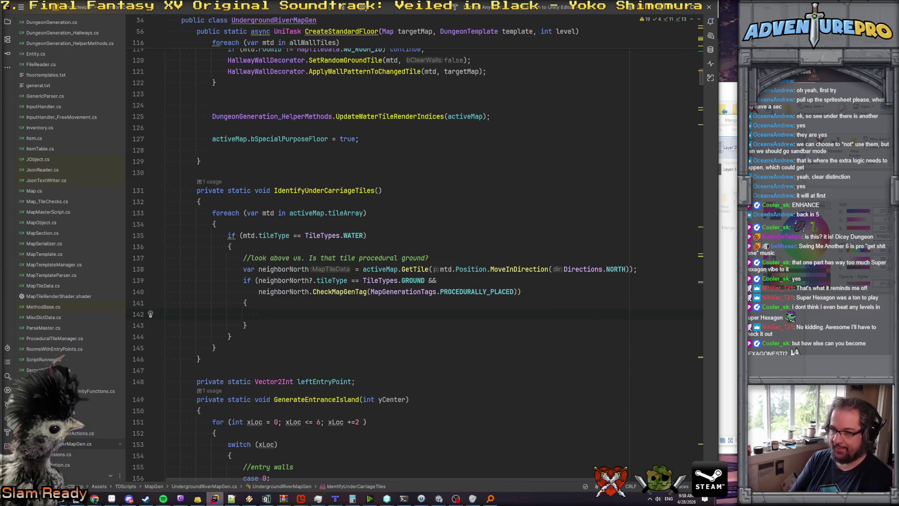
{"action": "type", "text": "mtd.add"}
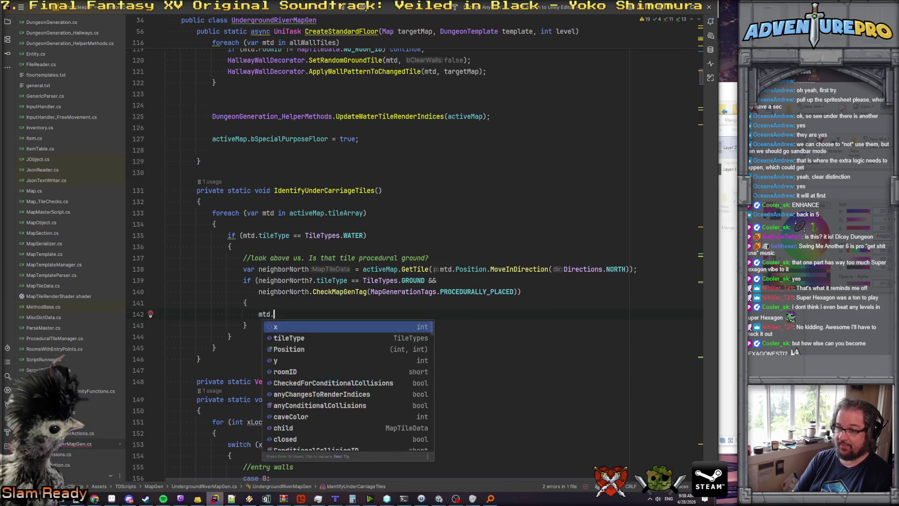
{"action": "key", "text": "Return"}
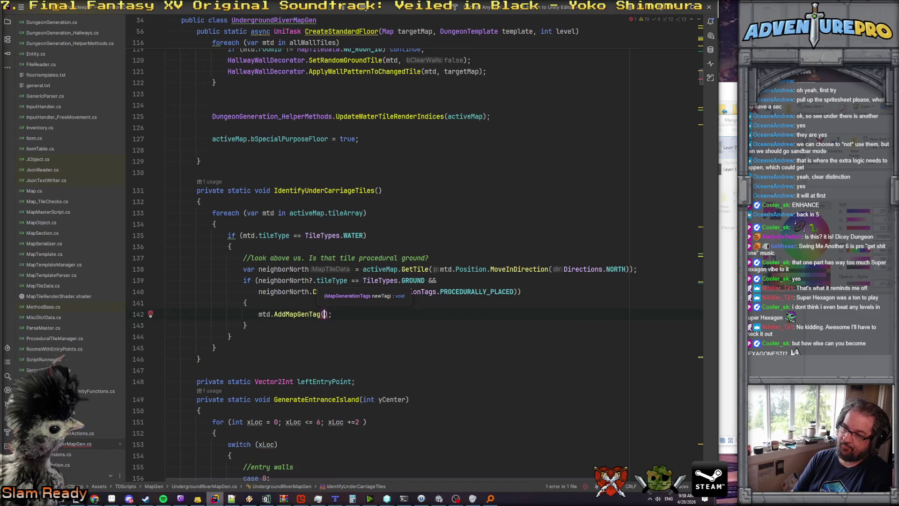
{"action": "type", "text": "M"}
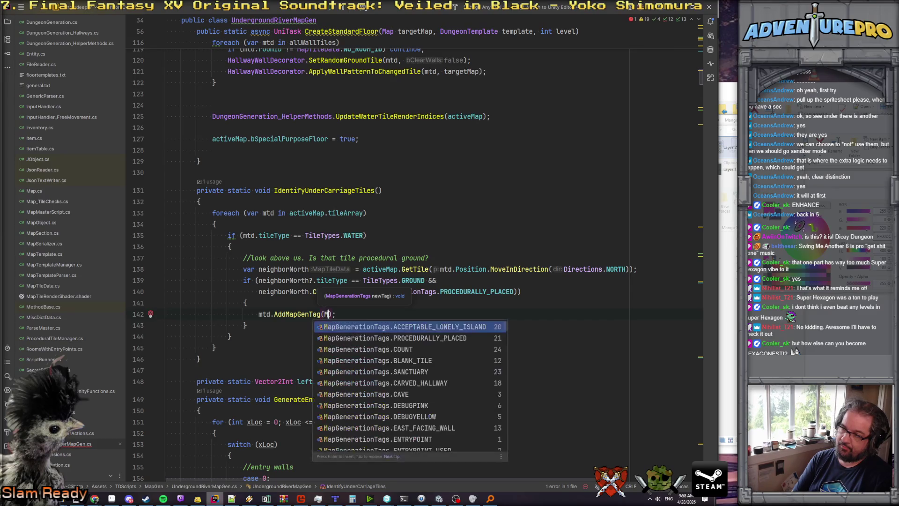
{"action": "key", "text": "Down"}
{"action": "key", "text": "Down"}
{"action": "key", "text": "Down"}
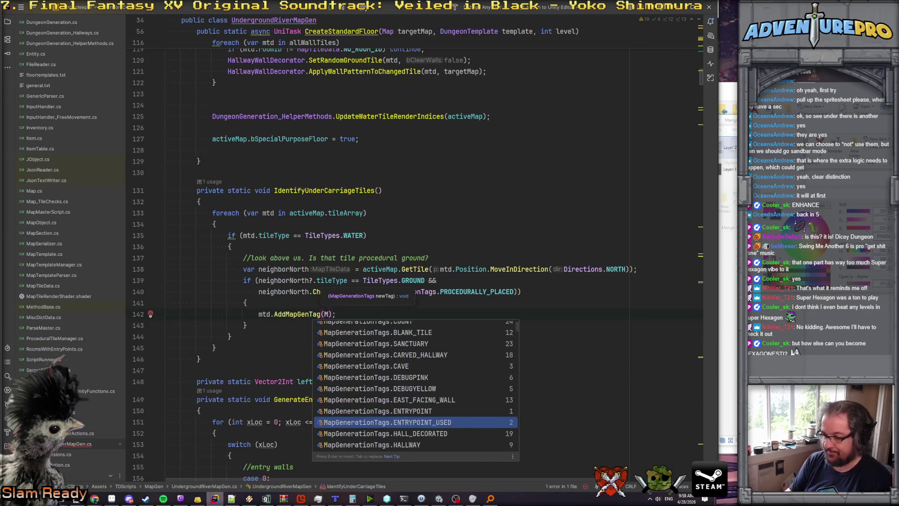
{"action": "key", "text": "Down"}
{"action": "key", "text": "Down"}
{"action": "key", "text": "Down"}
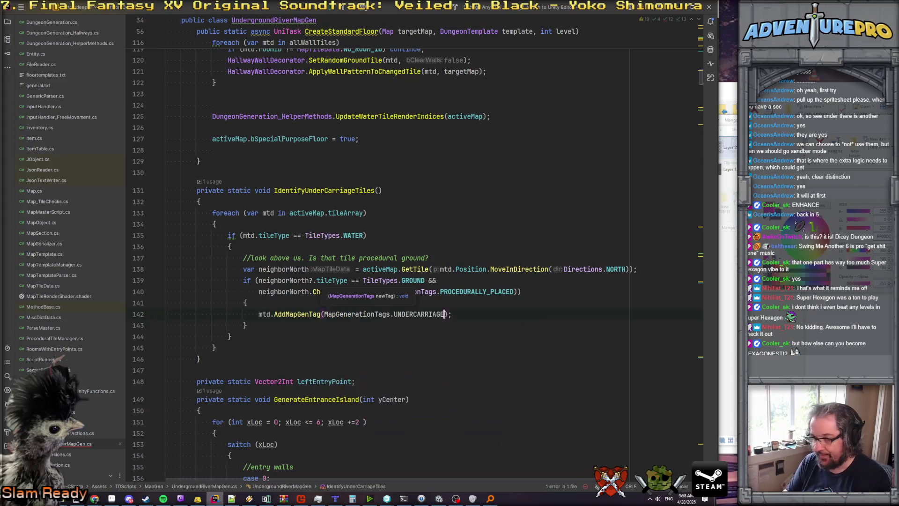
{"action": "key", "text": "Return"}
Save the file so Unity refreshes, then switch to the Aseprite tileset sheet.
{"action": "key", "text": "Up"}
{"action": "left_click", "coordinate": [167, 336]}
{"action": "key", "text": "ctrl+s"}
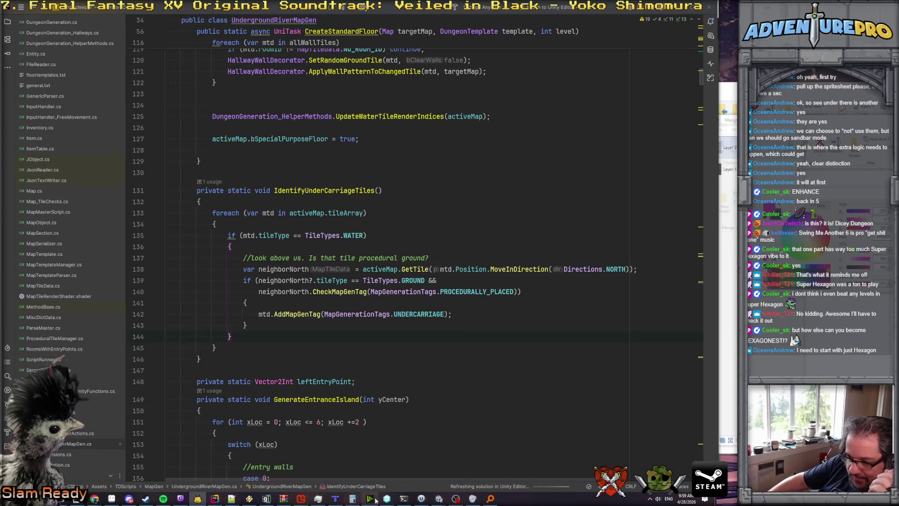
{"action": "mouse_move", "coordinate": [439, 499]}
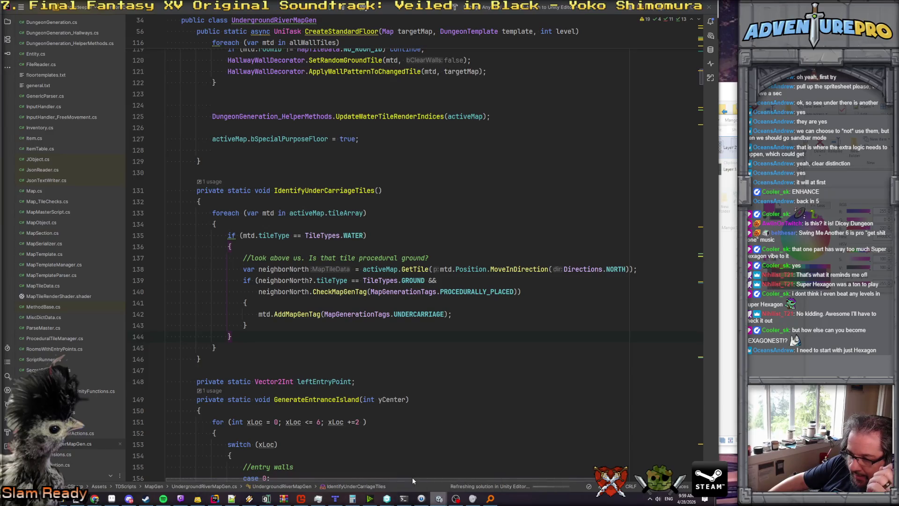
{"action": "left_click", "coordinate": [113, 501]}
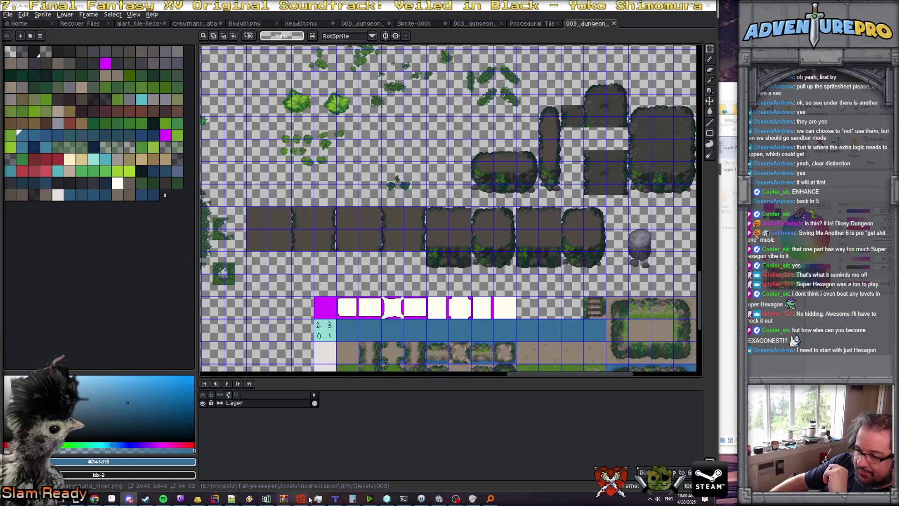
{"action": "left_click", "coordinate": [215, 499]}
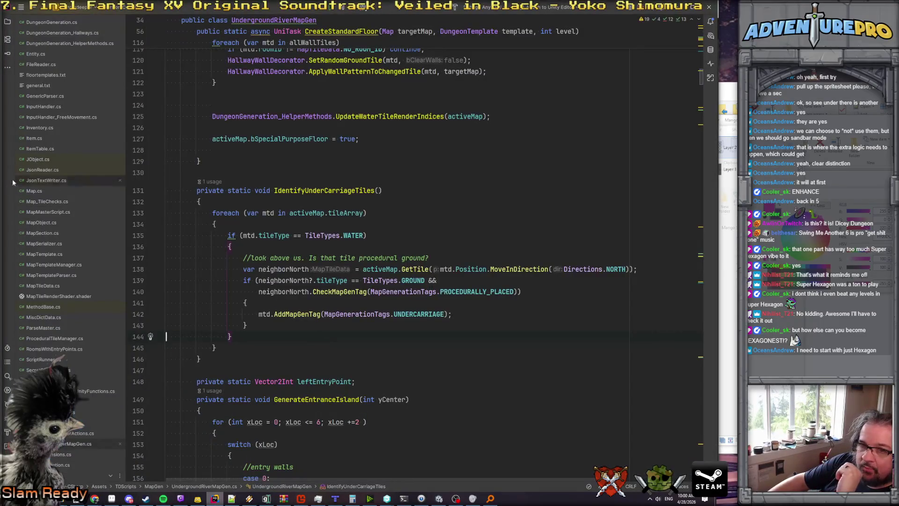
In ProceduralTileManager.cs, declare var secondPassUnderCarriage = new List<MapTileData>(); at the method top.
{"action": "double_click", "coordinate": [65, 338]}
{"action": "scroll", "coordinate": [270, 244], "scroll_direction": "up", "scroll_amount": 5}
{"action": "scroll", "coordinate": [270, 244], "scroll_direction": "down", "scroll_amount": 2}
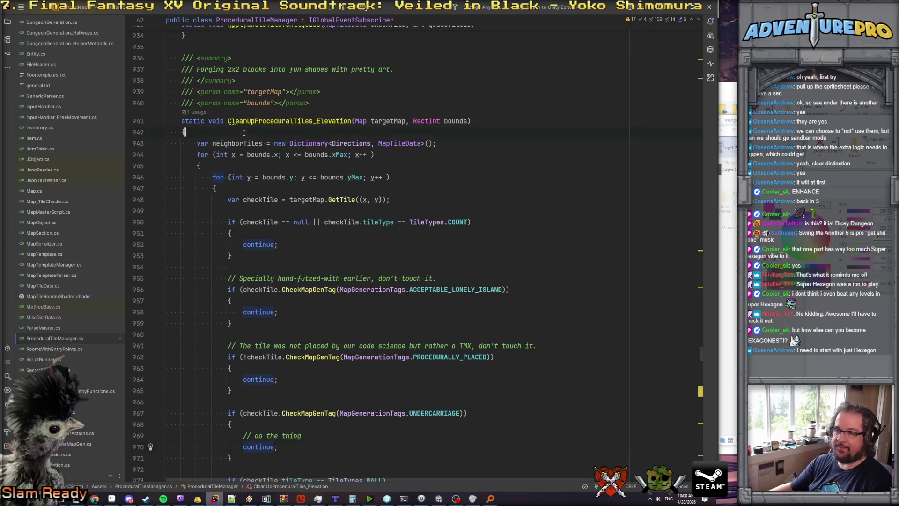
{"action": "key", "text": "Return"}
{"action": "type", "text": "var secondPassU"}
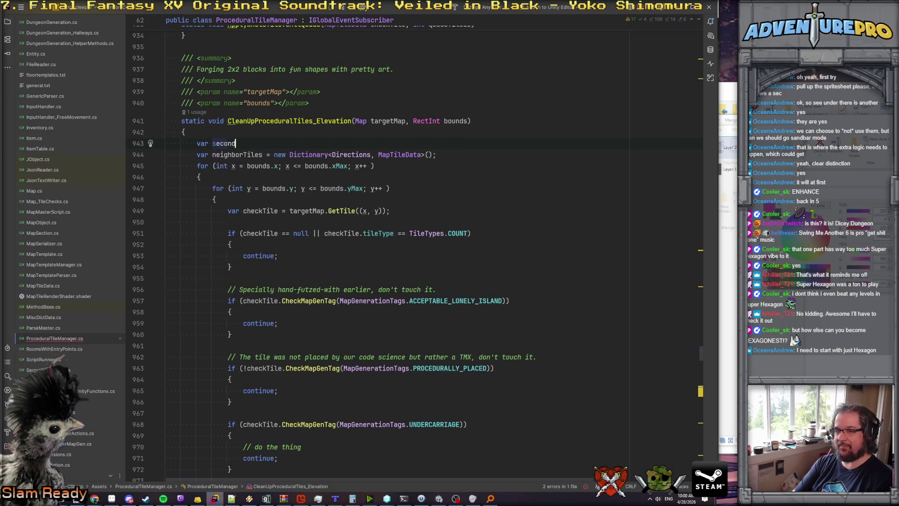
{"action": "type", "text": "nder"}
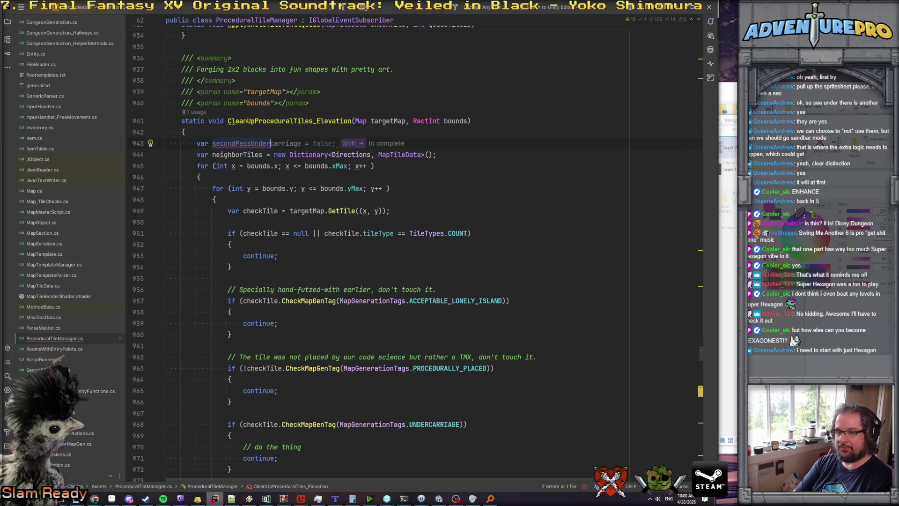
{"action": "type", "text": "Carriage = "}
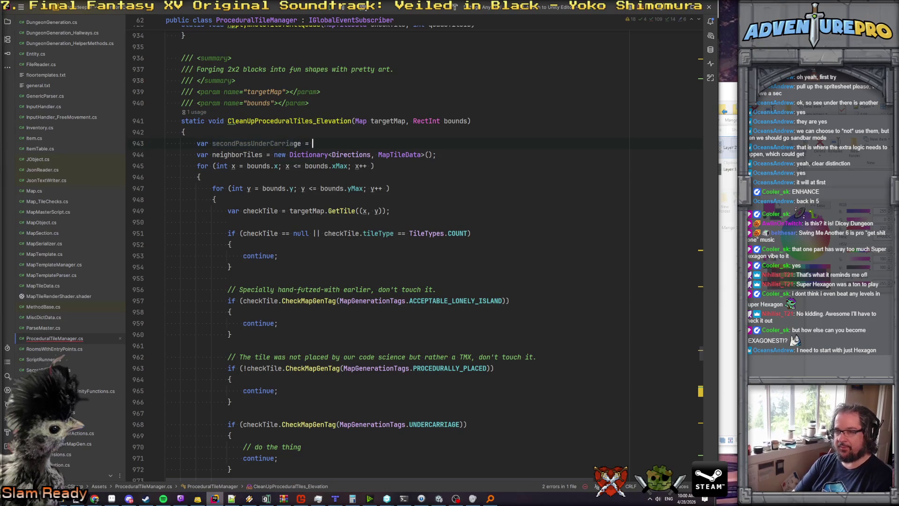
{"action": "type", "text": "new List<MapT"}
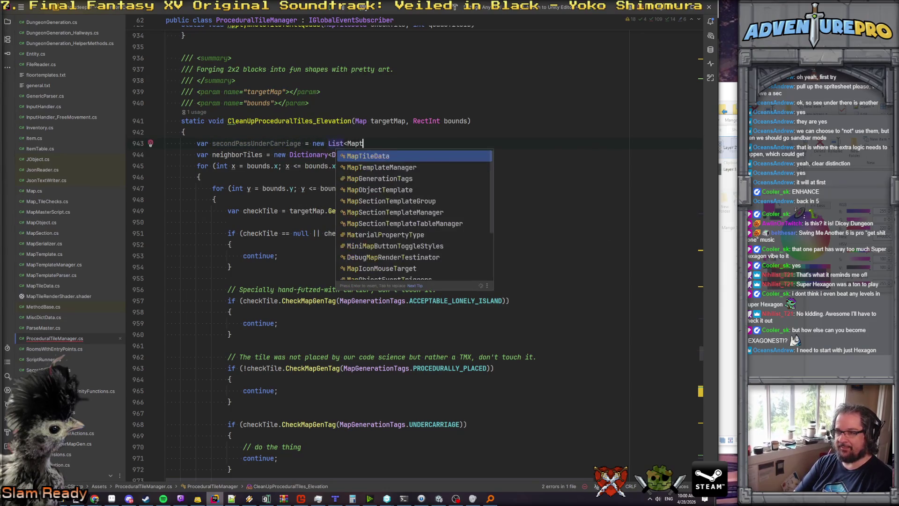
{"action": "key", "text": "Return"}
{"action": "type", "text": ">();"}
{"action": "key", "text": "Return"}
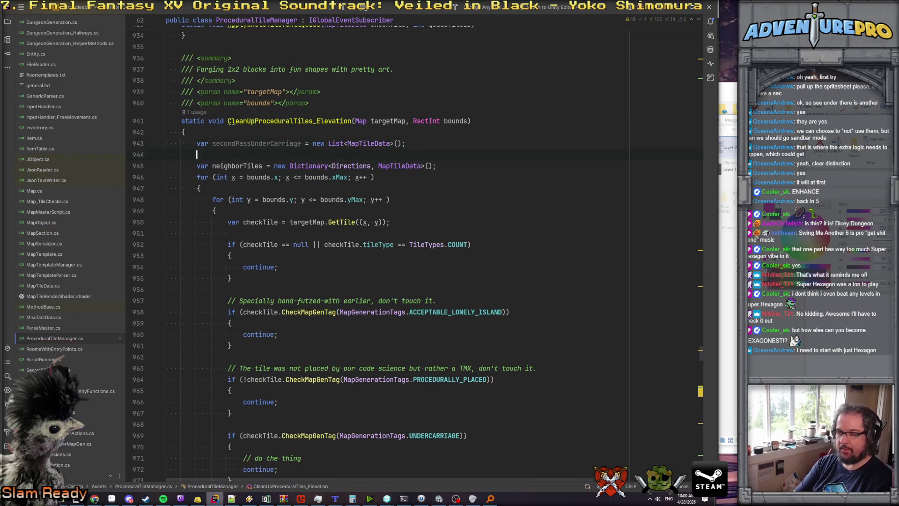
Replace '// do the thing' with secondPassUnderCarriage.Add(checkTile); under a 'we'll get back to you' comment.
{"action": "double_click", "coordinate": [268, 146]}
{"action": "key", "text": "ctrl+c"}
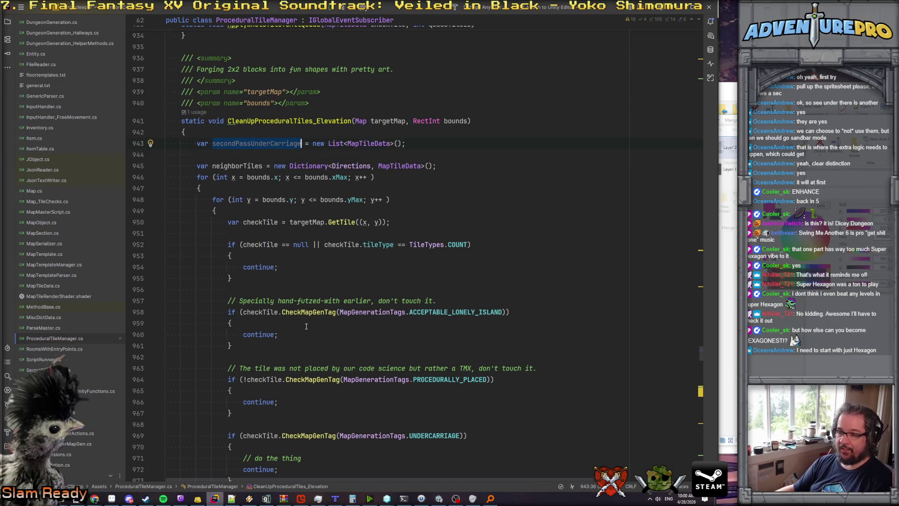
{"action": "scroll", "coordinate": [374, 345], "scroll_direction": "down", "scroll_amount": 5}
{"action": "key", "text": "Up"}
{"action": "key", "text": "Return"}
{"action": "key", "text": "ctrl+v"}
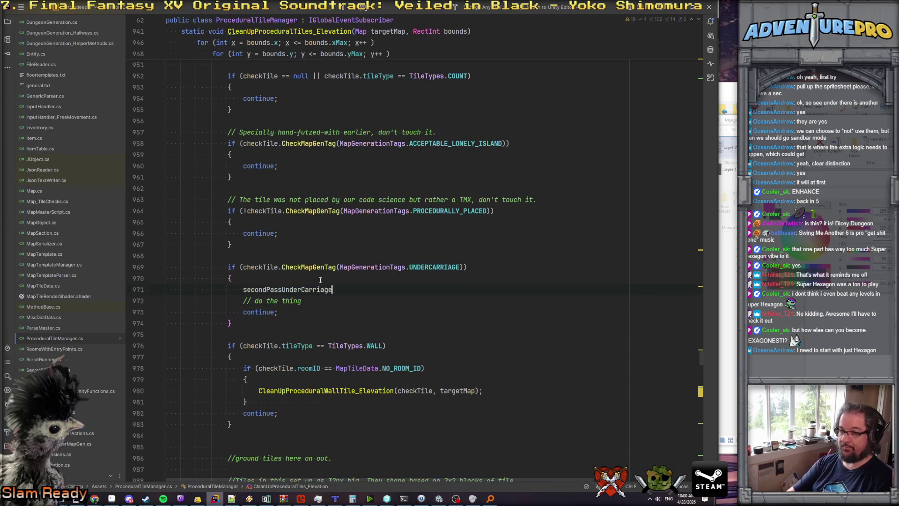
{"action": "type", "text": ".Ad"}
{"action": "key", "text": "shift+Right"}
{"action": "key", "text": "Down"}
{"action": "key", "text": "ctrl+x"}
{"action": "key", "text": "Return"}
{"action": "key", "text": "Up"}
{"action": "type", "text": "//we'll get back to you I pro"}
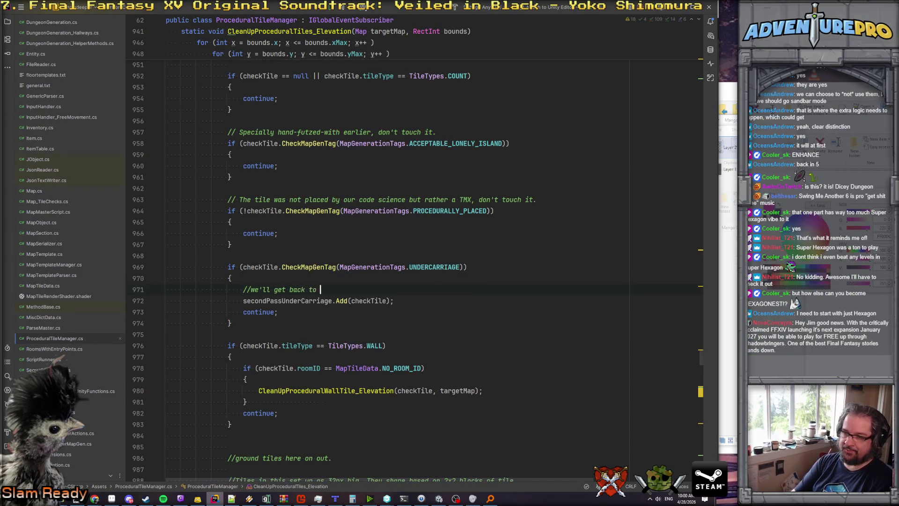
{"action": "type", "text": "mise."}
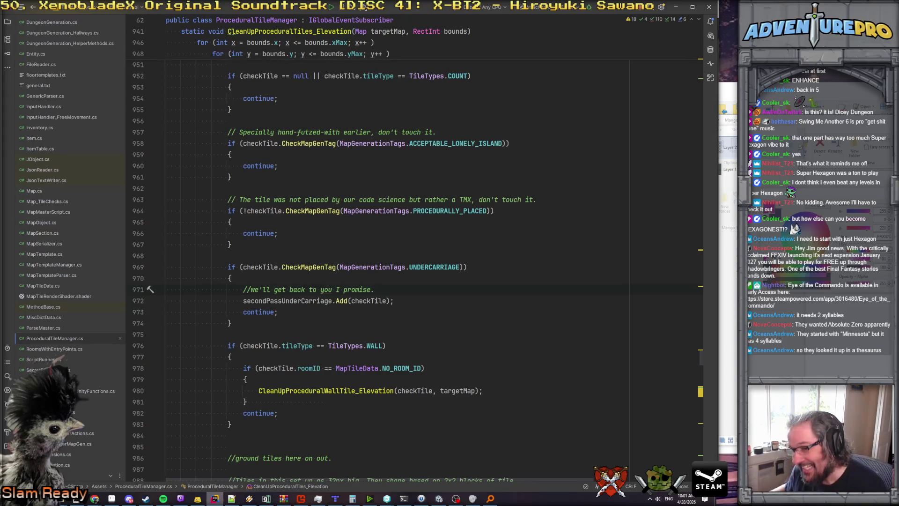
Delete the isFullyInterior and per-quadrant lookup block from the ground-tile loop.
{"action": "key", "text": "Down"}
{"action": "key", "text": "Down"}
{"action": "key", "text": "Down"}
{"action": "scroll", "coordinate": [394, 337], "scroll_direction": "down", "scroll_amount": 4}
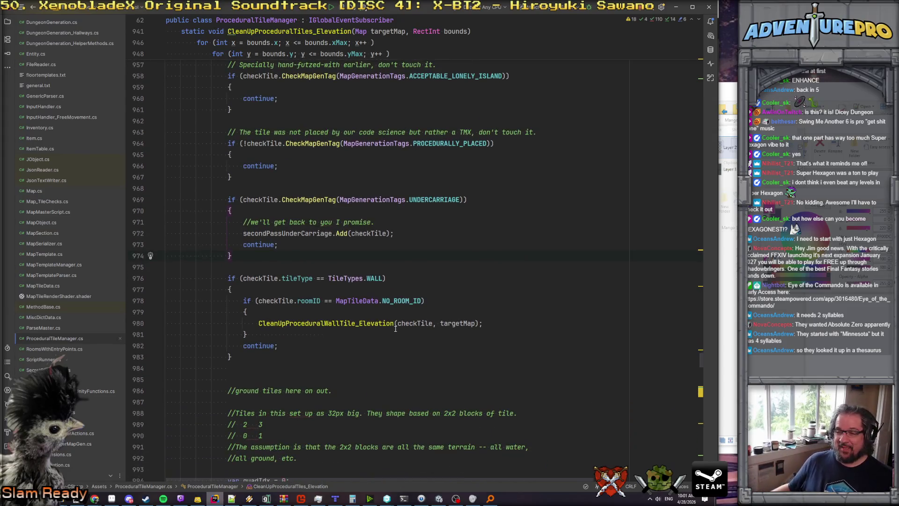
{"action": "scroll", "coordinate": [395, 329], "scroll_direction": "down", "scroll_amount": 20}
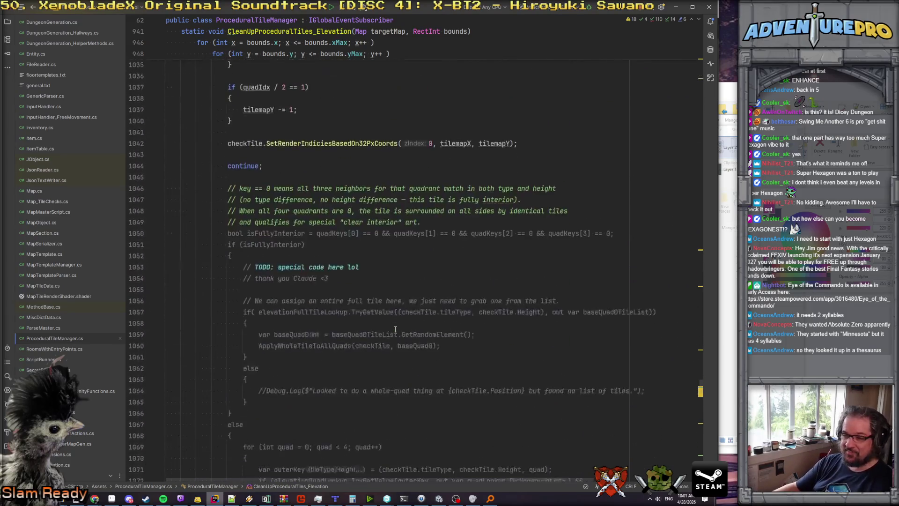
{"action": "scroll", "coordinate": [395, 329], "scroll_direction": "down", "scroll_amount": 5}
{"action": "scroll", "coordinate": [391, 327], "scroll_direction": "up", "scroll_amount": 10}
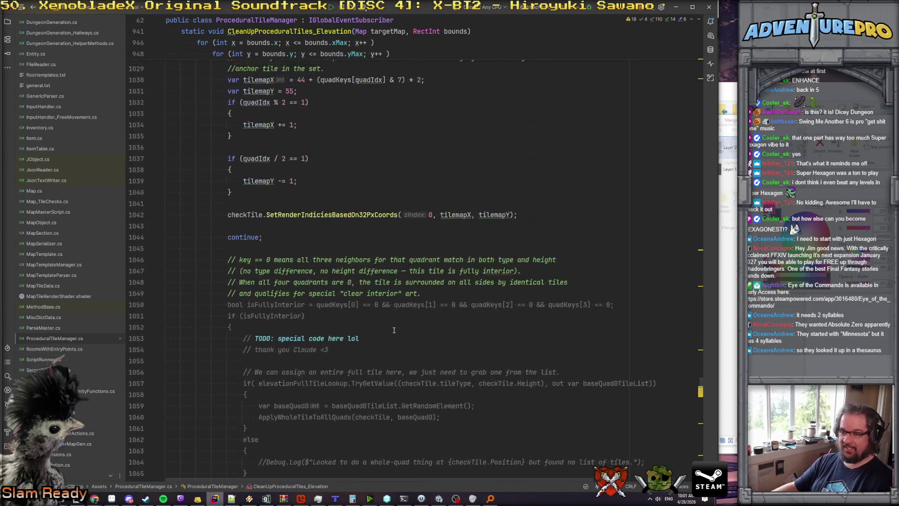
{"action": "scroll", "coordinate": [388, 327], "scroll_direction": "down", "scroll_amount": 8}
{"action": "left_click", "coordinate": [250, 355]}
{"action": "key", "text": "shift+Up"}
{"action": "key", "text": "shift+Up"}
{"action": "key", "text": "shift+Up"}
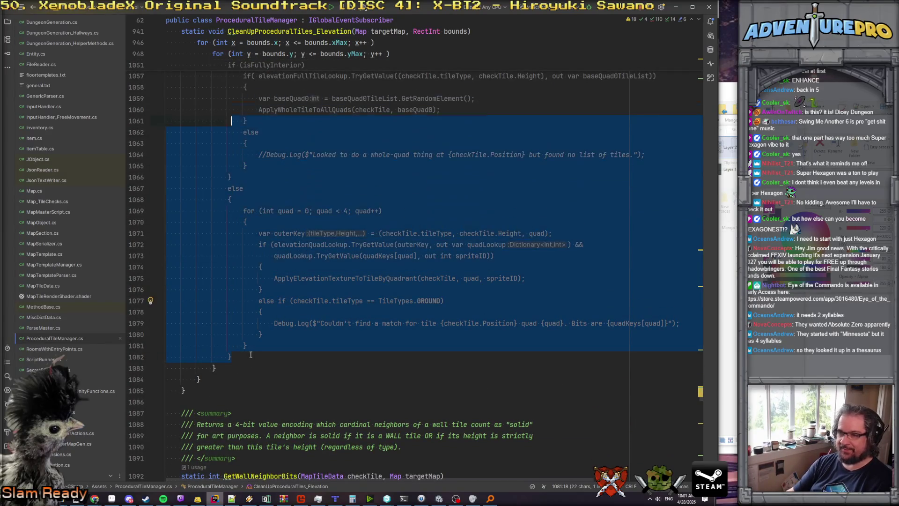
{"action": "key", "text": "shift+Up"}
{"action": "key", "text": "shift+Home"}
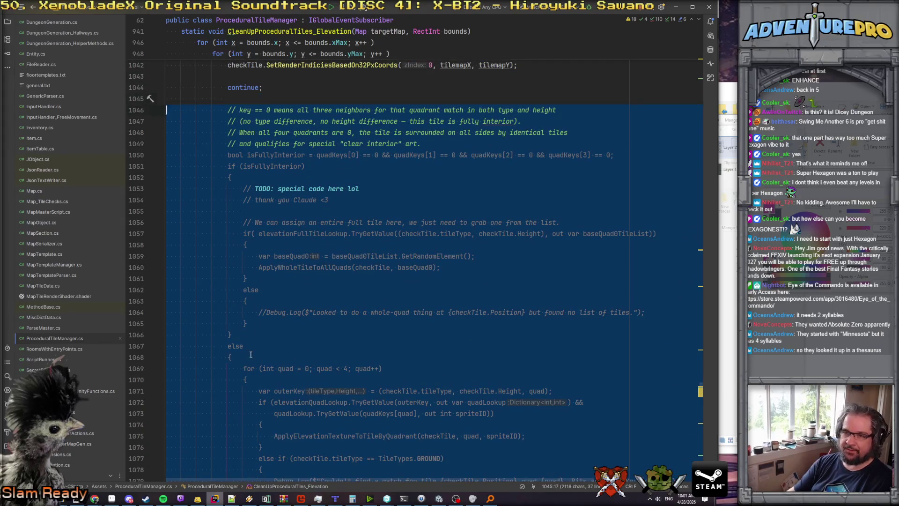
{"action": "key", "text": "Delete"}
Remove the leftover blank line and continue; so SetRenderIndiciesBasedOn32PxCoords ends the loop.
{"action": "scroll", "coordinate": [421, 281], "scroll_direction": "up", "scroll_amount": 3}
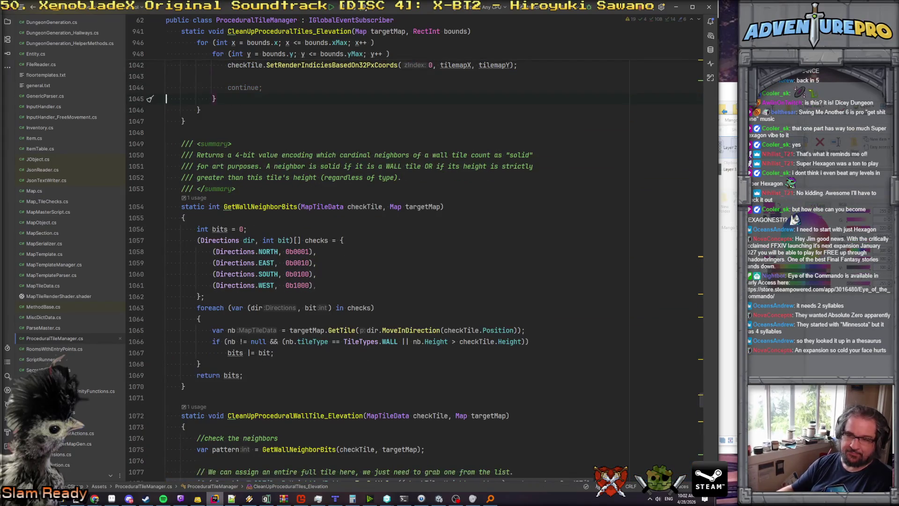
{"action": "scroll", "coordinate": [422, 262], "scroll_direction": "up", "scroll_amount": 2}
{"action": "left_click", "coordinate": [285, 201]}
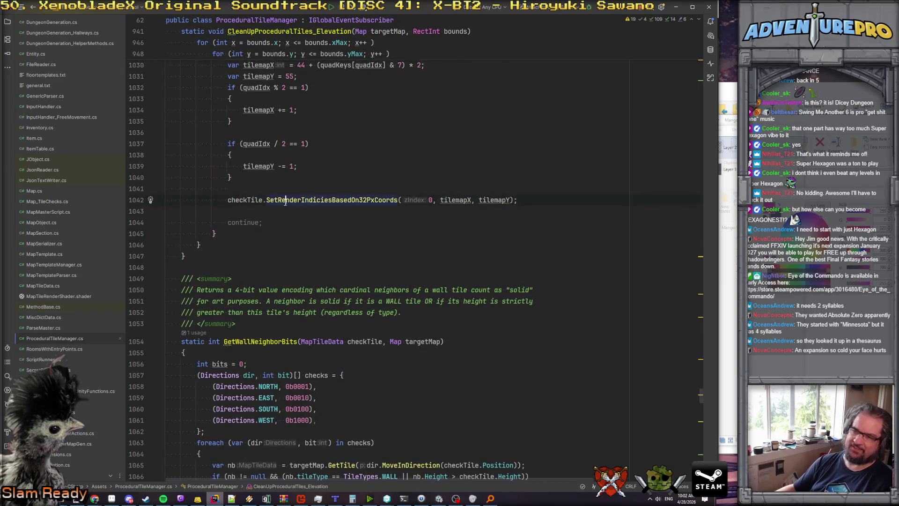
{"action": "key", "text": "shift+Down"}
{"action": "key", "text": "shift+Down"}
{"action": "key", "text": "Delete"}
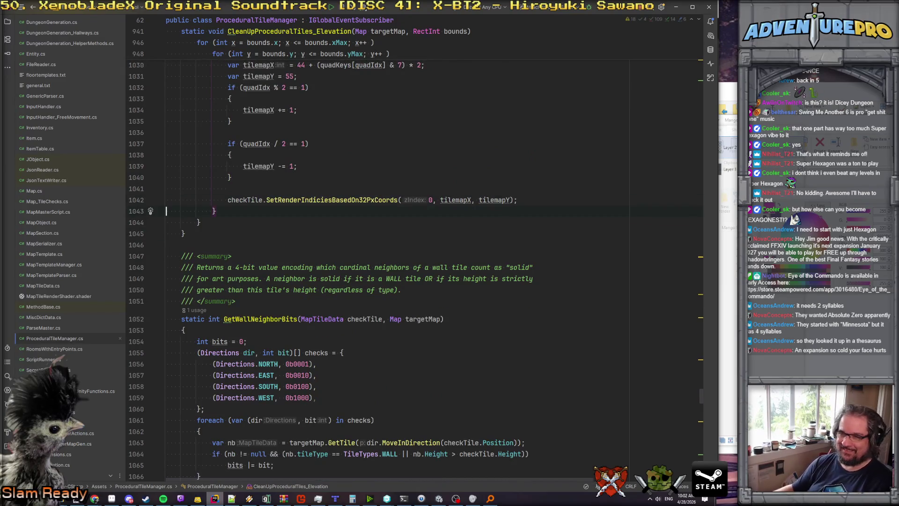
{"action": "scroll", "coordinate": [285, 202], "scroll_direction": "up", "scroll_amount": 4}
{"action": "scroll", "coordinate": [412, 263], "scroll_direction": "up", "scroll_amount": 20}
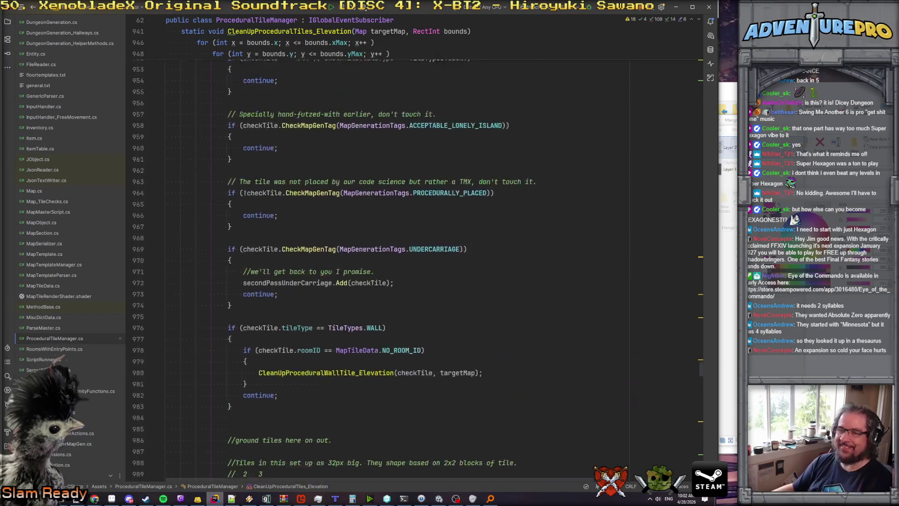
{"action": "scroll", "coordinate": [365, 268], "scroll_direction": "down", "scroll_amount": 20}
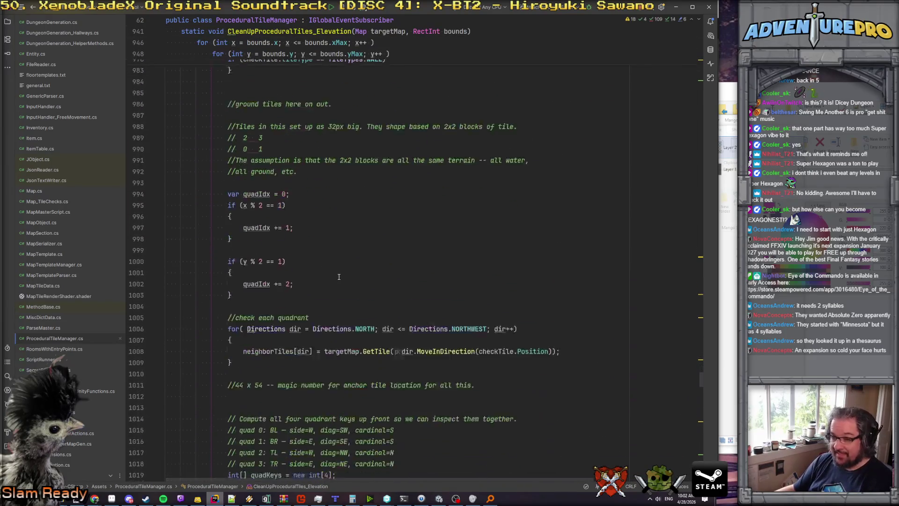
{"action": "scroll", "coordinate": [365, 268], "scroll_direction": "down", "scroll_amount": 3}
Begin a new line after the render-indices call reading checkTile.paletteTileIndex =.
{"action": "left_click", "coordinate": [290, 388]}
{"action": "left_click", "coordinate": [547, 404]}
{"action": "key", "text": "Return"}
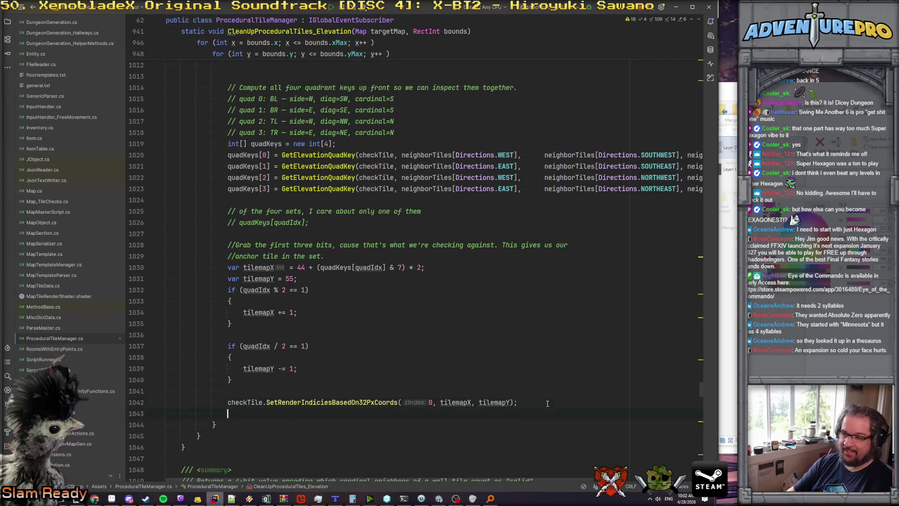
{"action": "type", "text": "che"}
{"action": "key", "text": "Return"}
{"action": "type", "text": ".pal"}
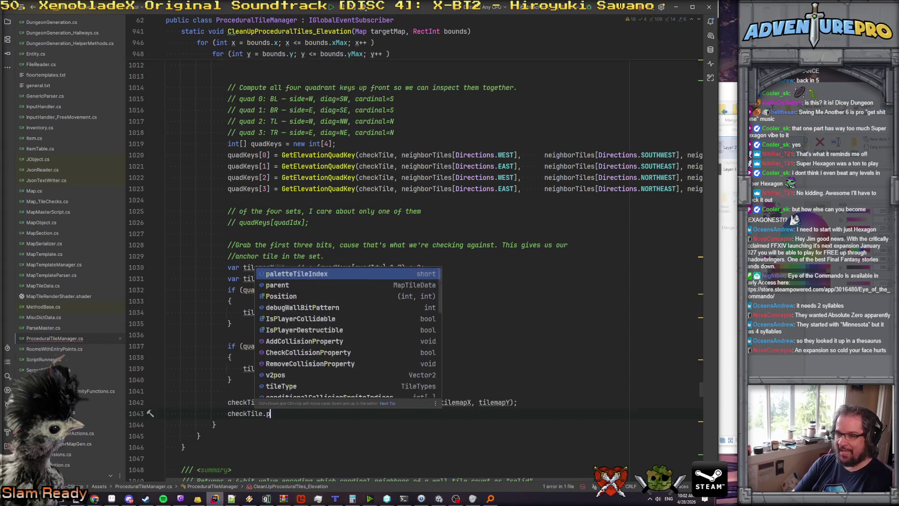
{"action": "key", "text": "Return"}
{"action": "type", "text": "="}
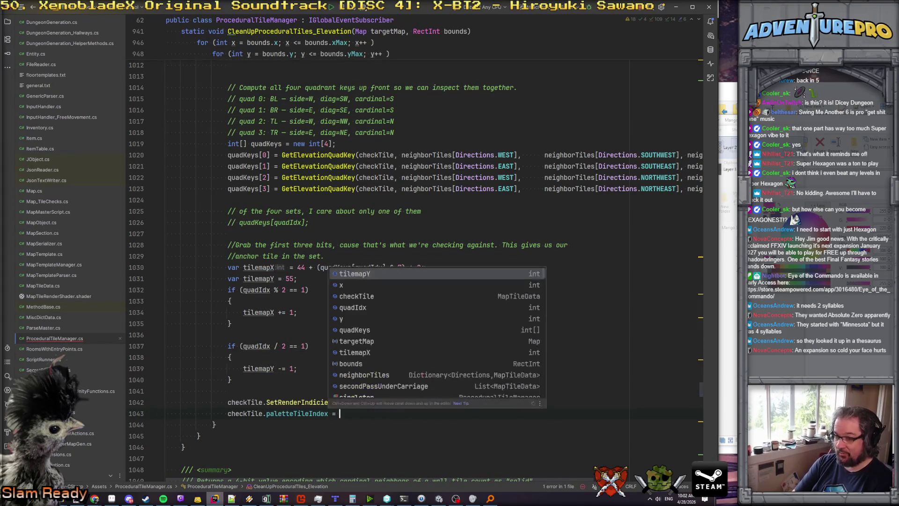
{"action": "key", "text": "Escape"}
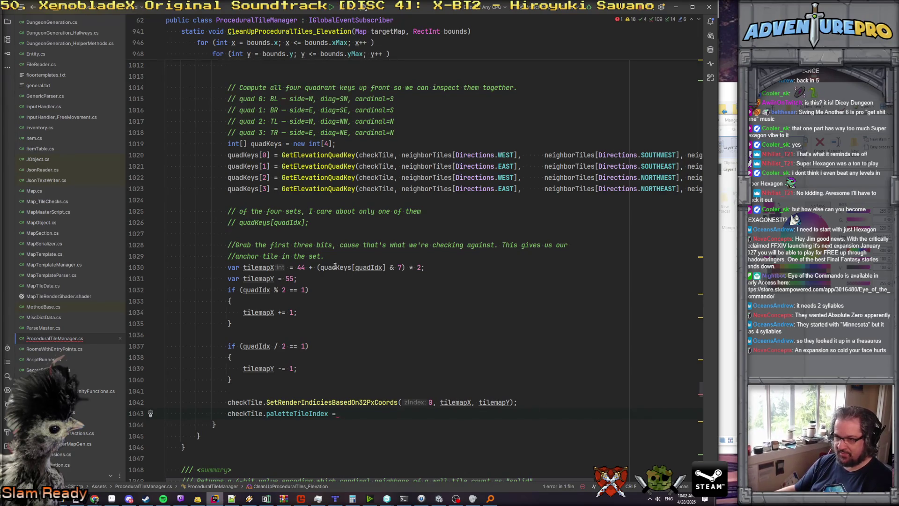
Start a var line above the tilemapX calculation, then delete the abandoned line.
{"action": "left_click_drag", "start_coordinate": [318, 267], "coordinate": [401, 267]}
{"action": "left_click", "coordinate": [346, 256]}
{"action": "key", "text": "Return"}
{"action": "type", "text": "vba"}
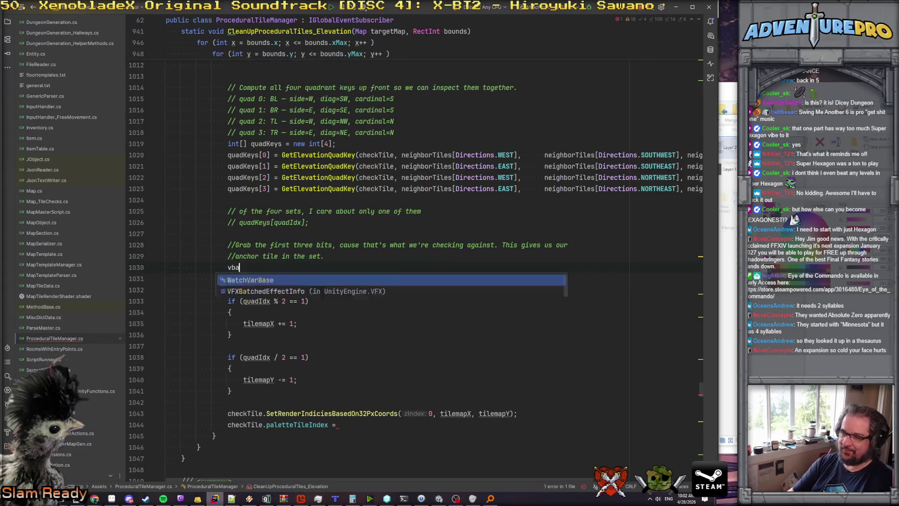
{"action": "key", "text": "BackSpace"}
{"action": "key", "text": "BackSpace"}
{"action": "type", "text": "ar "}
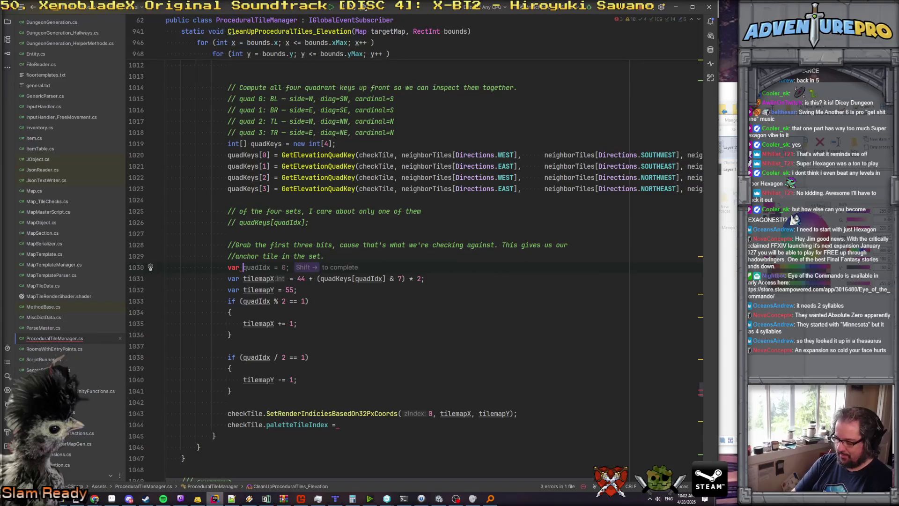
{"action": "type", "text": "proc"}
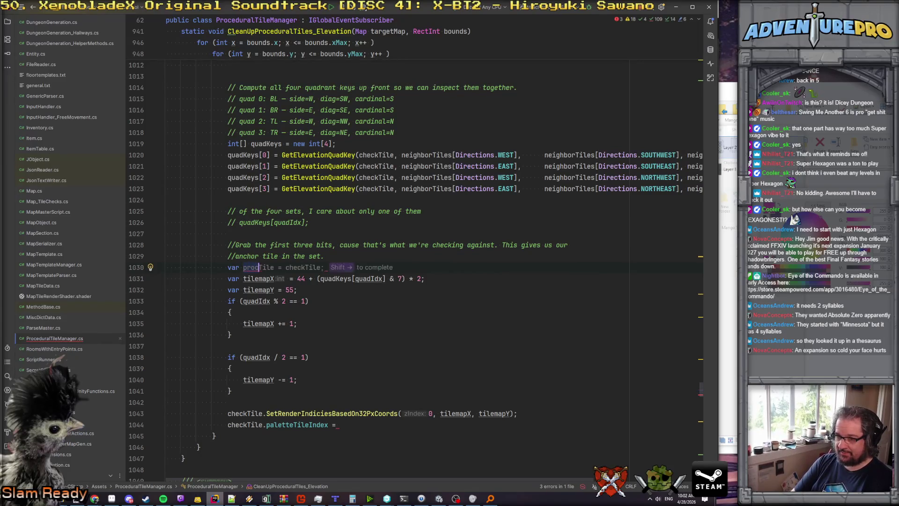
{"action": "triple_click", "coordinate": [165, 267]}
{"action": "key", "text": "Delete"}
{"action": "left_click", "coordinate": [165, 289]}
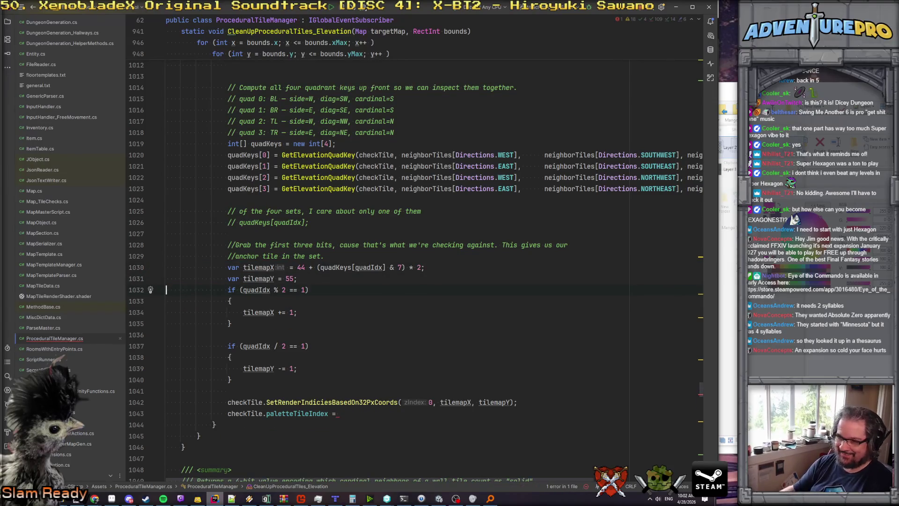
Complete the assignment as checkTile.paletteTileIndex = (short)tilemapX;.
{"action": "left_click", "coordinate": [358, 413]}
{"action": "type", "text": "ti"}
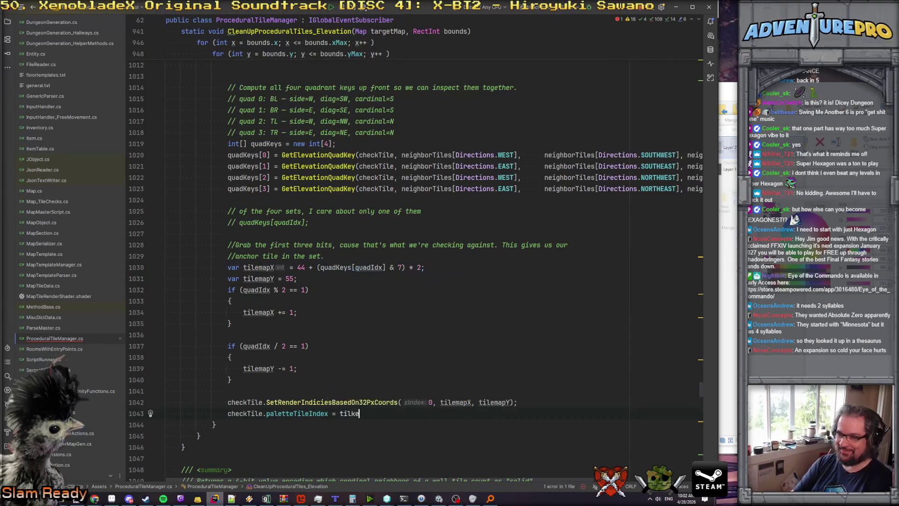
{"action": "type", "text": "lem"}
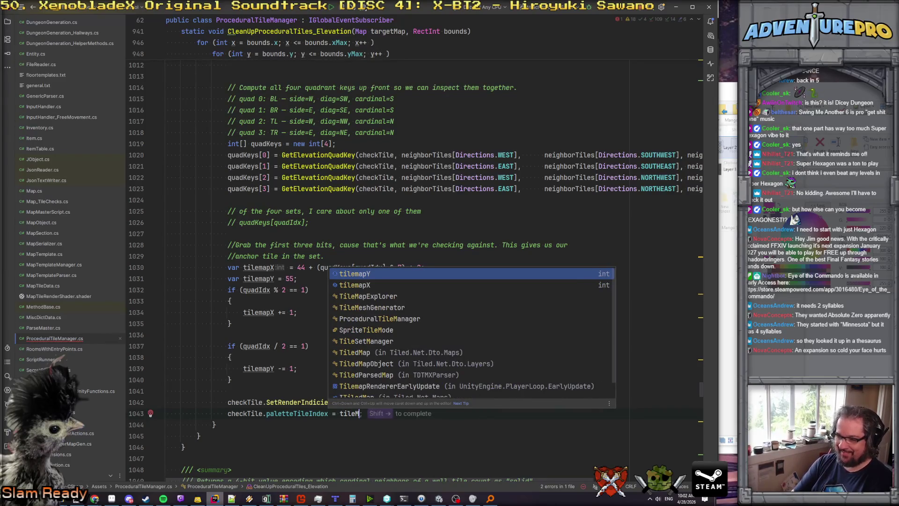
{"action": "type", "text": "apX;"}
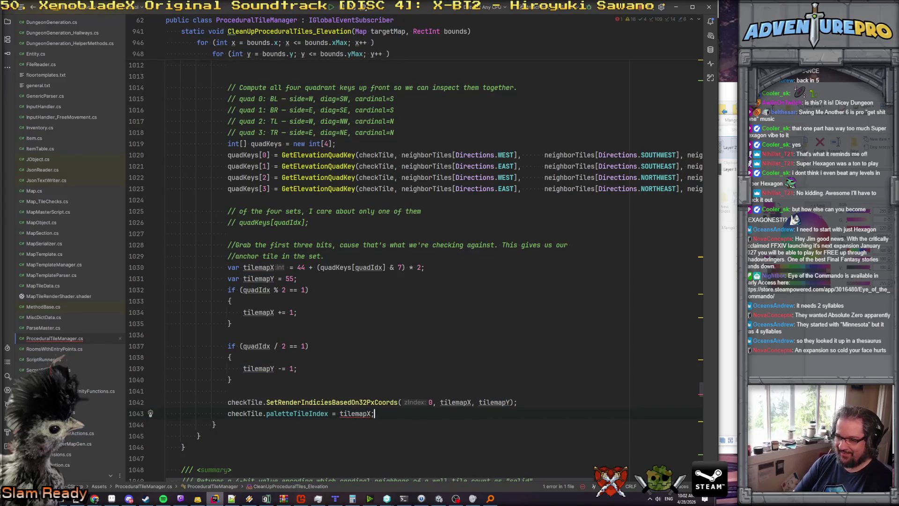
{"action": "left_click", "coordinate": [287, 414]}
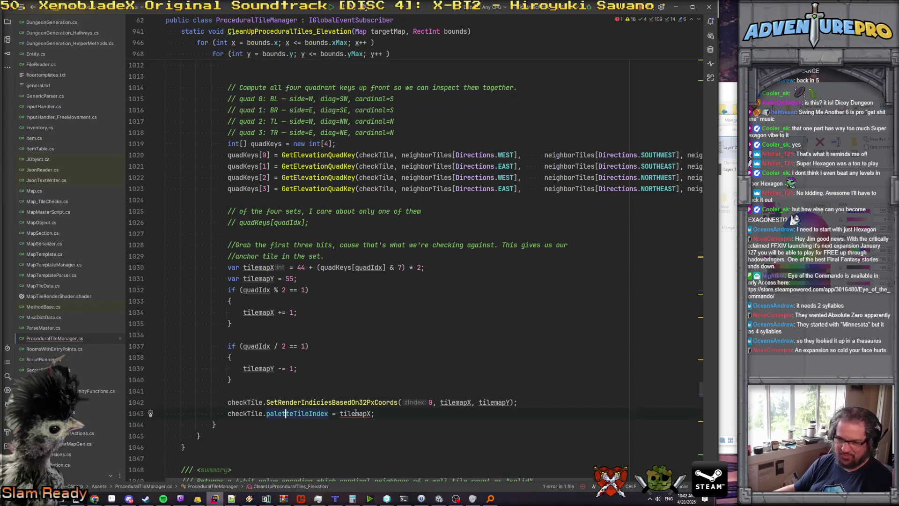
{"action": "left_click", "coordinate": [340, 414]}
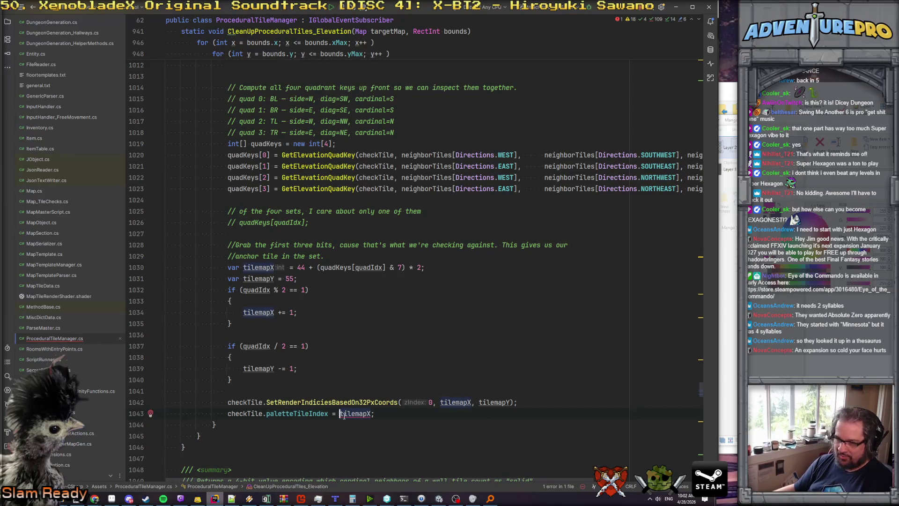
{"action": "type", "text": "(short)"}
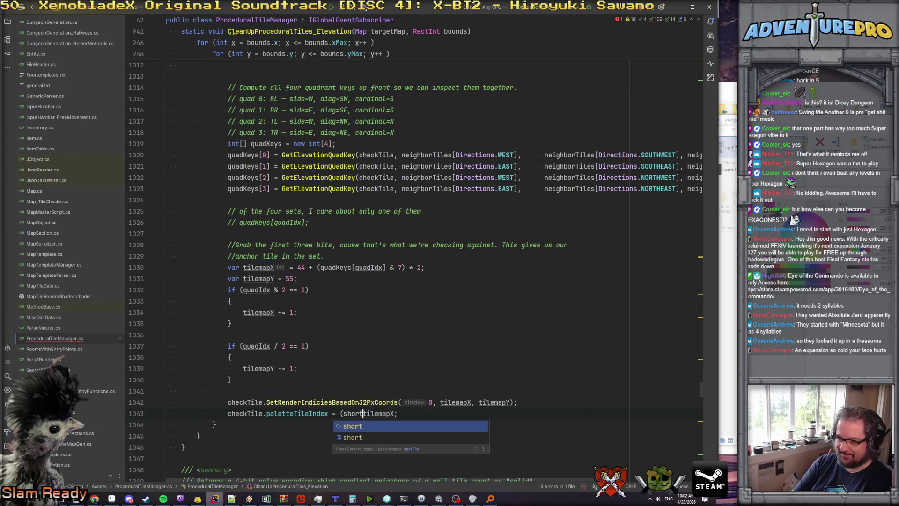
Collapse the outer tile-by-tile for loop and place the caret after it.
{"action": "left_click", "coordinate": [228, 391]}
{"action": "left_click", "coordinate": [166, 413]}
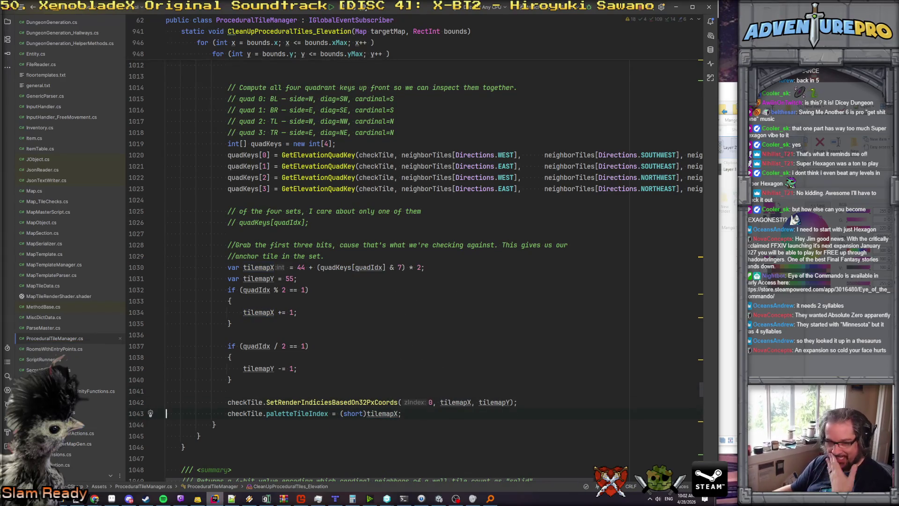
{"action": "scroll", "coordinate": [249, 366], "scroll_direction": "down", "scroll_amount": 2}
{"action": "left_click", "coordinate": [249, 374]}
{"action": "scroll", "coordinate": [249, 362], "scroll_direction": "up", "scroll_amount": 20}
{"action": "scroll", "coordinate": [249, 361], "scroll_direction": "down", "scroll_amount": 2}
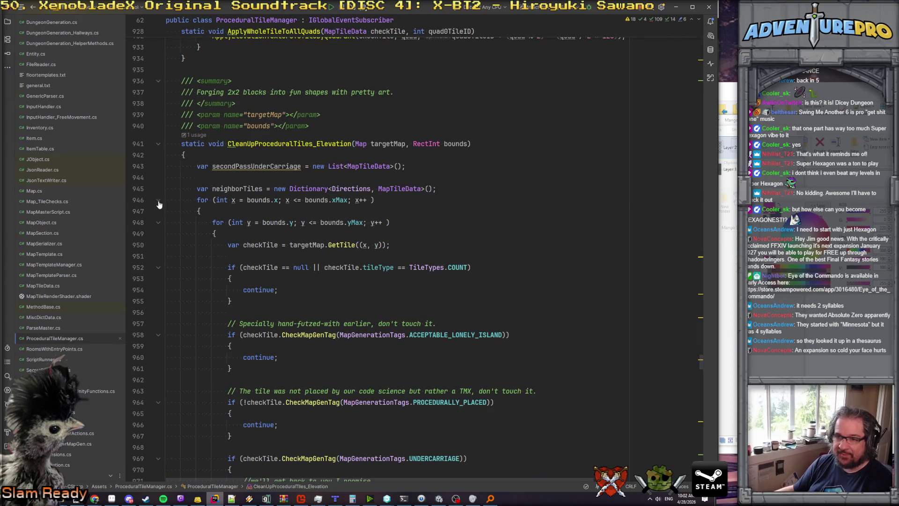
{"action": "left_click", "coordinate": [159, 200]}
{"action": "left_click", "coordinate": [417, 199]}
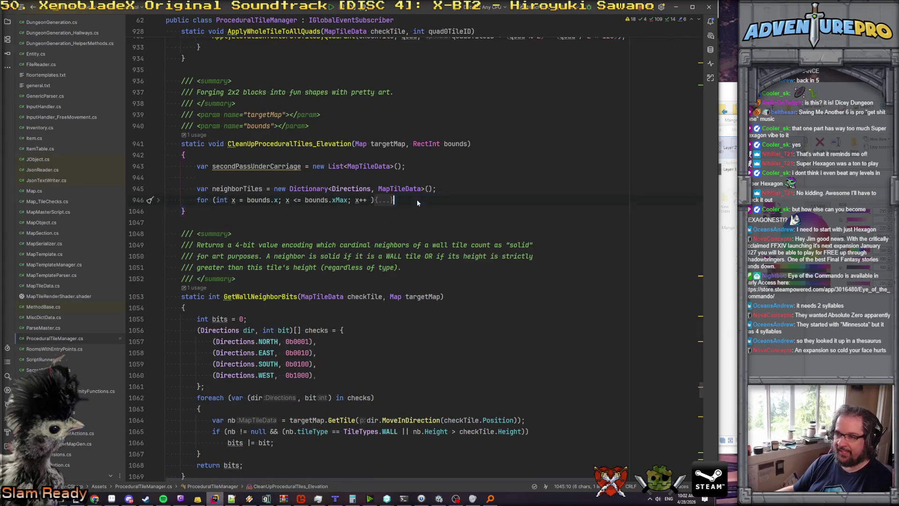
Add a foreach over secondPassUnderCarriage, commented as tiles below a procedural edge tile, 'Hopefully.'.
{"action": "key", "text": "Return"}
{"action": "key", "text": "Return"}
{"action": "type", "text": "foreach( "}
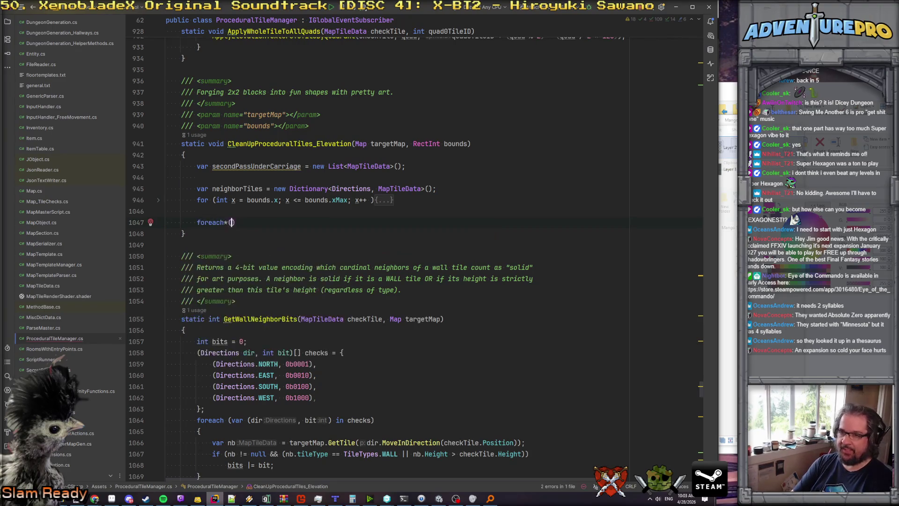
{"action": "type", "text": "var undergrundle i"}
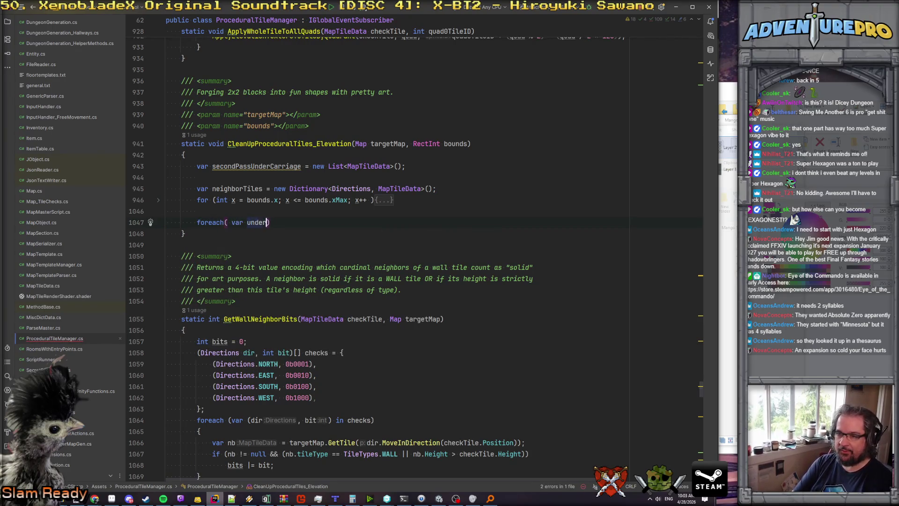
{"action": "type", "text": "n s"}
{"action": "key", "text": "Return"}
{"action": "type", "text": ")"}
{"action": "key", "text": "Return"}
{"action": "type", "text": "{"}
{"action": "key", "text": "Return"}
{"action": "key", "text": "Up"}
{"action": "key", "text": "Up"}
{"action": "key", "text": "ctrl+alt+Return"}
{"action": "type", "text": "//These tiles all li"}
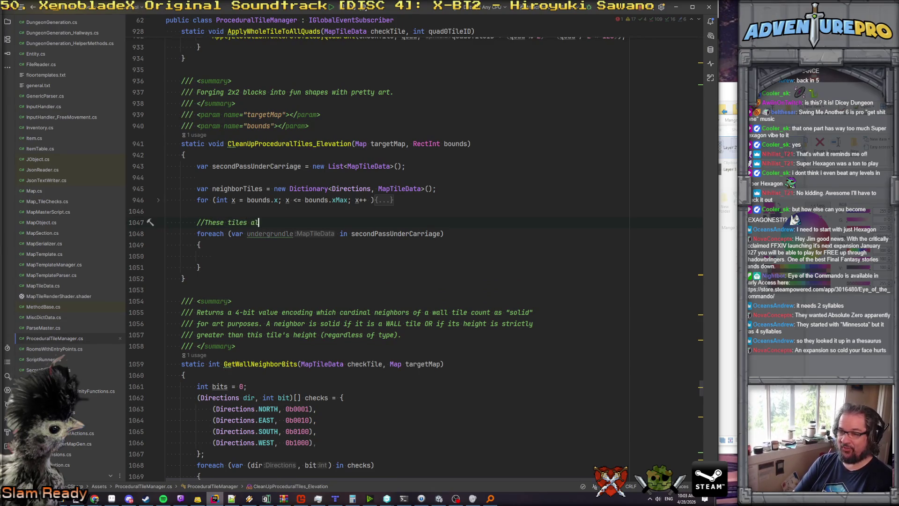
{"action": "type", "text": "ve below th"}
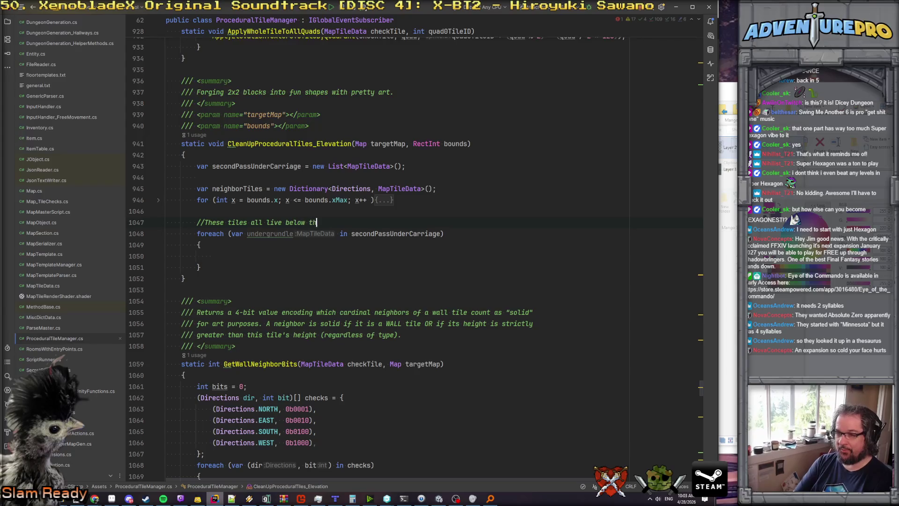
{"action": "key", "text": "BackSpace"}
{"action": "key", "text": "BackSpace"}
{"action": "type", "text": "an"}
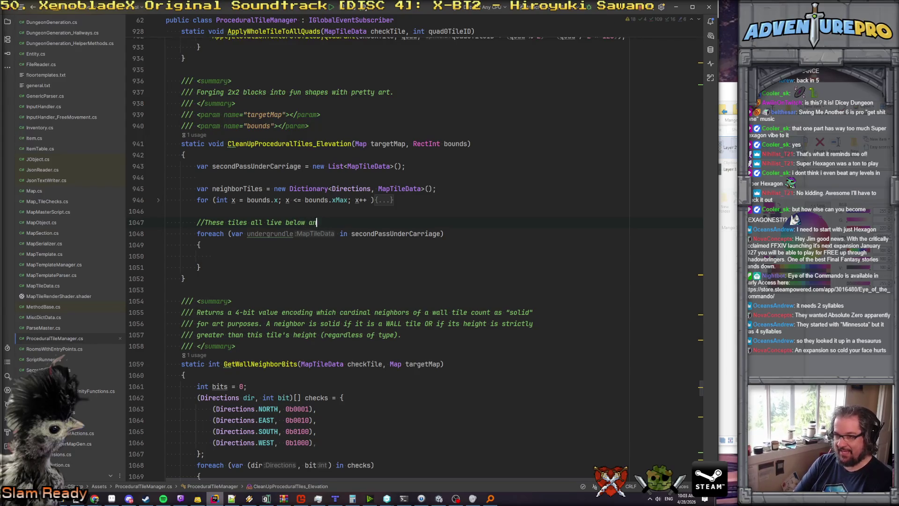
{"action": "type", "text": " edge tile "}
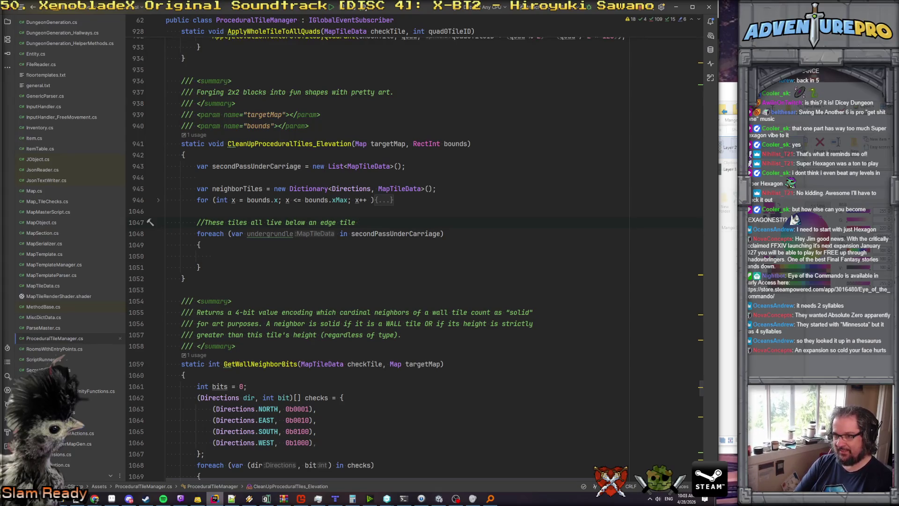
{"action": "type", "text": "of proced"}
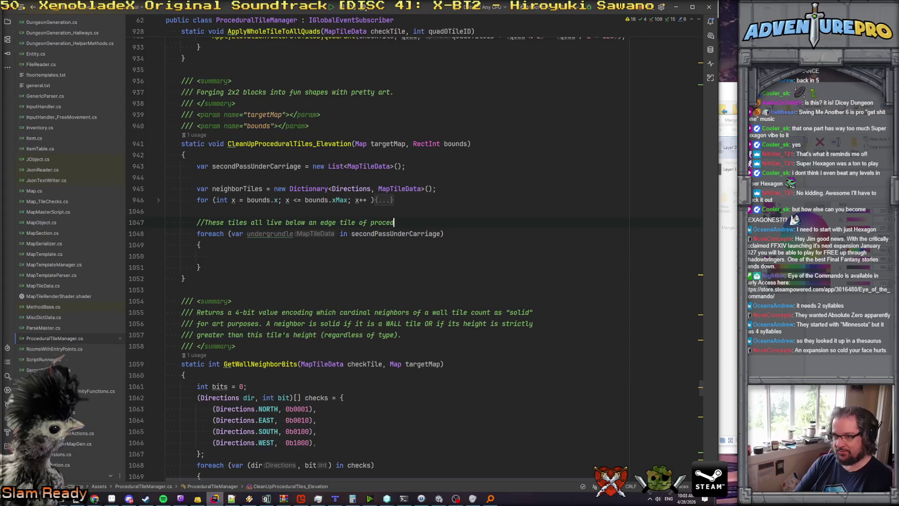
{"action": "type", "text": "ural land. Hopefu"}
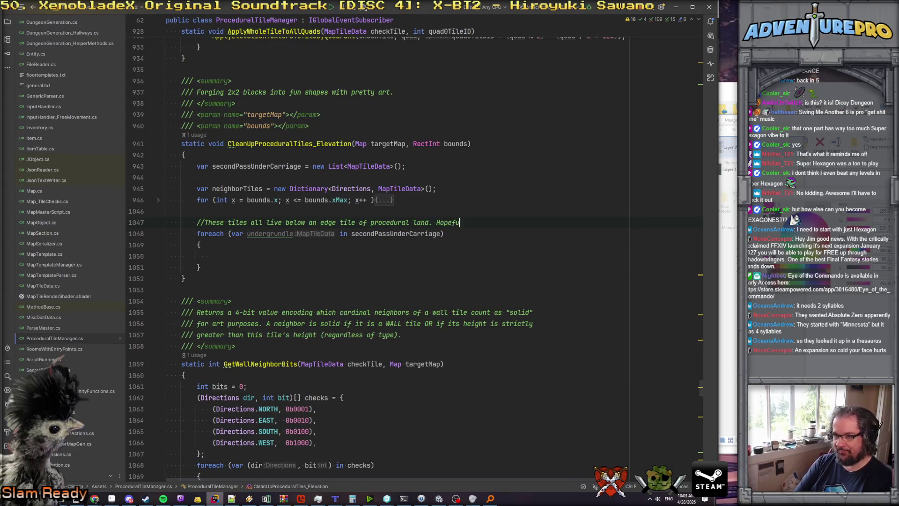
{"action": "type", "text": "lly."}
Set var topBuddy = targetMap.GetTile(undergrundle.Position.MoveInDirection(Directions.NORTH)) inside the loop.
{"action": "left_click", "coordinate": [212, 255]}
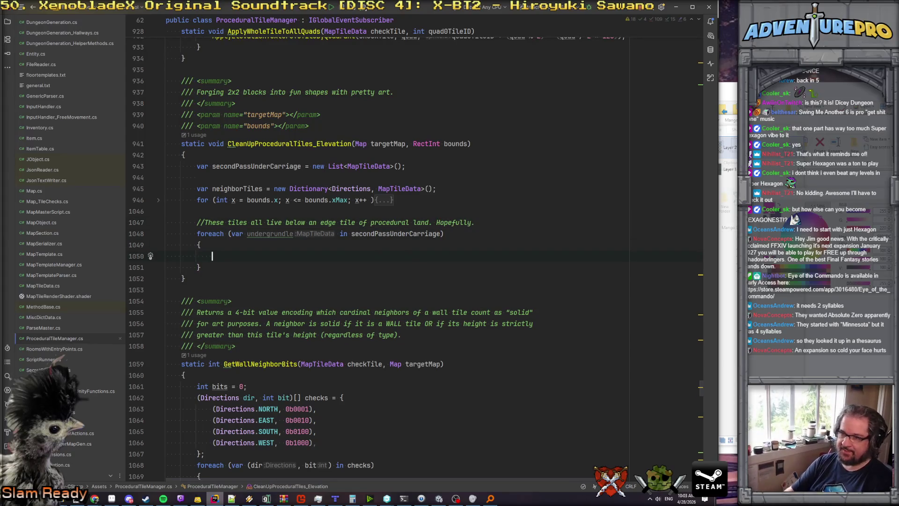
{"action": "type", "text": "v"}
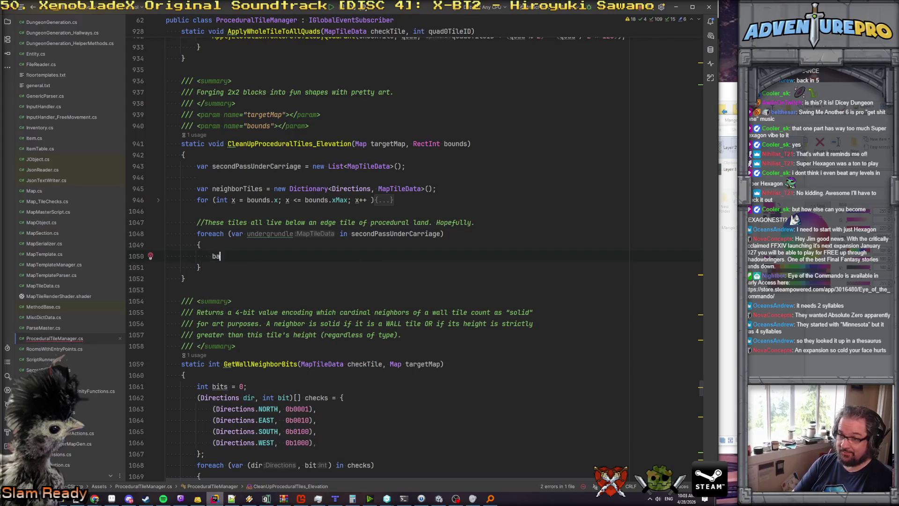
{"action": "type", "text": "ar topB"}
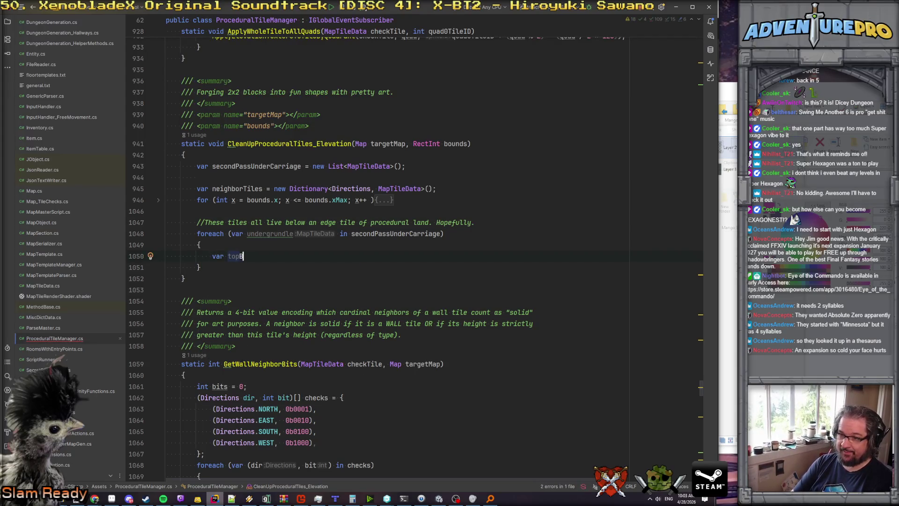
{"action": "type", "text": "uddy = acti"}
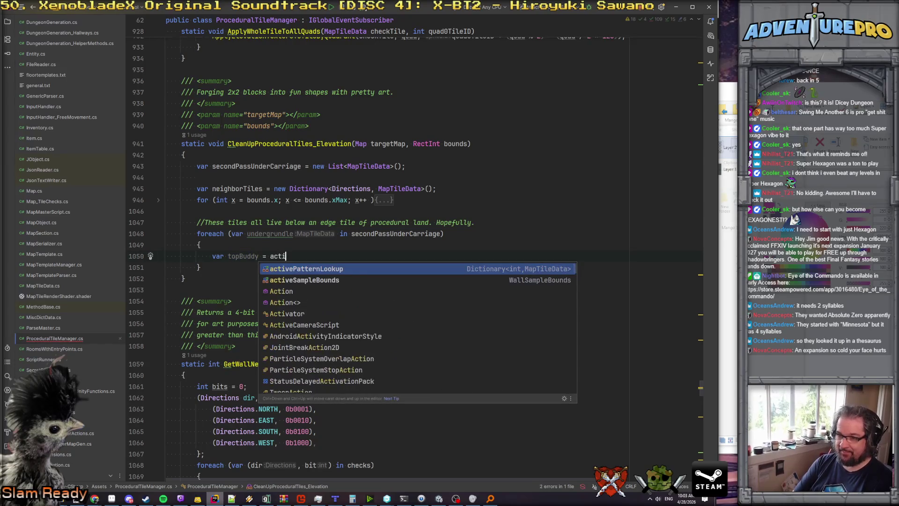
{"action": "key", "text": "BackSpace"}
{"action": "key", "text": "BackSpace"}
{"action": "type", "text": "argetMap.Get"}
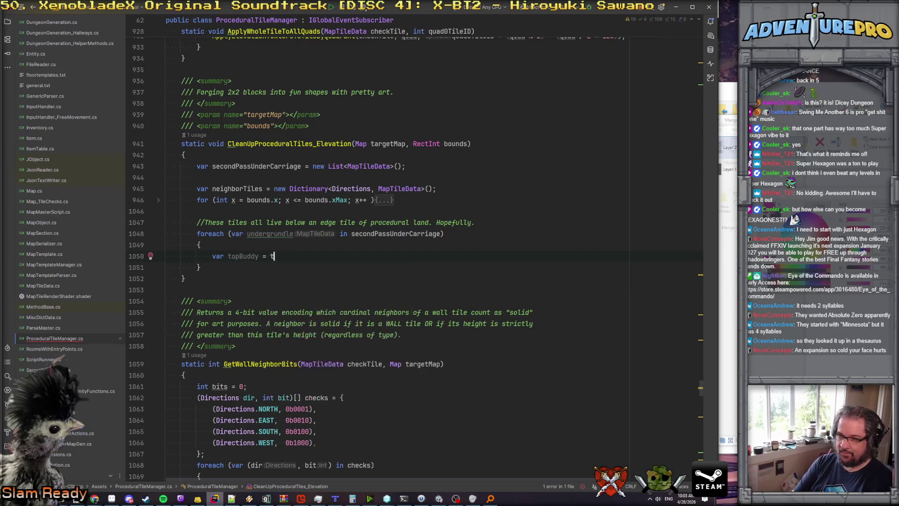
{"action": "key", "text": "Return"}
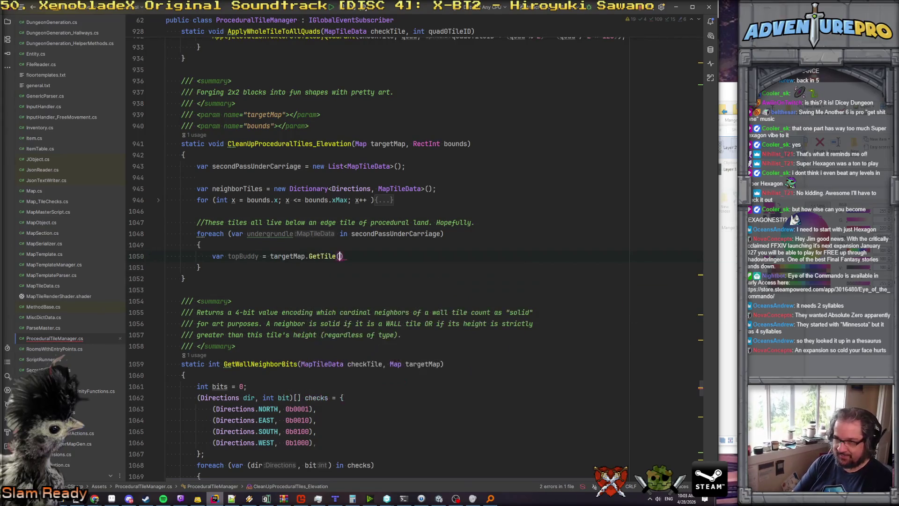
{"action": "type", "text": "undergrundle."}
{"action": "type", "text": "pos"}
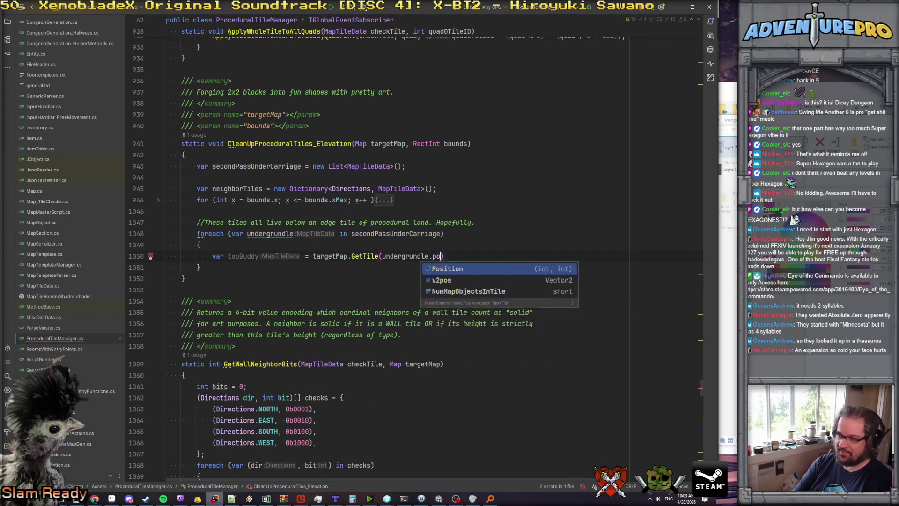
{"action": "key", "text": "Return"}
{"action": "type", "text": ".mov"}
{"action": "key", "text": "Return"}
{"action": "type", "text": "nor"}
{"action": "key", "text": "Return"}
{"action": "key", "text": "Return"}
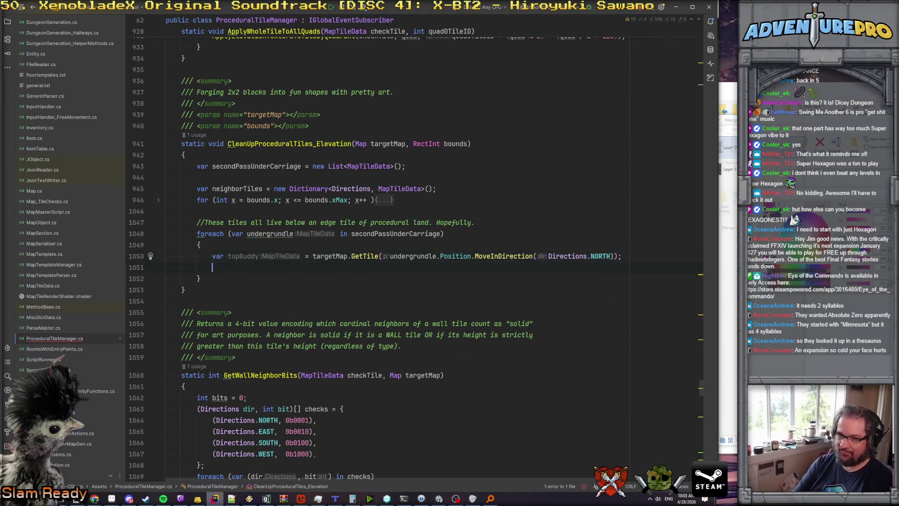
Add var paletteX = topBuddy.paletteTileIndex; inside the undercarriage loop.
{"action": "type", "text": "var "}
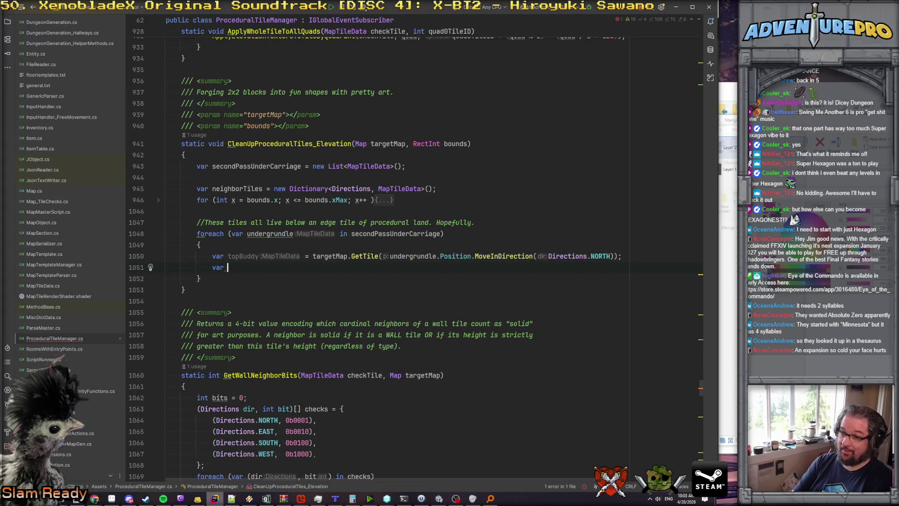
{"action": "type", "text": "palle"}
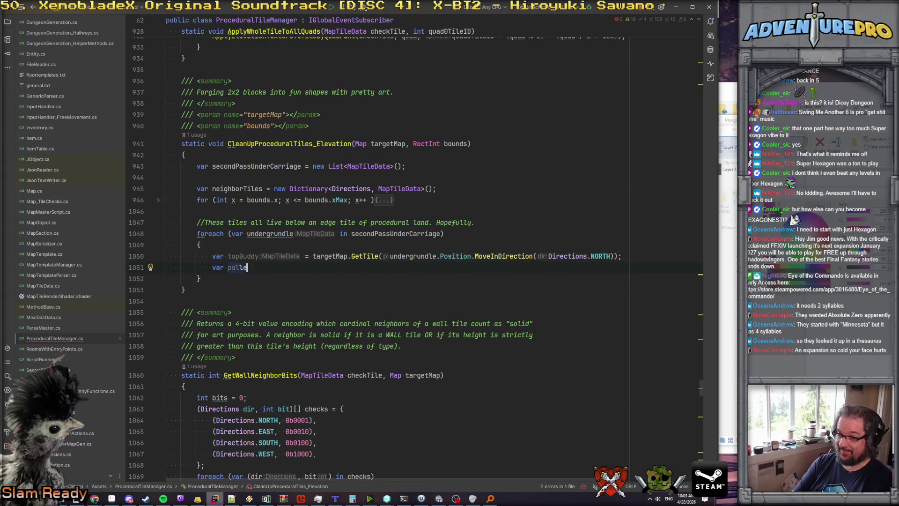
{"action": "type", "text": "tte"}
{"action": "type", "text": "topBuddyp"}
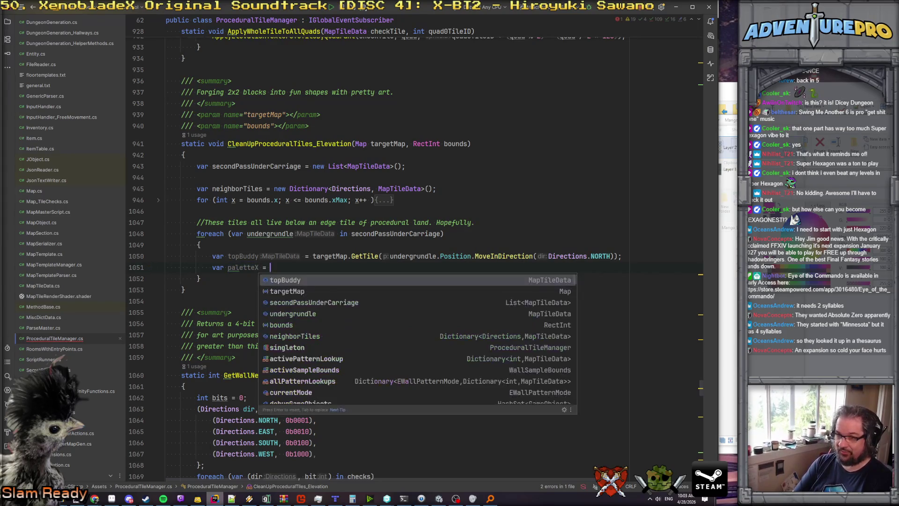
{"action": "key", "text": "BackSpace"}
{"action": "type", "text": "."}
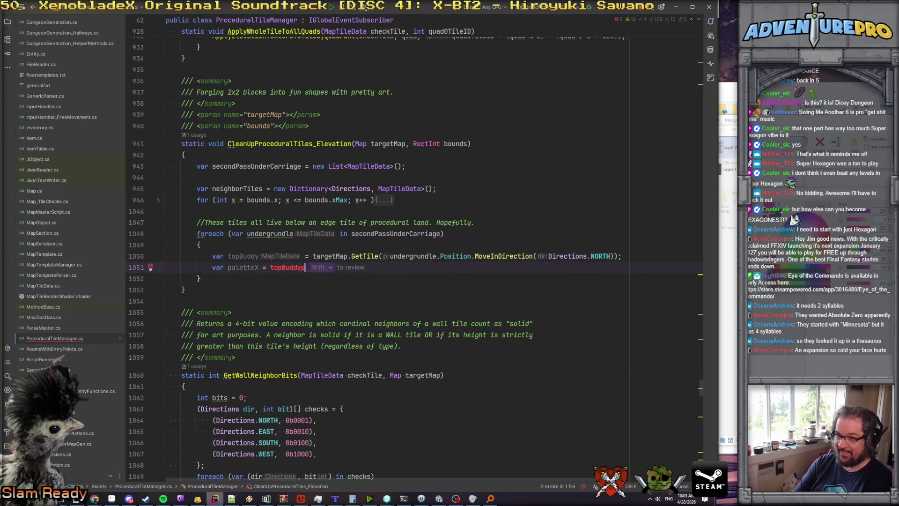
{"action": "type", "text": "paletteTileIndex;"}
{"action": "key", "text": "Return"}
{"action": "type", "text": ";"}
{"action": "key", "text": "Return"}
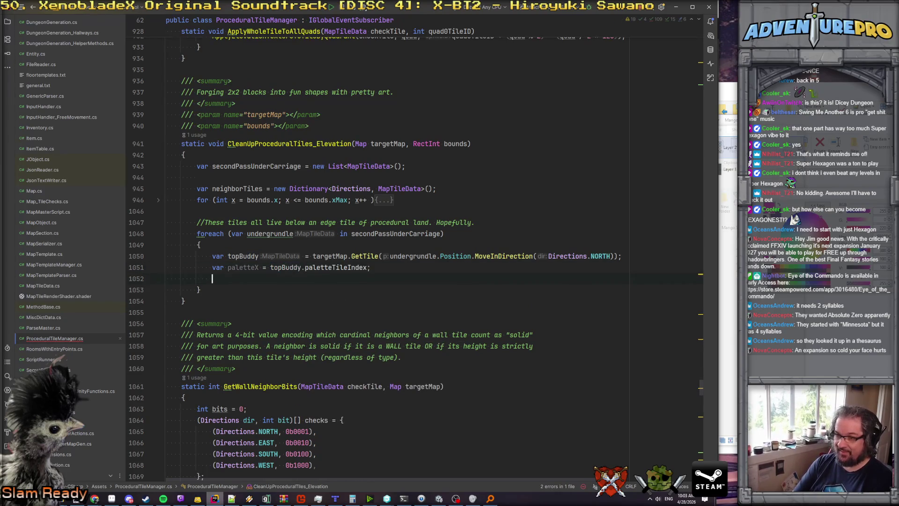
Add var paletteY = 56 with a magic-number comment, after checking the tile sheet in Aseprite.
{"action": "type", "text": "var palettYT"}
{"action": "key", "text": "BackSpace"}
{"action": "type", "text": "eY ="}
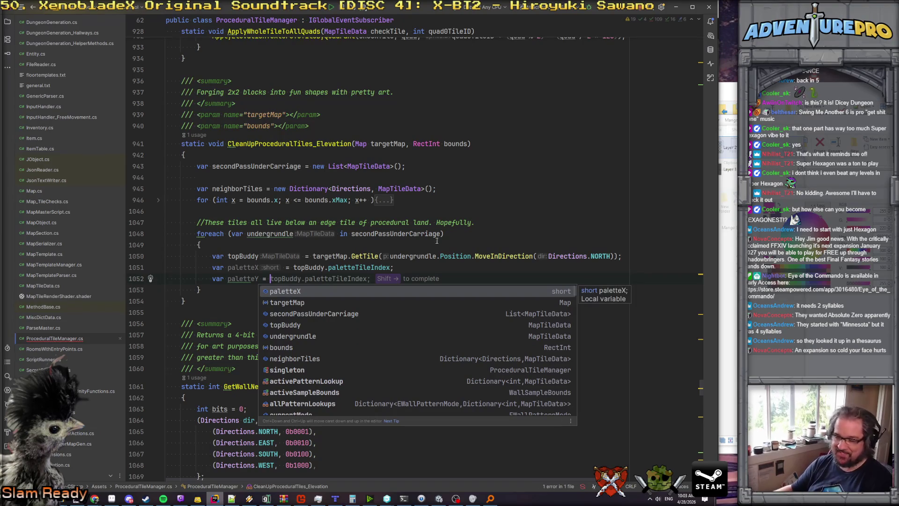
{"action": "left_click", "coordinate": [111, 499]}
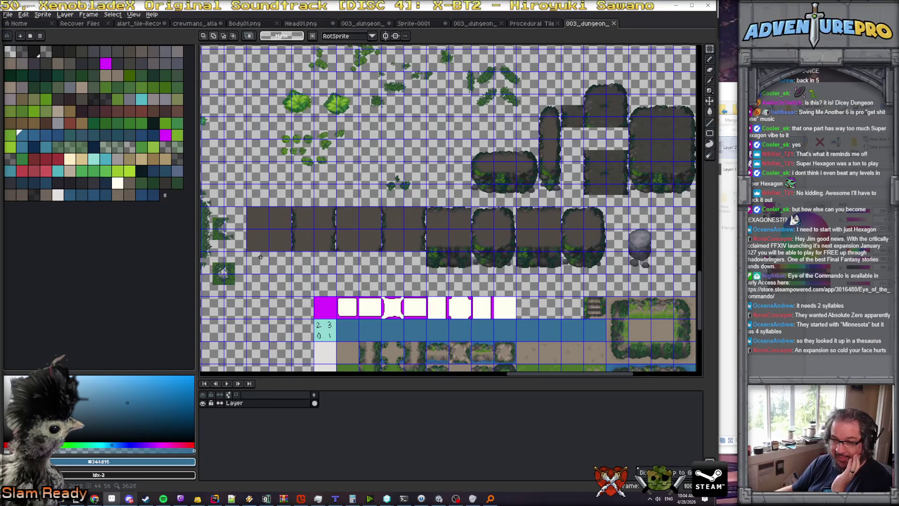
{"action": "key", "text": "alt+Tab"}
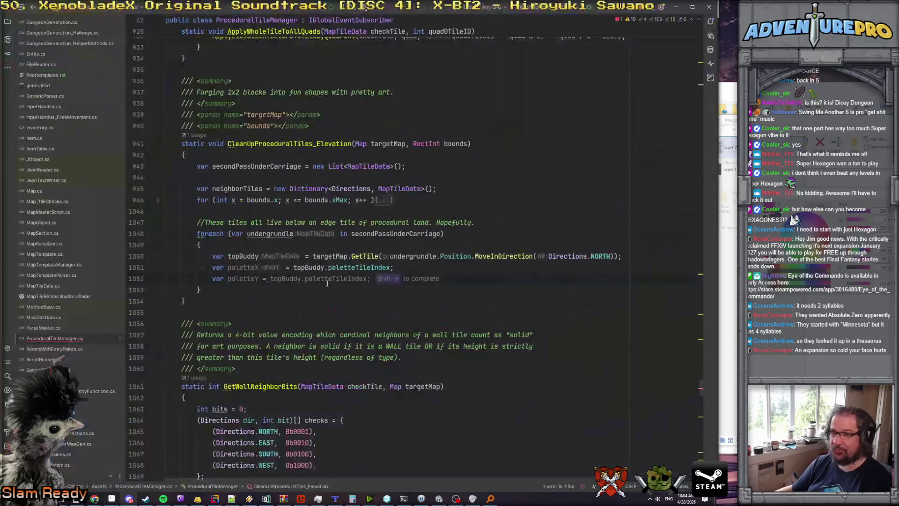
{"action": "type", "text": "5"}
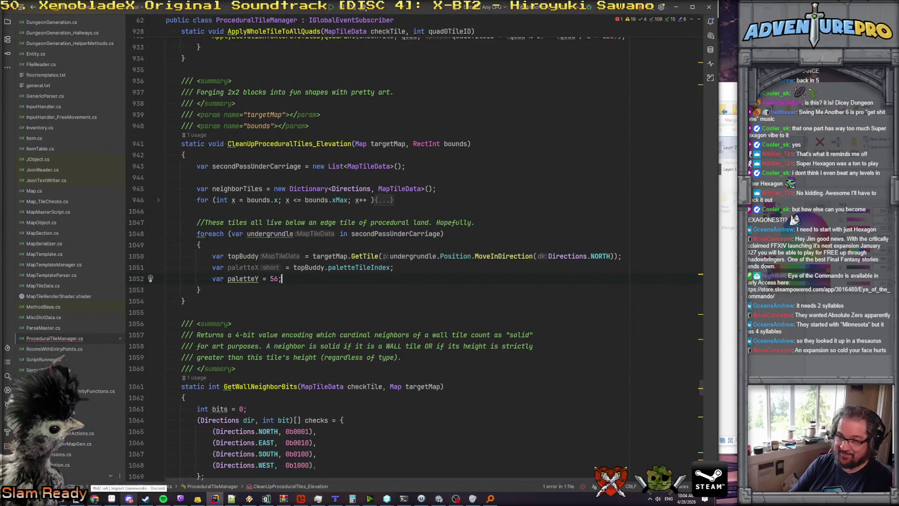
{"action": "type", "text": "6"}
{"action": "key", "text": "End"}
{"action": "type", "text": "//mnd"}
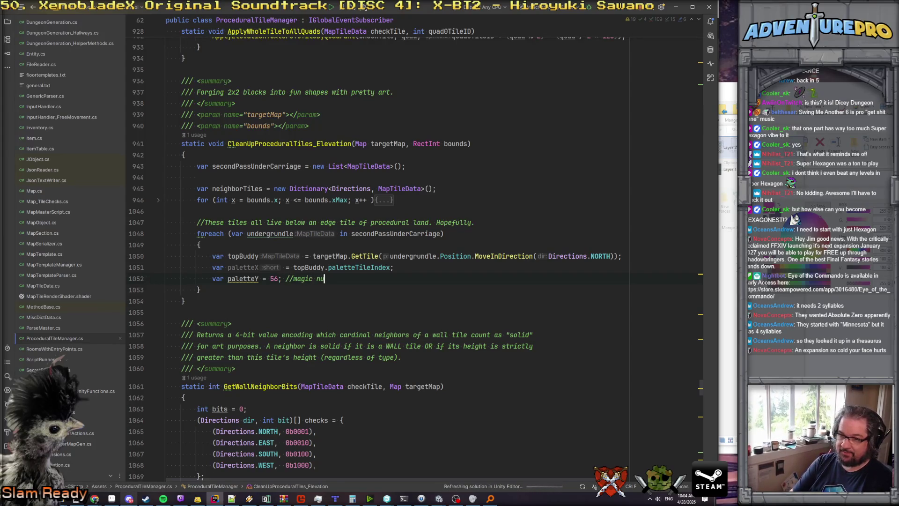
{"action": "key", "text": "Return"}
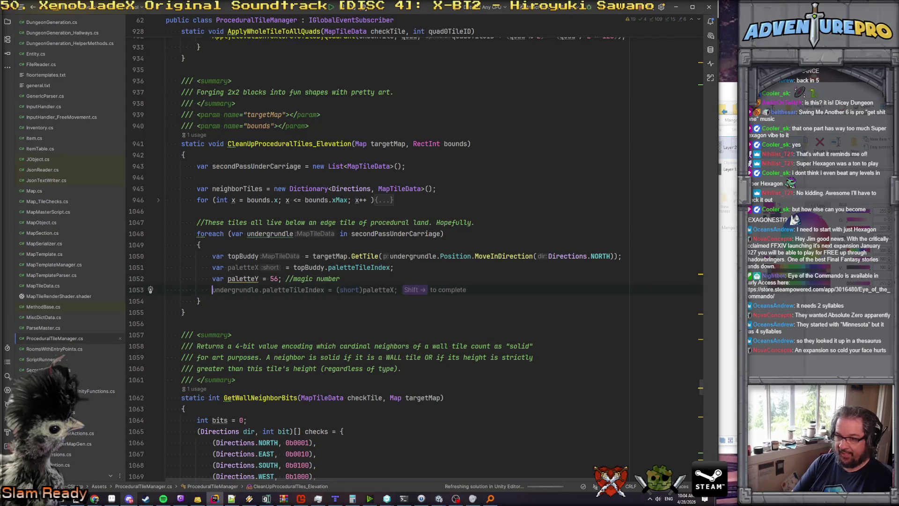
{"action": "key", "text": "Escape"}
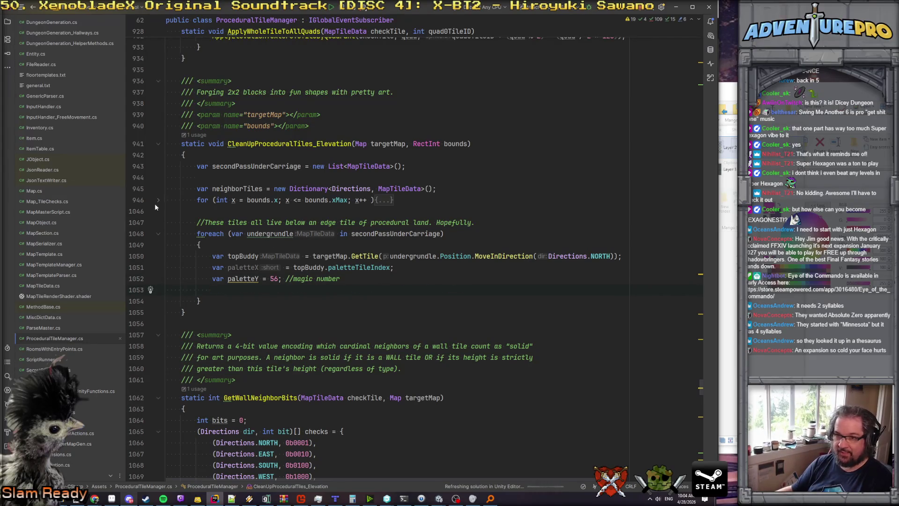
Expand the folded loop and copy its SetRenderIndiciesBasedOn32PxCoords call into the undercarriage loop.
{"action": "left_click", "coordinate": [158, 200]}
{"action": "scroll", "coordinate": [309, 286], "scroll_direction": "down", "scroll_amount": 10}
{"action": "scroll", "coordinate": [308, 286], "scroll_direction": "down", "scroll_amount": 15}
{"action": "left_click_drag", "start_coordinate": [228, 233], "coordinate": [549, 232]}
{"action": "key", "text": "ctrl+minus"}
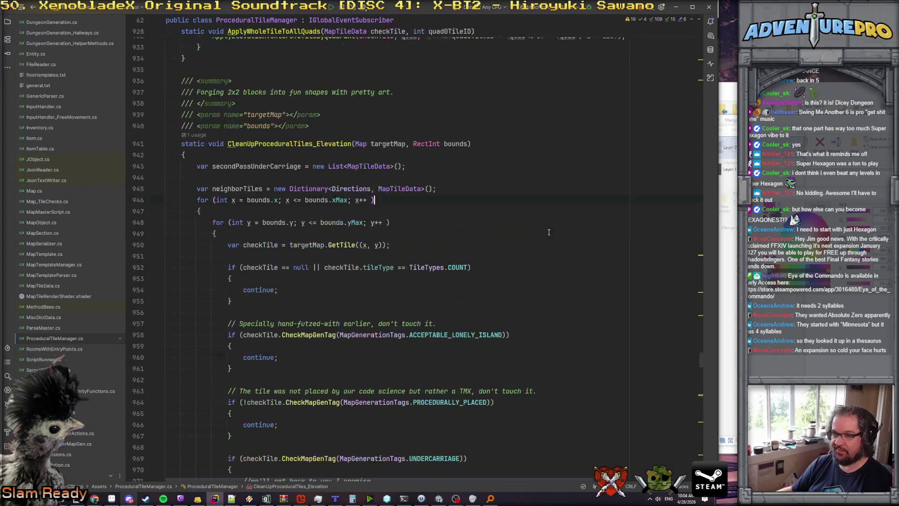
{"action": "key", "text": "ctrl+shift+minus"}
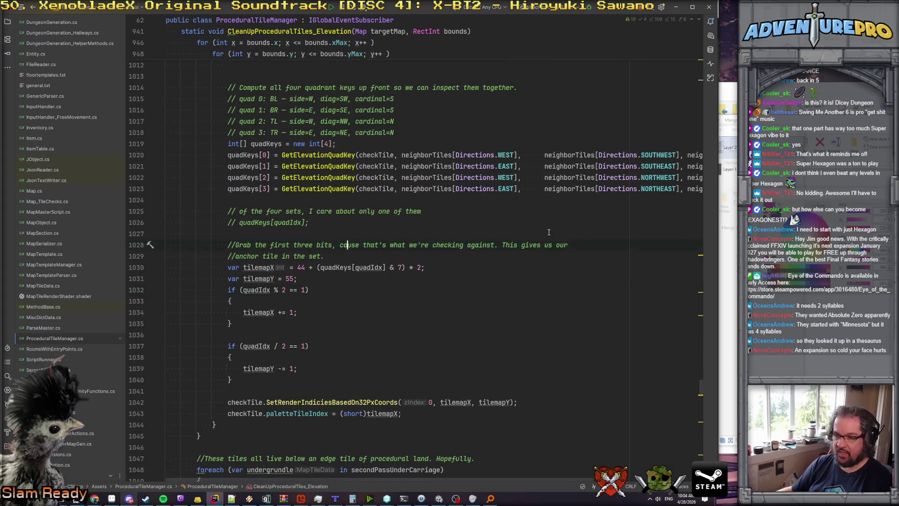
{"action": "scroll", "coordinate": [549, 232], "scroll_direction": "up", "scroll_amount": 10}
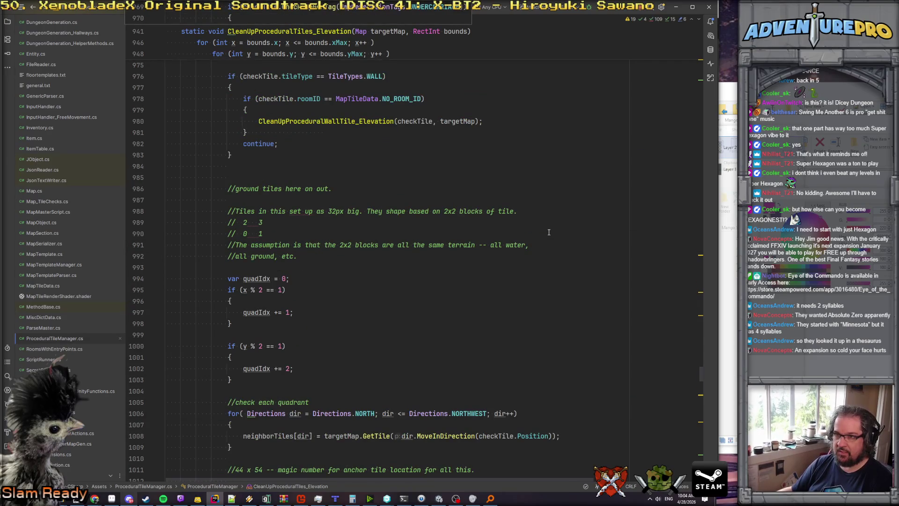
{"action": "scroll", "coordinate": [549, 232], "scroll_direction": "up", "scroll_amount": 10}
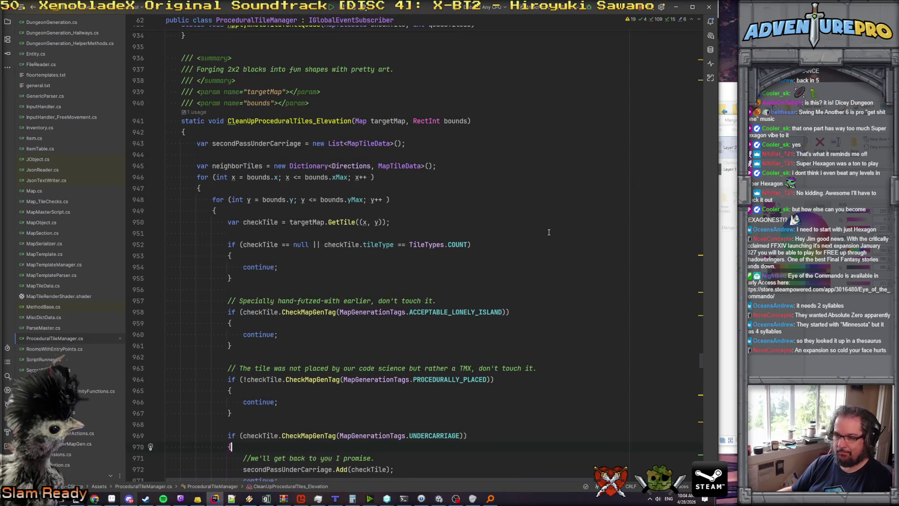
{"action": "scroll", "coordinate": [549, 232], "scroll_direction": "down", "scroll_amount": 5}
{"action": "scroll", "coordinate": [549, 233], "scroll_direction": "down", "scroll_amount": 20}
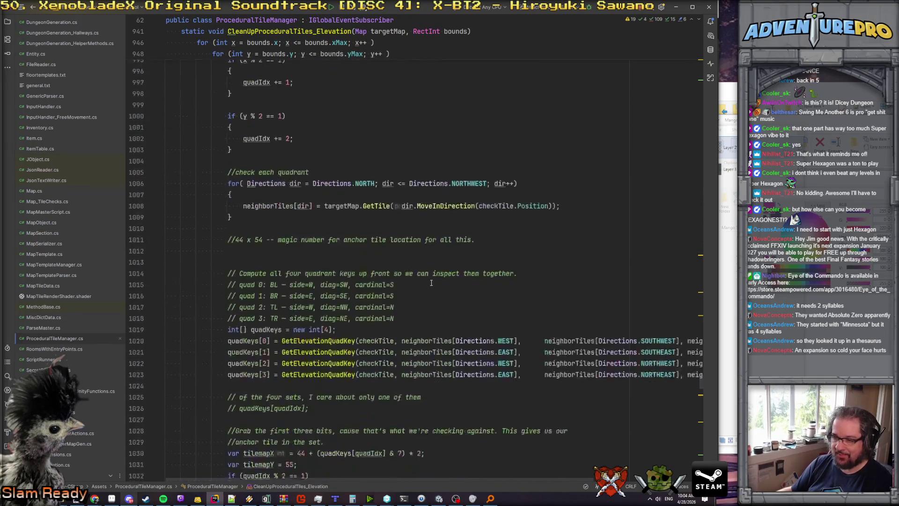
{"action": "left_click", "coordinate": [360, 229]}
{"action": "type", "text": "checkTile.SetRenderIndiciesBasedOn32PxCoords(0, tilemapX, tilemapY);"}
Make the pasted call use undergrundle with paletteX and paletteY instead of checkTile, tilemapX, tilemapY.
{"action": "left_click", "coordinate": [391, 219]}
{"action": "type", "text": "\\"}
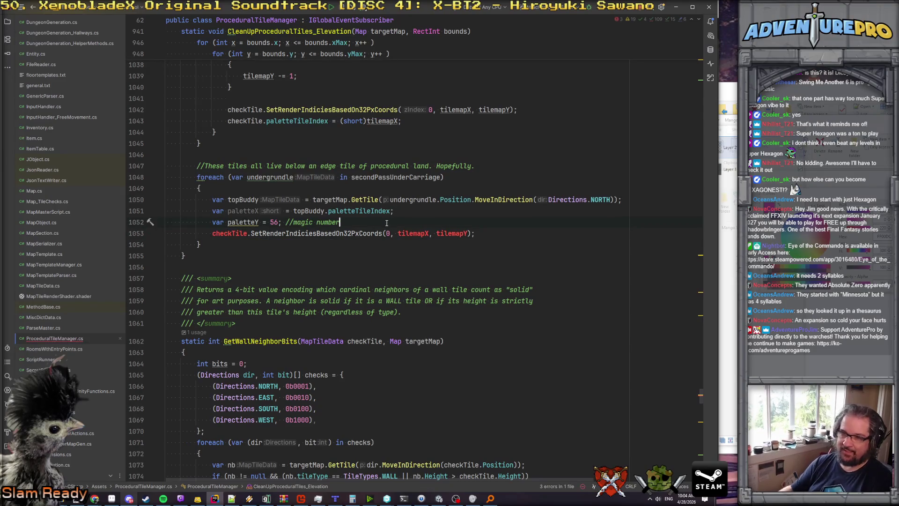
{"action": "key", "text": "BackSpace"}
{"action": "key", "text": "Return"}
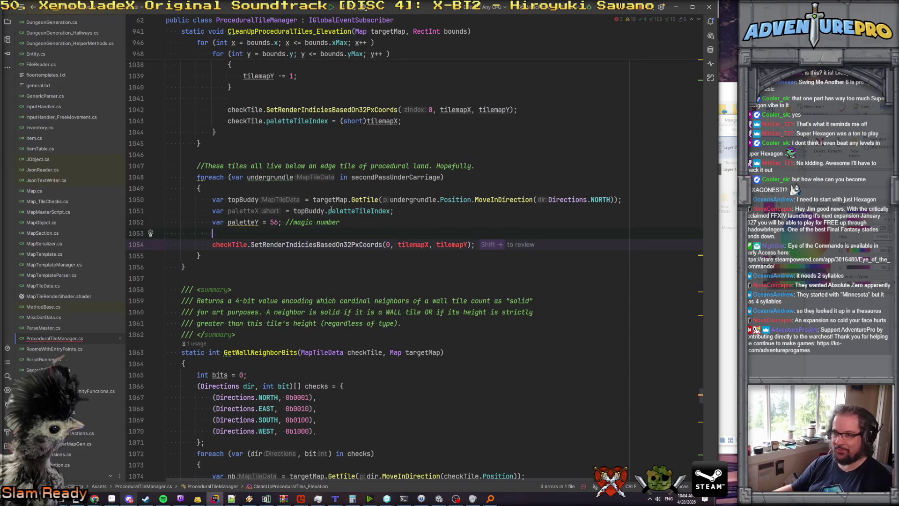
{"action": "left_click", "coordinate": [294, 177]}
{"action": "double_click", "coordinate": [229, 244]}
{"action": "type", "text": "undergrundle"}
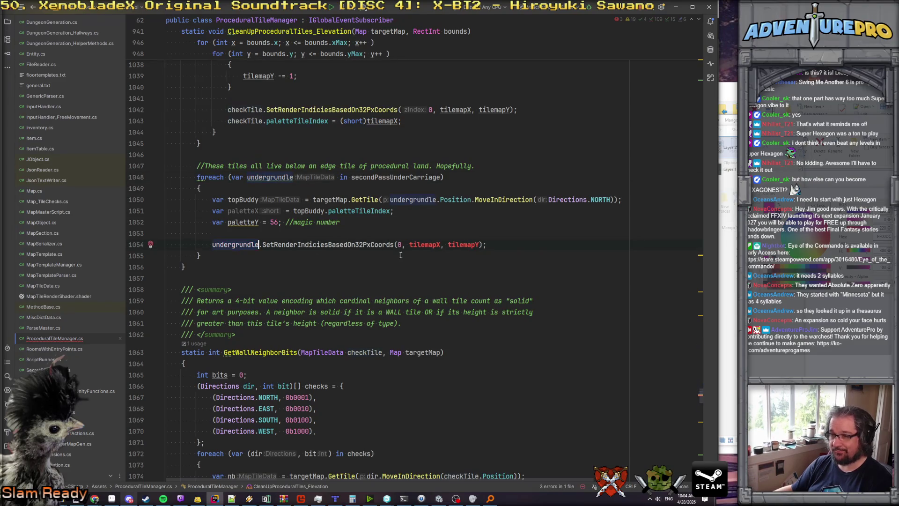
{"action": "key", "text": "ctrl+shift+Right"}
{"action": "type", "text": "paletteX"}
{"action": "double_click", "coordinate": [243, 223]}
{"action": "key", "text": "ctrl+c"}
{"action": "double_click", "coordinate": [491, 244]}
{"action": "key", "text": "ctrl+v"}
{"action": "left_click", "coordinate": [515, 244]}
{"action": "key", "text": "Return"}
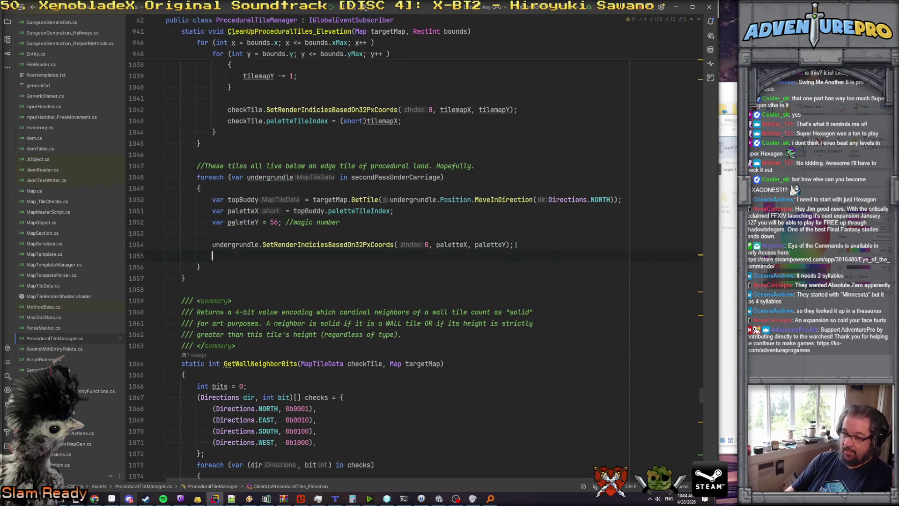
{"action": "key", "text": "Return"}
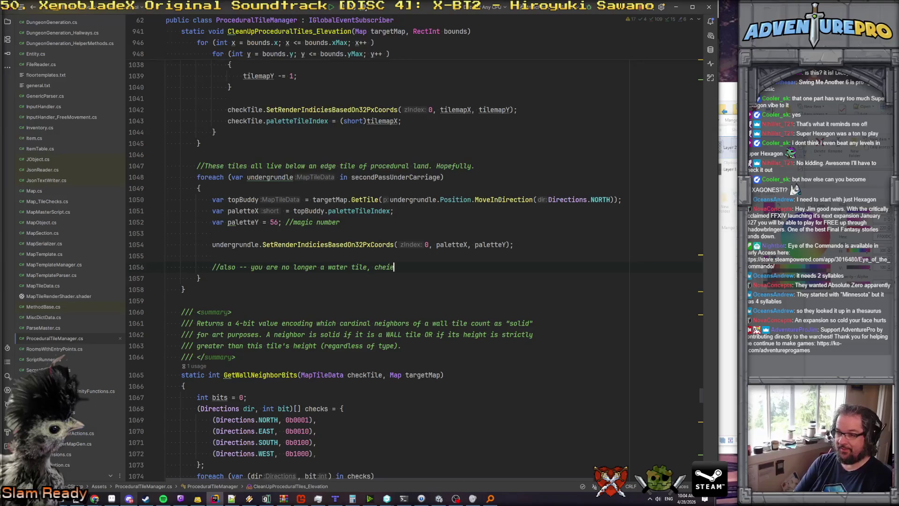
Start an undergrundle.ChangeTileType call with a short tile type below the water-tile comment.
{"action": "key", "text": "Return"}
{"action": "type", "text": "un"}
{"action": "key", "text": "Return"}
{"action": "key", "text": "shift+Right"}
{"action": "key", "text": "BackSpace"}
{"action": "key", "text": "BackSpace"}
{"action": "key", "text": "BackSpace"}
{"action": "key", "text": "BackSpace"}
{"action": "key", "text": "BackSpace"}
{"action": "key", "text": "BackSpace"}
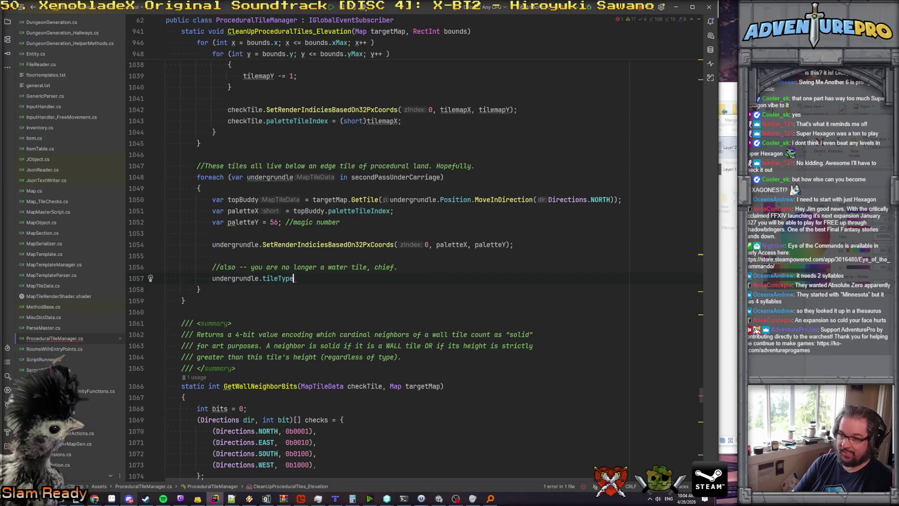
{"action": "type", "text": "chan"}
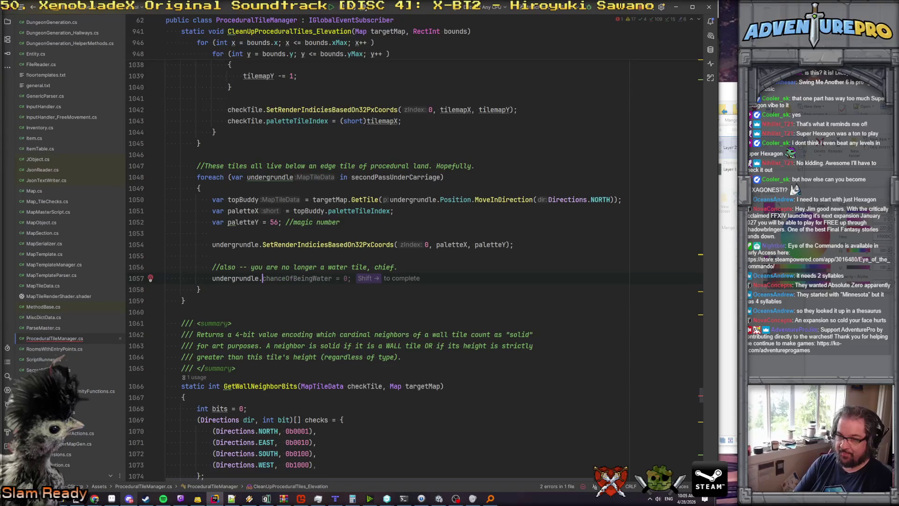
{"action": "key", "text": "BackSpace"}
{"action": "key", "text": "BackSpace"}
{"action": "key", "text": "BackSpace"}
{"action": "type", "text": "chan"}
{"action": "key", "text": "Return"}
{"action": "type", "text": "sho"}
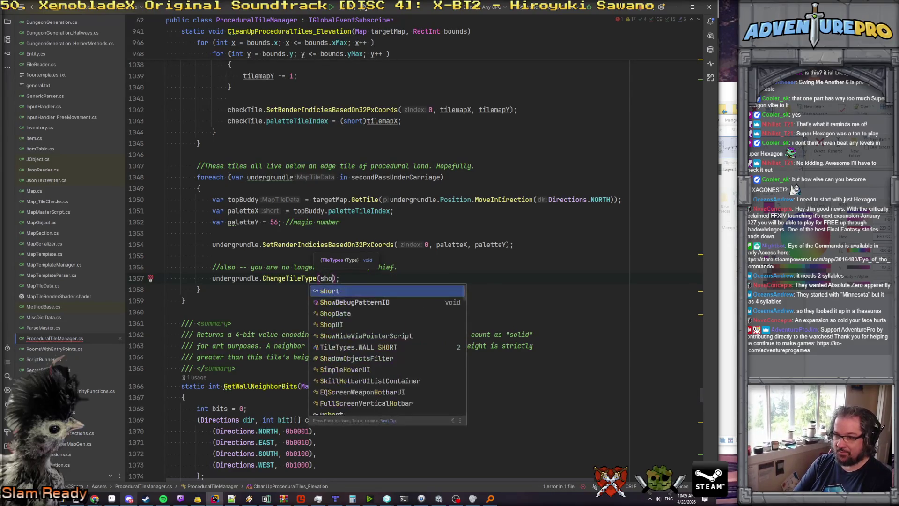
{"action": "type", "text": "rt"}
{"action": "key", "text": "Down"}
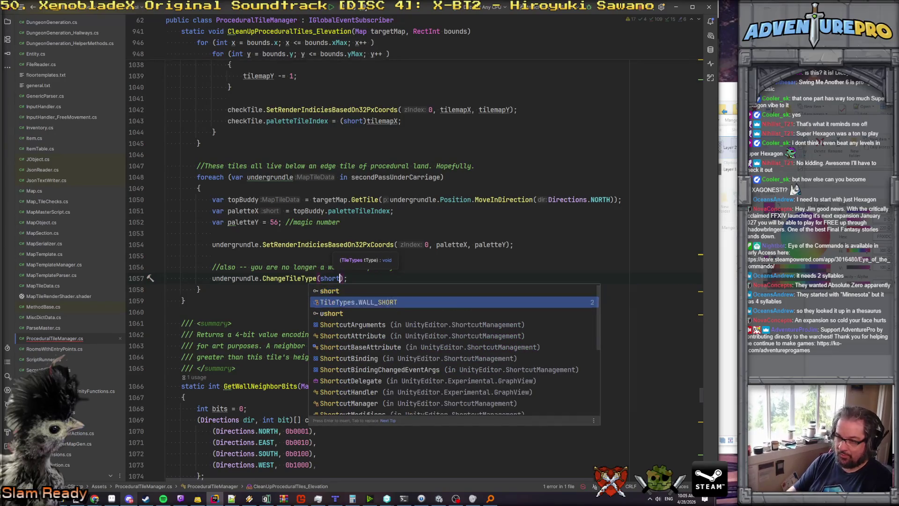
Pass TileTypes.WALL_SHORT and move that line and its comment above the render-indices call.
{"action": "key", "text": "Return"}
{"action": "key", "text": "Home"}
{"action": "key", "text": "Home"}
{"action": "key", "text": "shift+Down"}
{"action": "key", "text": "Delete"}
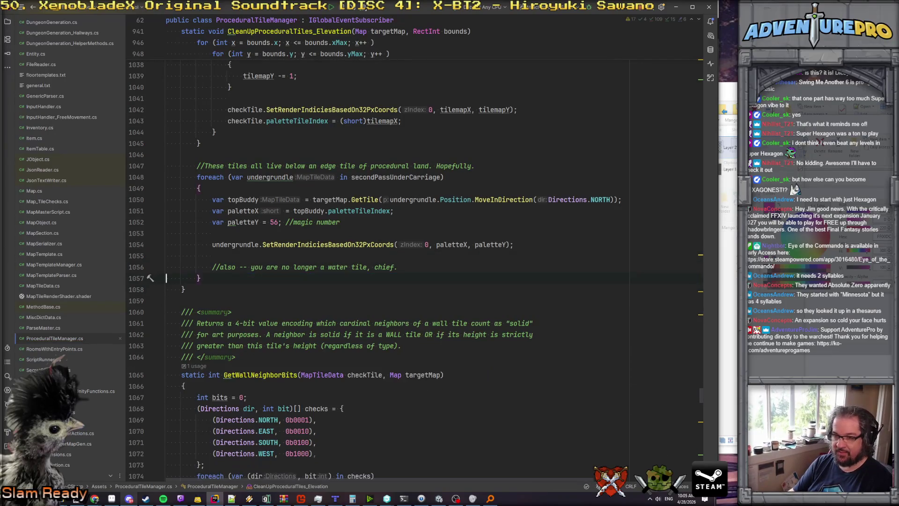
{"action": "key", "text": "ctrl+v"}
{"action": "key", "text": "ctrl+x"}
{"action": "key", "text": "Up"}
{"action": "key", "text": "Up"}
{"action": "key", "text": "Up"}
{"action": "key", "text": "ctrl+v"}
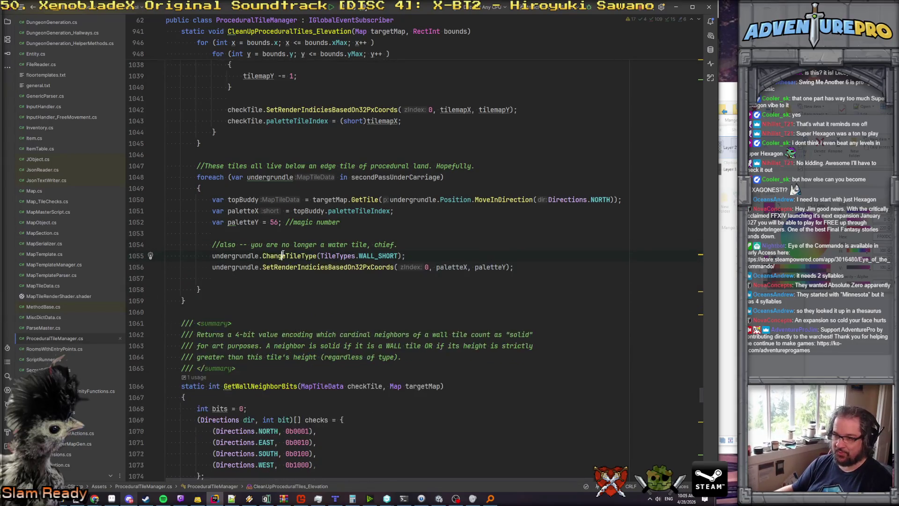
Inspect the ChangeTileType definition, return, save ProceduralTileManager.cs, and switch to Unity.
{"action": "left_click", "coordinate": [289, 255], "text": "ctrl"}
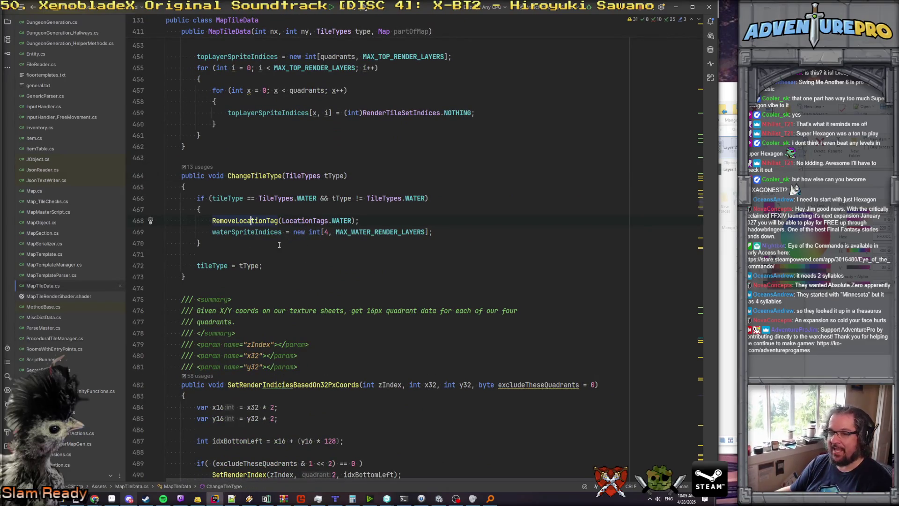
{"action": "key", "text": "ctrl+alt+Left"}
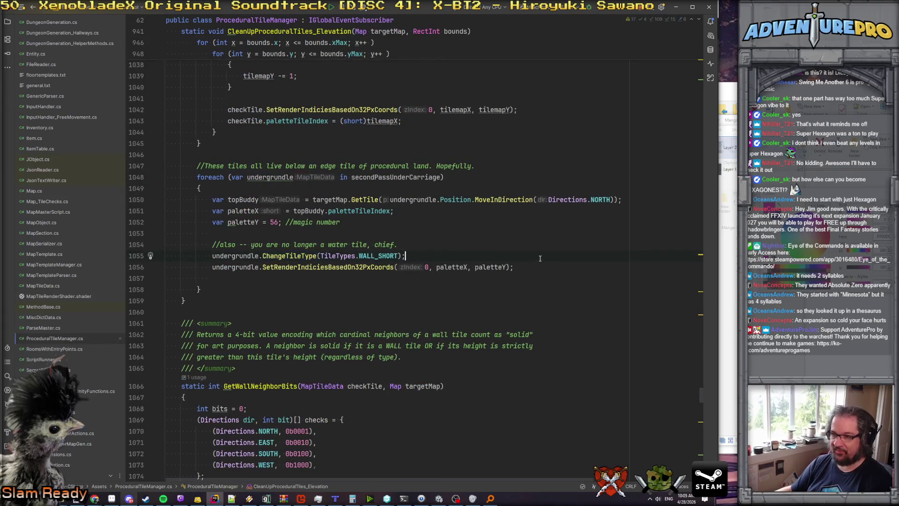
{"action": "key", "text": "ctrl+s"}
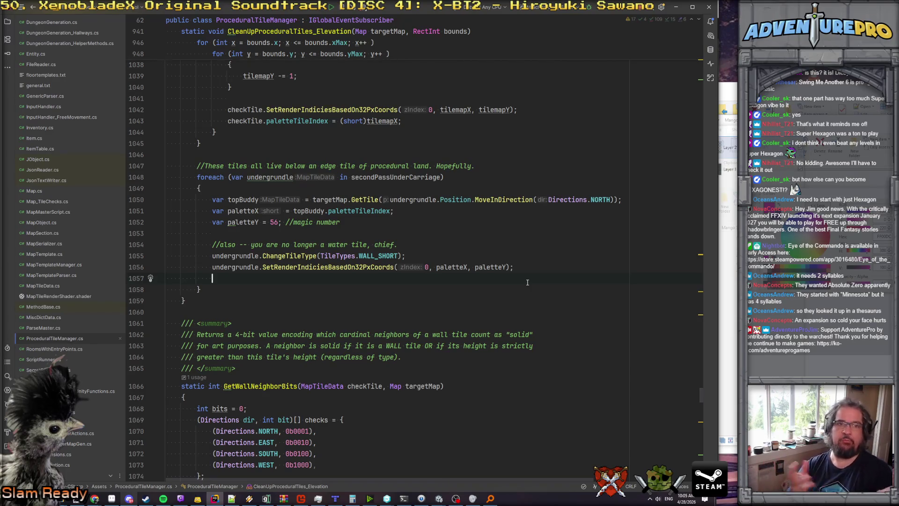
{"action": "left_click", "coordinate": [540, 253]}
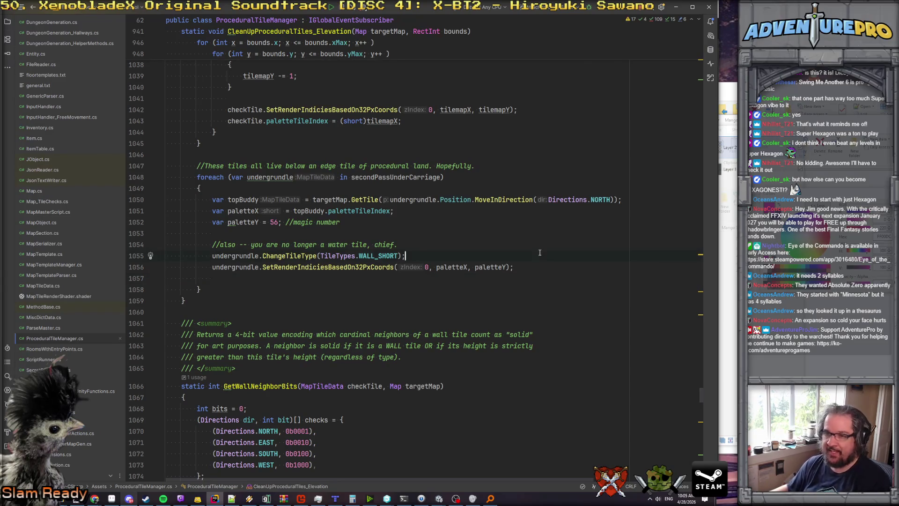
{"action": "left_click", "coordinate": [439, 498]}
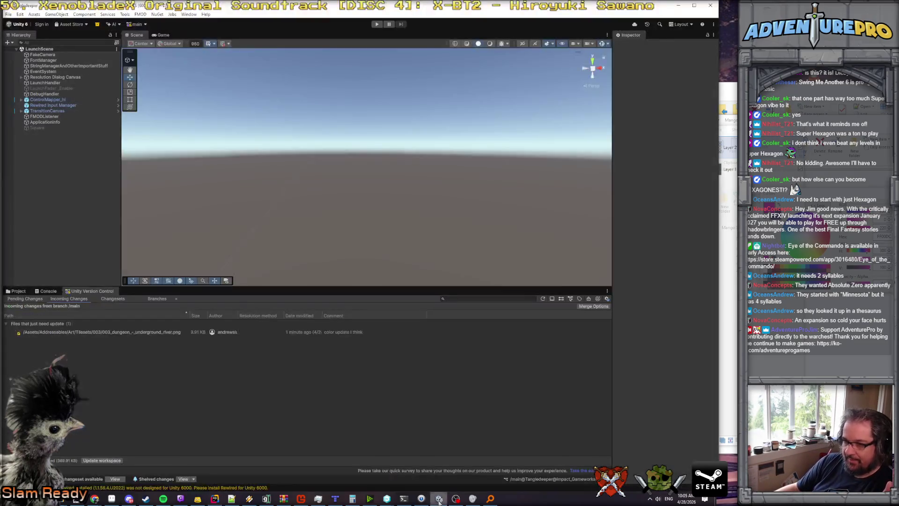
Play the game, run the delvl debug command to reach level 3, and walk around.
{"action": "left_click", "coordinate": [379, 25]}
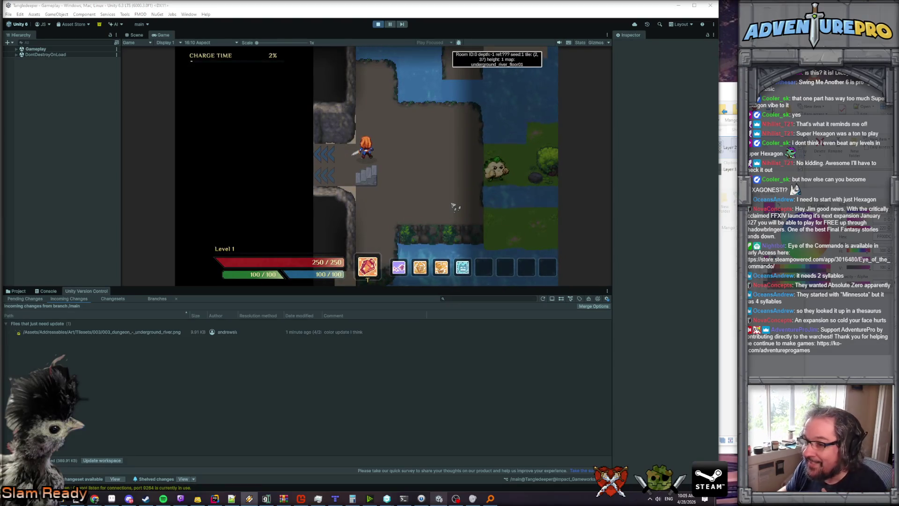
{"action": "key", "text": "d"}
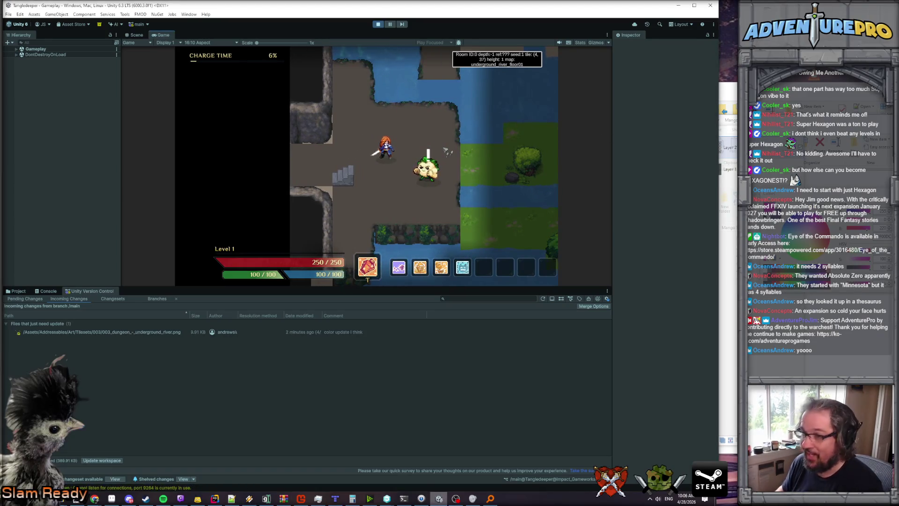
{"action": "key", "text": "grave"}
{"action": "type", "text": "delvl"}
{"action": "key", "text": "Return"}
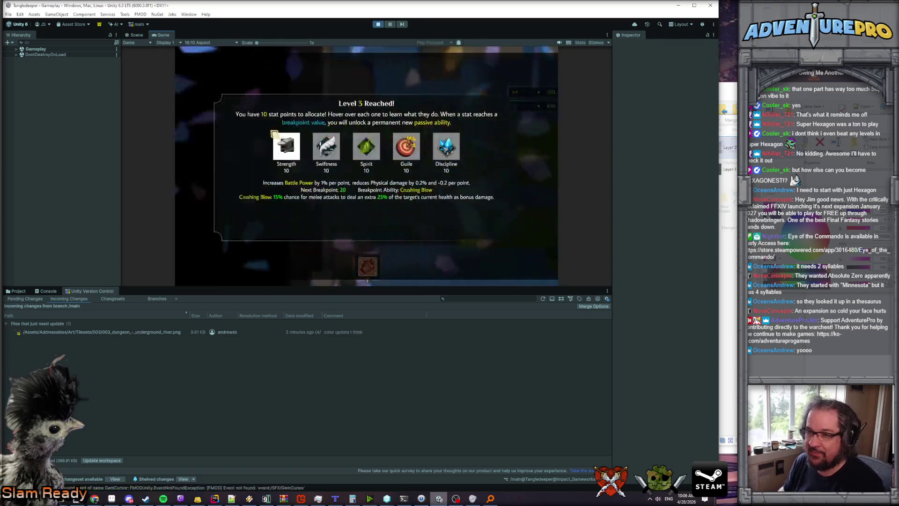
{"action": "left_click", "coordinate": [274, 135]}
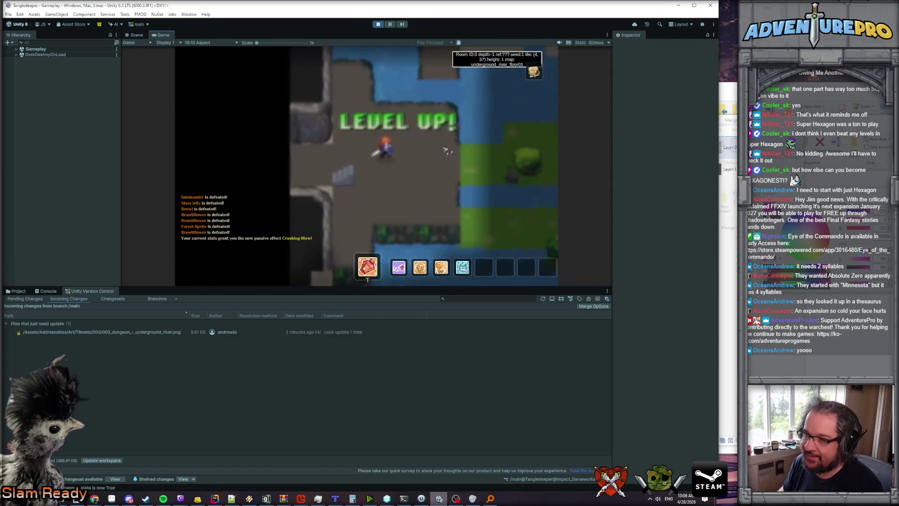
{"action": "key", "text": "a"}
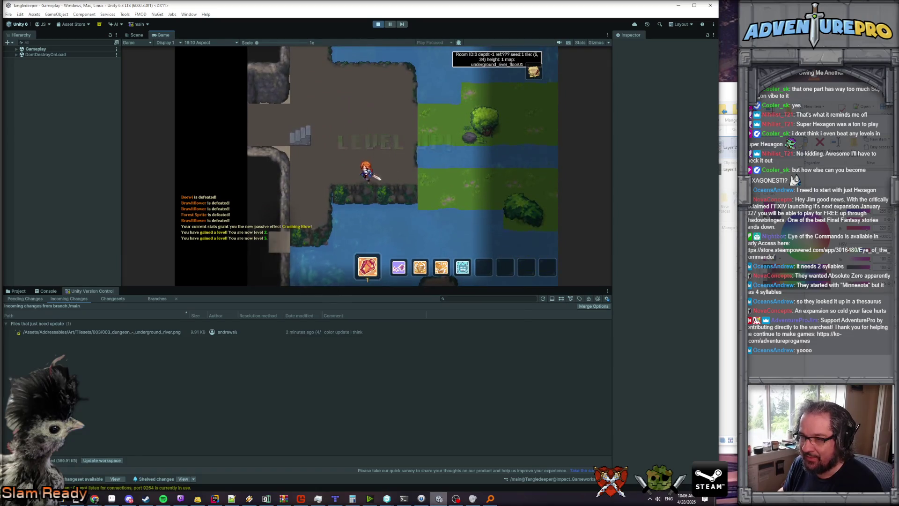
{"action": "key", "text": "s"}
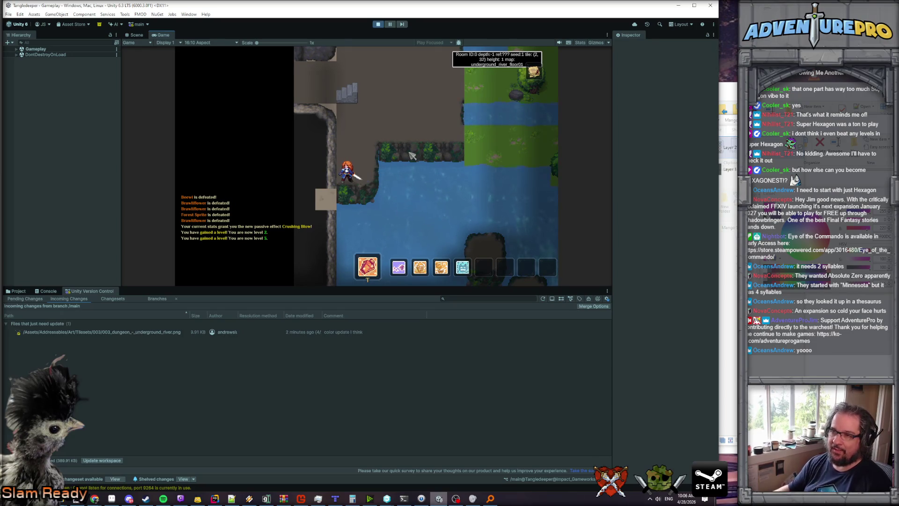
Zoom the Game view in and back out, then walk the character right across the river bank.
{"action": "left_click_drag", "start_coordinate": [257, 43], "coordinate": [296, 42]}
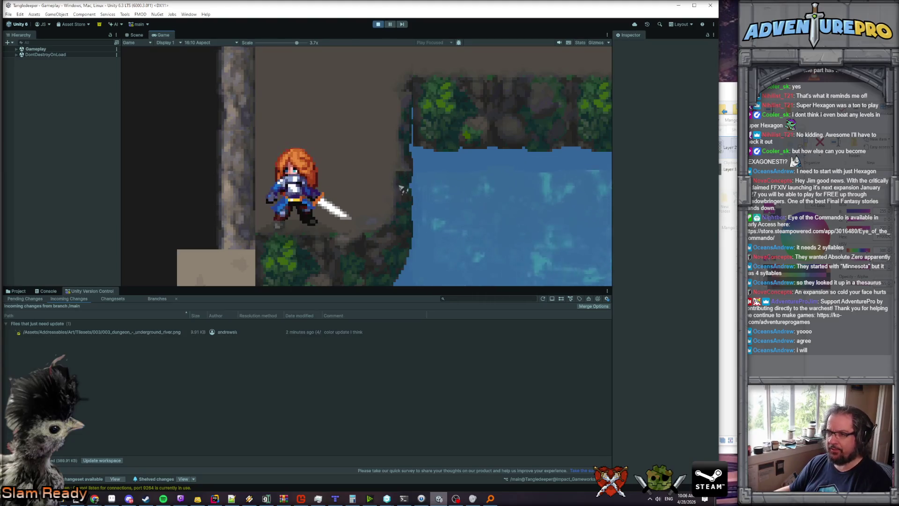
{"action": "left_click_drag", "start_coordinate": [297, 43], "coordinate": [253, 45]}
{"action": "key", "text": "w"}
{"action": "key", "text": "d"}
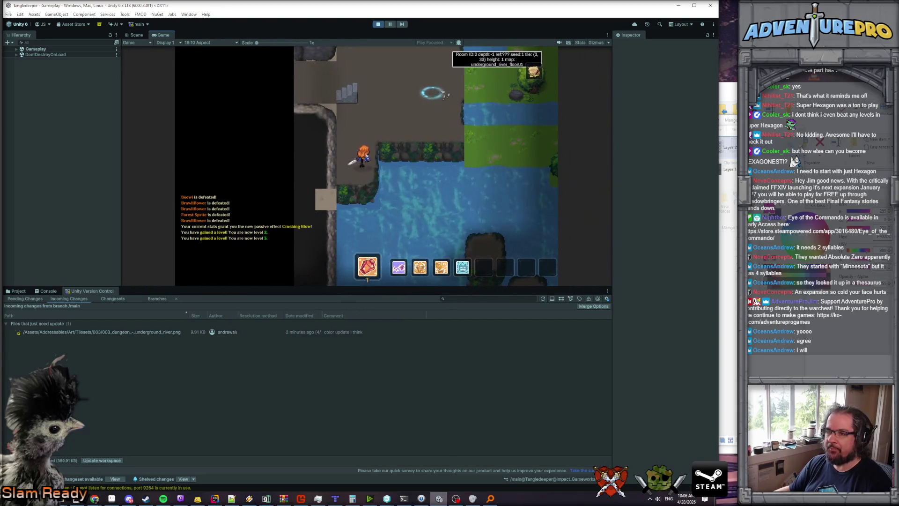
{"action": "key", "text": "d"}
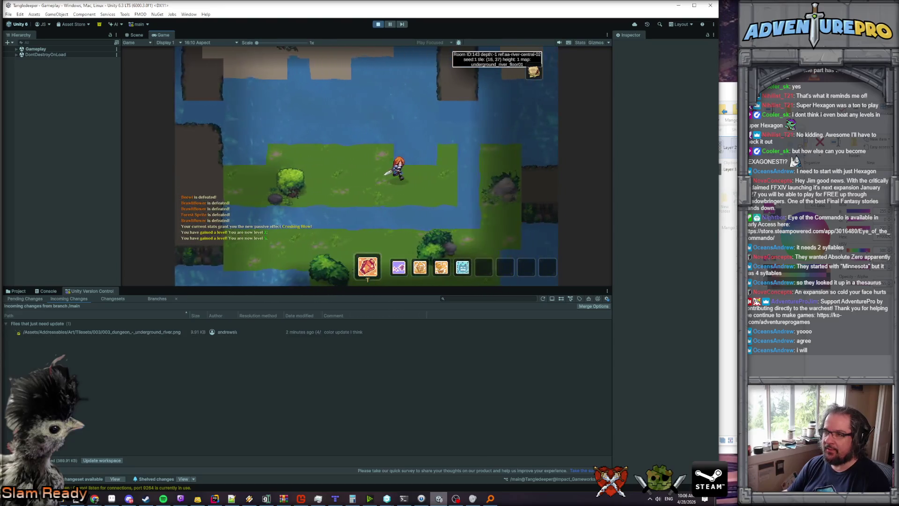
{"action": "key", "text": "d"}
{"action": "key", "text": "w"}
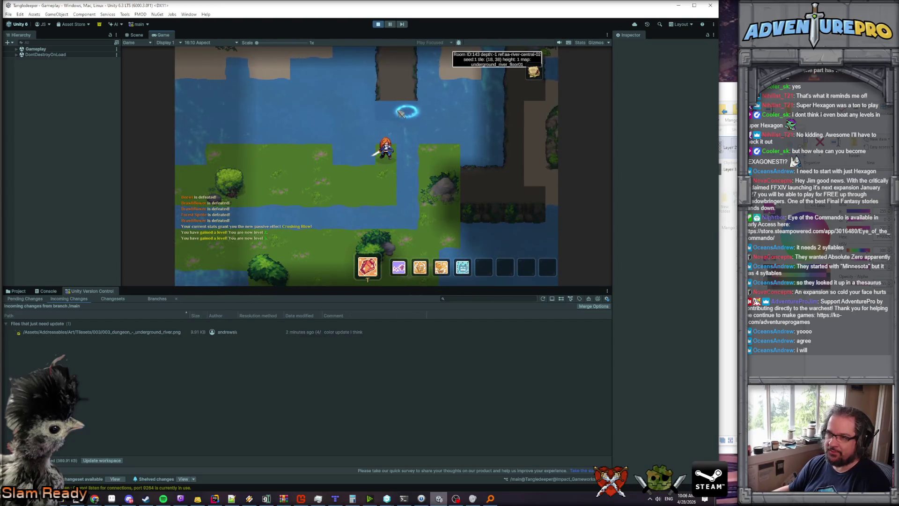
Walk the character through the river rooms and down into the dungeon.
{"action": "key", "text": "Right"}
{"action": "key", "text": "Right"}
{"action": "key", "text": "Right"}
{"action": "key", "text": "Up"}
{"action": "key", "text": "Up"}
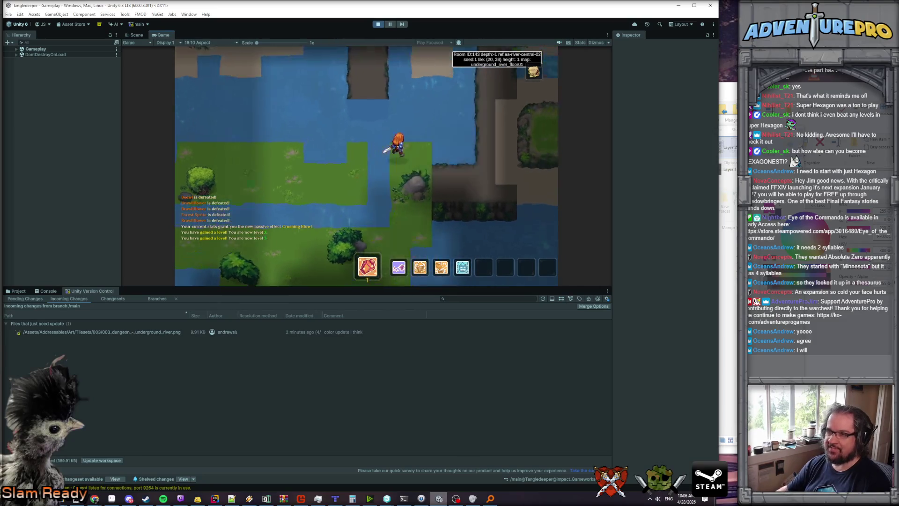
{"action": "key", "text": "Right"}
{"action": "key", "text": "Right"}
{"action": "key", "text": "Right"}
{"action": "key", "text": "Down"}
{"action": "key", "text": "Down"}
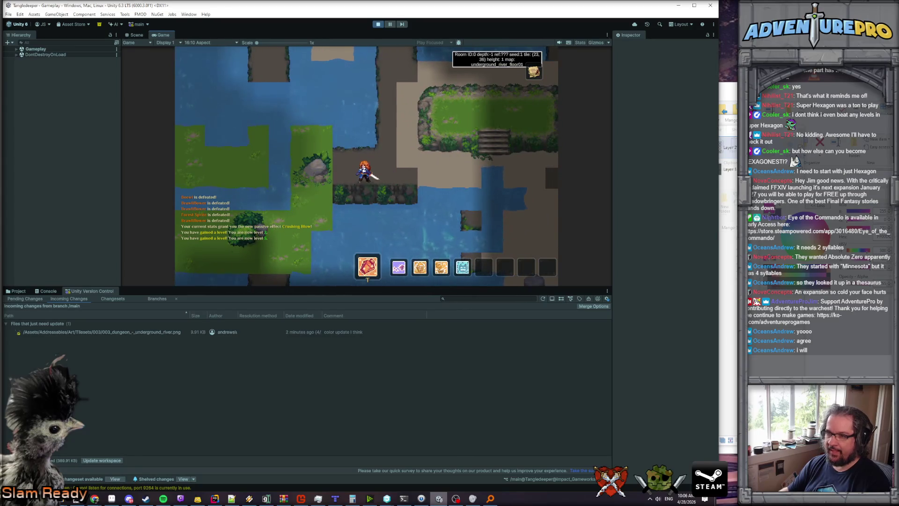
{"action": "key", "text": "Up"}
{"action": "key", "text": "Up"}
{"action": "key", "text": "Up"}
{"action": "key", "text": "Left"}
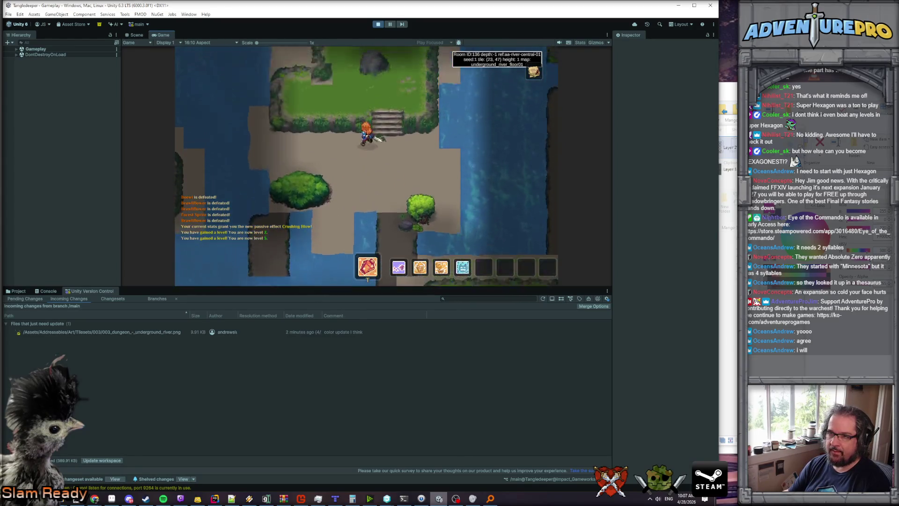
{"action": "key", "text": "Up"}
{"action": "key", "text": "Up"}
{"action": "key", "text": "Up"}
{"action": "key", "text": "Right"}
{"action": "key", "text": "Right"}
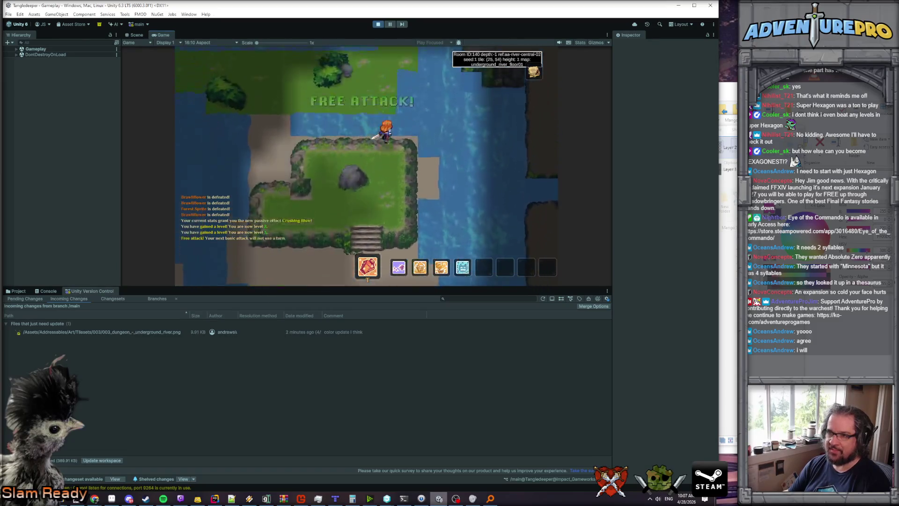
{"action": "key", "text": "Up"}
{"action": "key", "text": "Up"}
{"action": "key", "text": "Up"}
{"action": "key", "text": "Right"}
{"action": "key", "text": "Right"}
{"action": "key", "text": "Right"}
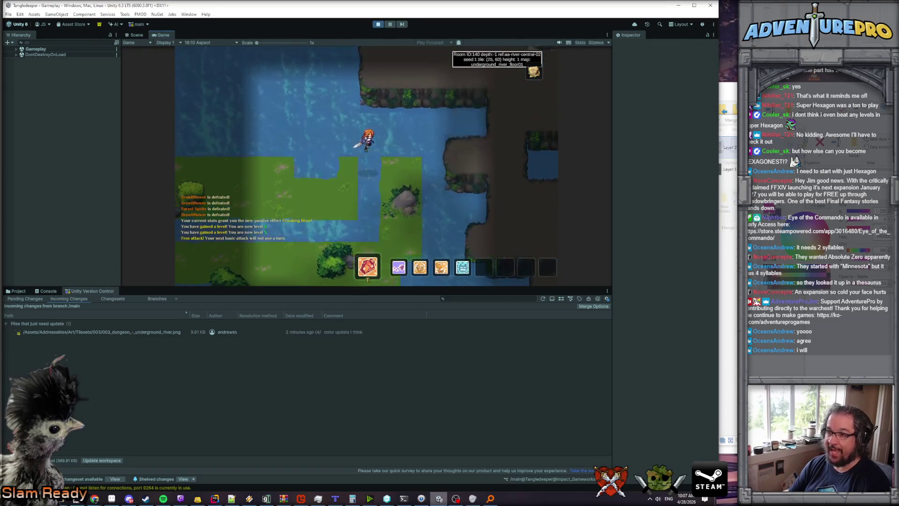
{"action": "key", "text": "Right"}
{"action": "key", "text": "Right"}
{"action": "key", "text": "Right"}
{"action": "key", "text": "Down"}
{"action": "key", "text": "Down"}
{"action": "key", "text": "Down"}
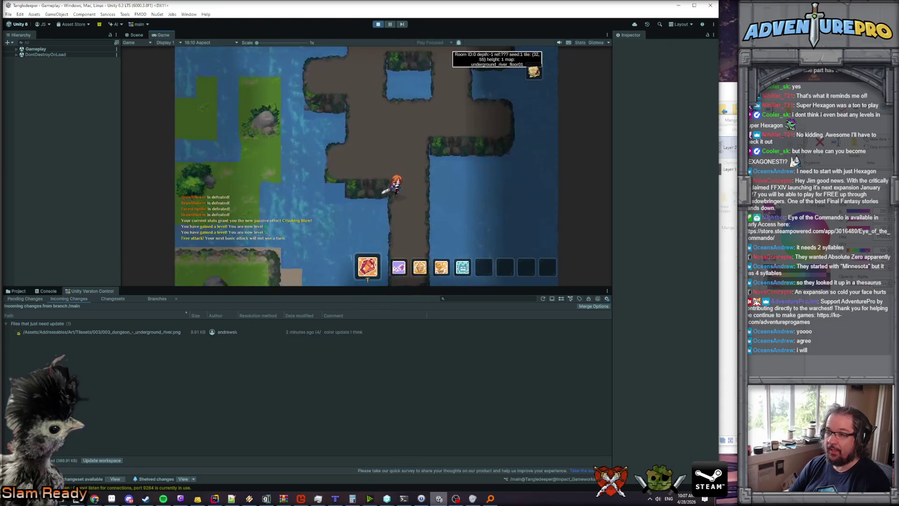
Move the player three tiles up and back down the corridor, targeting the water tile beside it.
{"action": "key", "text": "Up"}
{"action": "key", "text": "Up"}
{"action": "key", "text": "Up"}
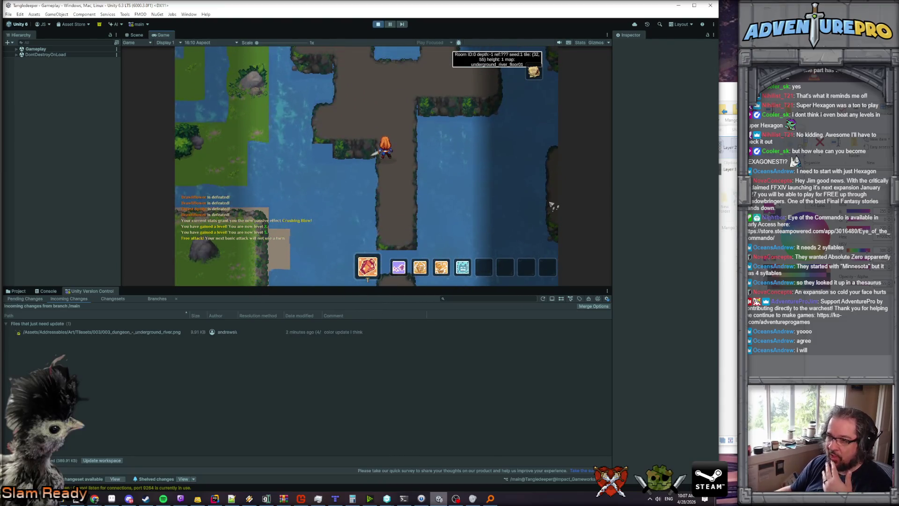
{"action": "left_click", "coordinate": [320, 154]}
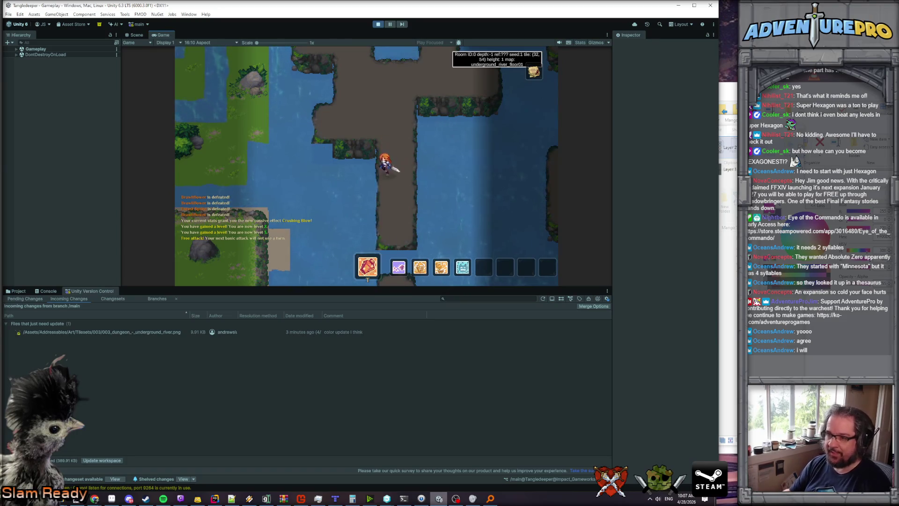
{"action": "key", "text": "Down"}
{"action": "key", "text": "Down"}
{"action": "key", "text": "Down"}
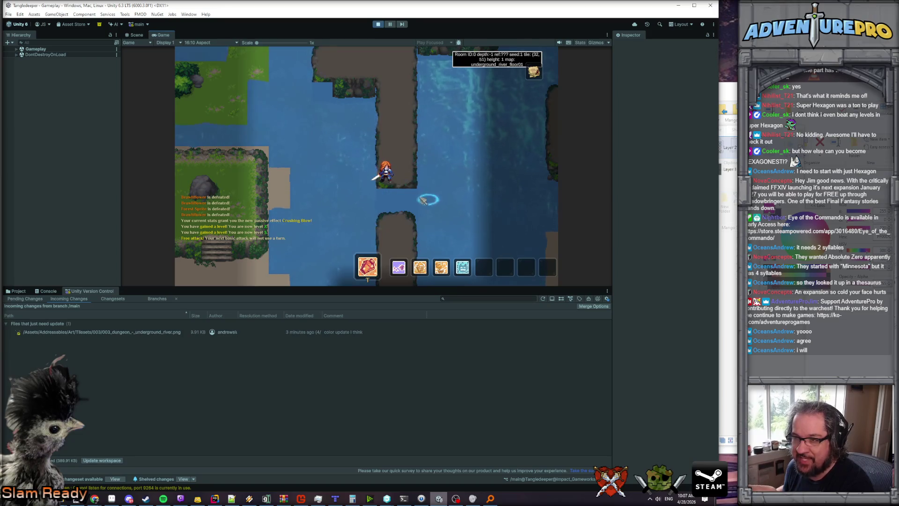
{"action": "key", "text": "Right"}
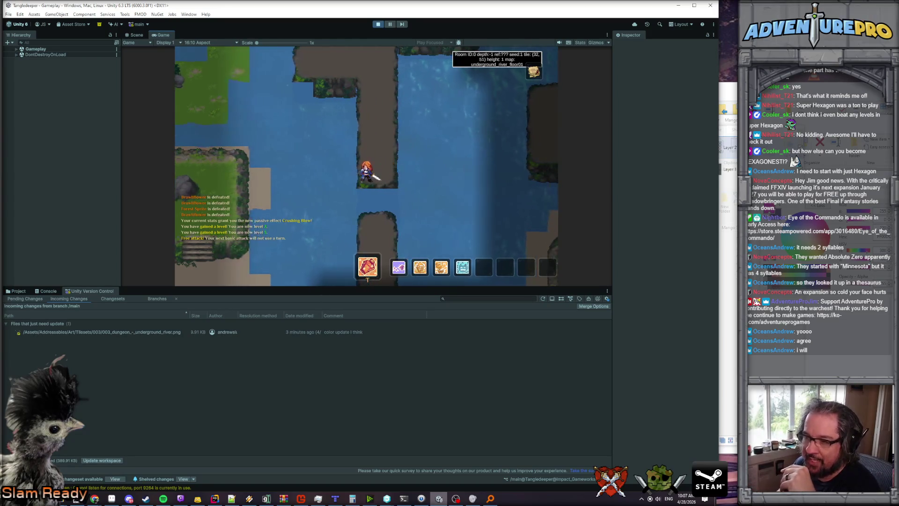
{"action": "key", "text": "Left"}
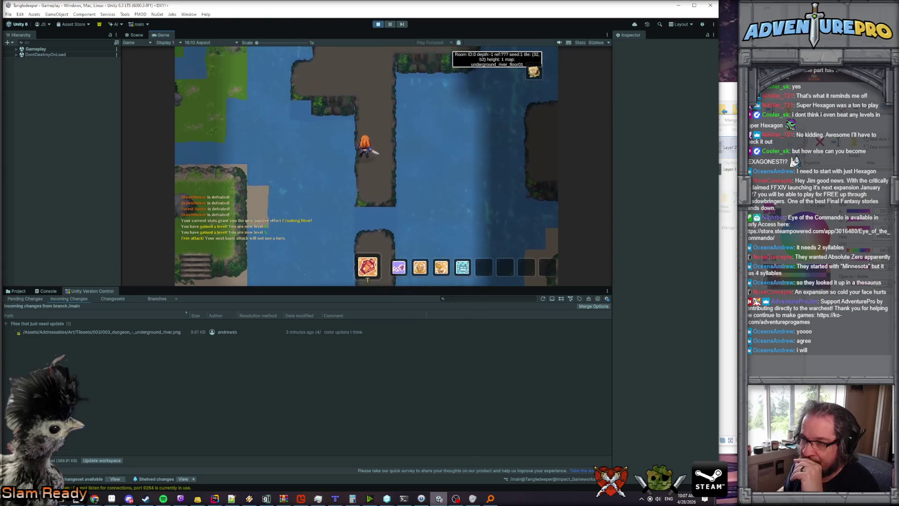
Toggle the tile grid overlay, then walk the player to the left ledge and onto the vertical corridor.
{"action": "key", "text": "g"}
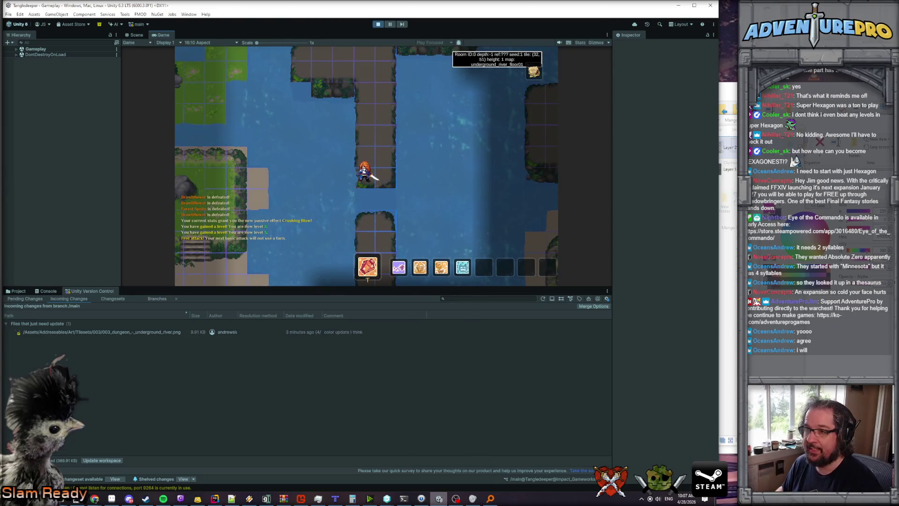
{"action": "key", "text": "g"}
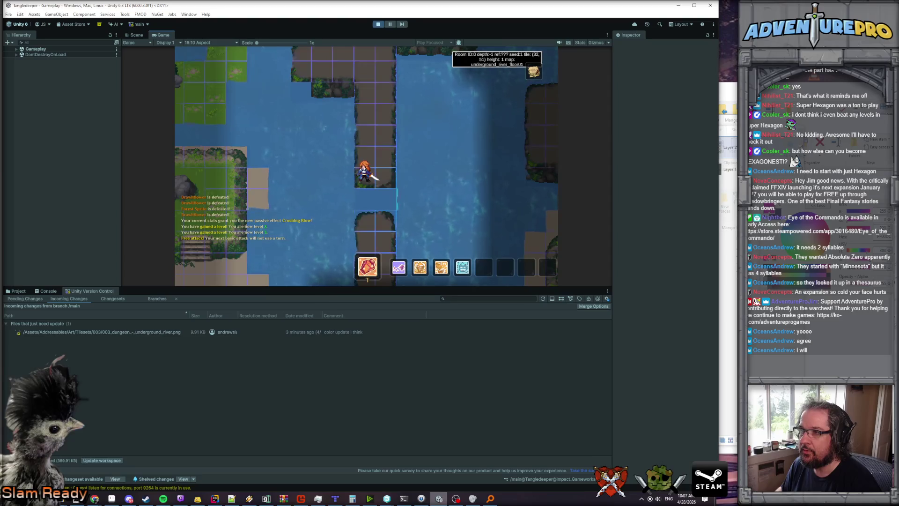
{"action": "key", "text": "Right"}
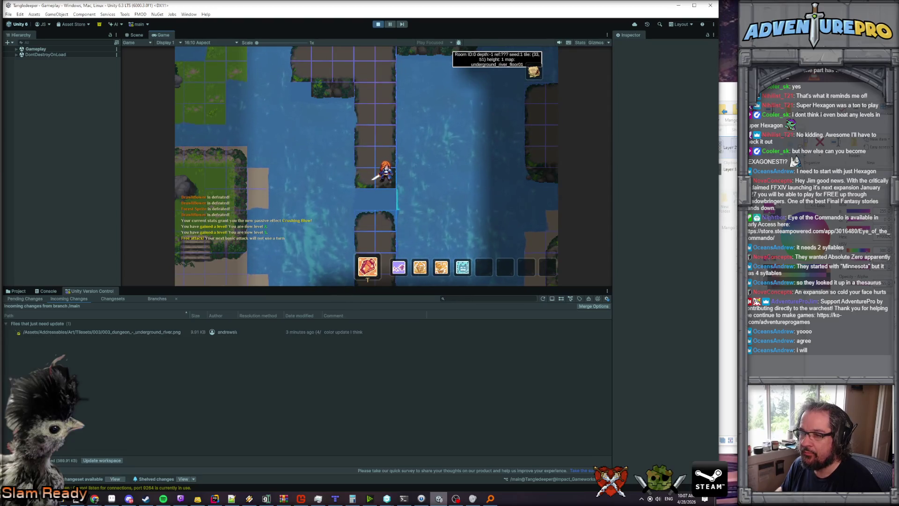
{"action": "key", "text": "Up"}
{"action": "key", "text": "Up"}
{"action": "key", "text": "Up"}
{"action": "key", "text": "Left"}
{"action": "key", "text": "Left"}
{"action": "key", "text": "Left"}
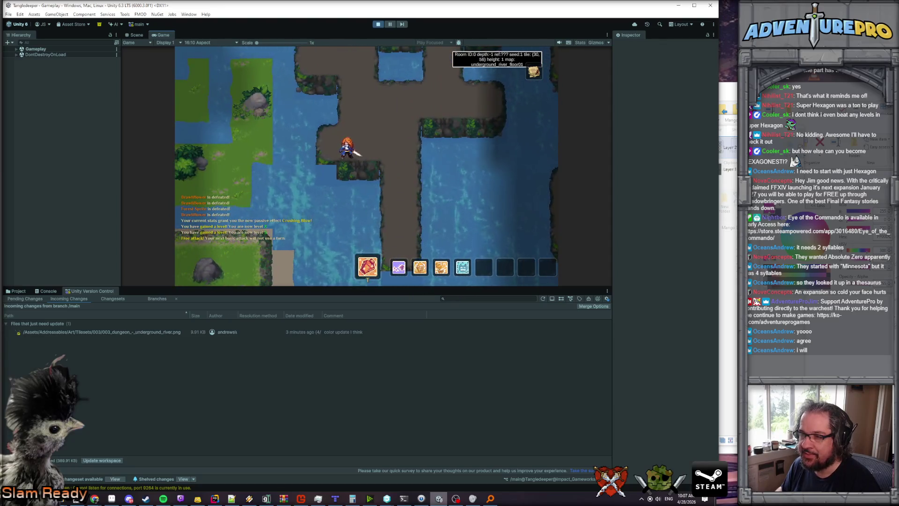
{"action": "key", "text": "Right"}
{"action": "key", "text": "Right"}
{"action": "key", "text": "Down"}
{"action": "key", "text": "Down"}
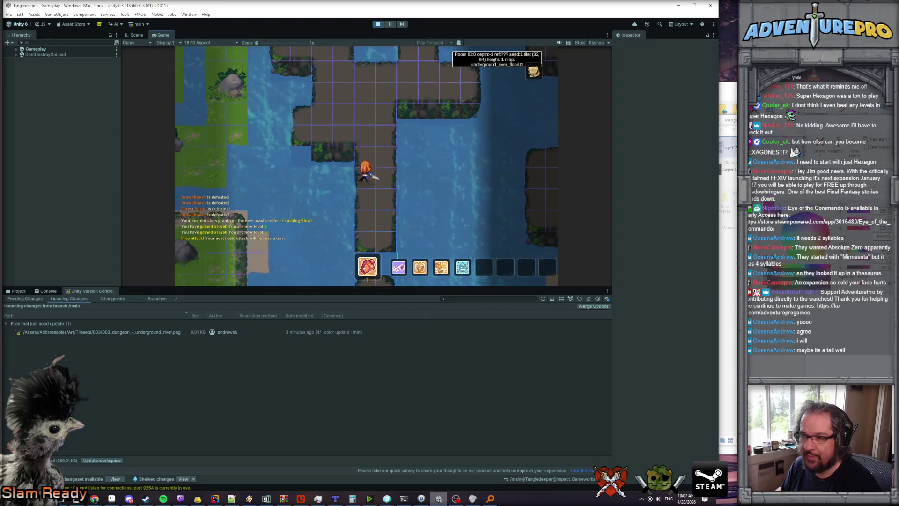
Walk the player three tiles up the corridor, then one tile left and up.
{"action": "key", "text": "Up"}
{"action": "key", "text": "Up"}
{"action": "key", "text": "Up"}
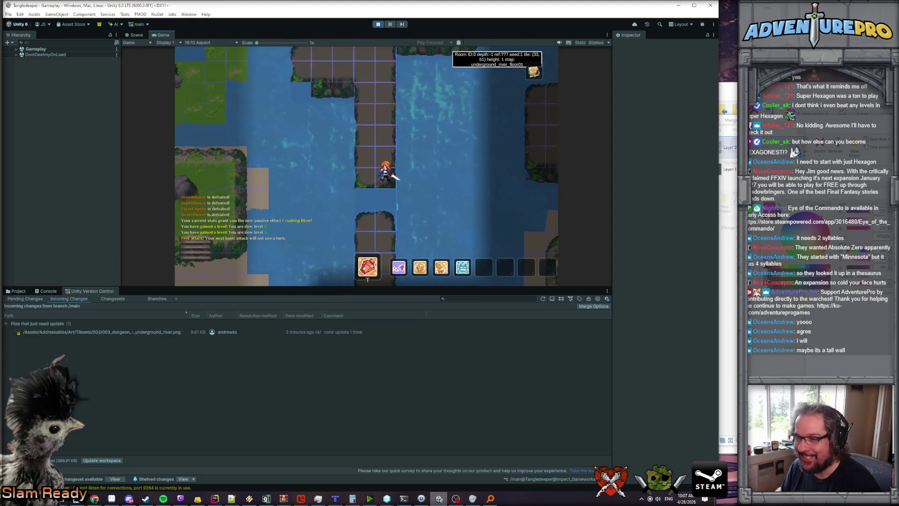
{"action": "key", "text": "Up"}
{"action": "key", "text": "Up"}
{"action": "key", "text": "Left"}
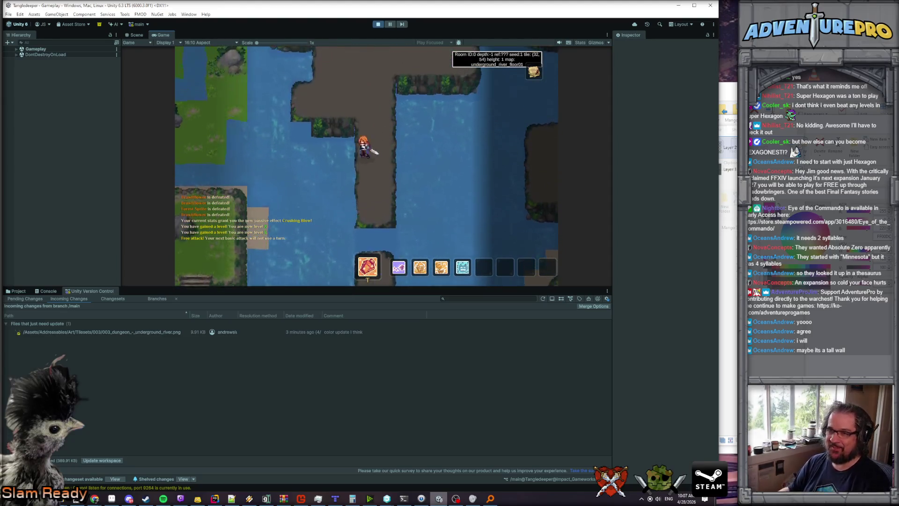
{"action": "key", "text": "Right"}
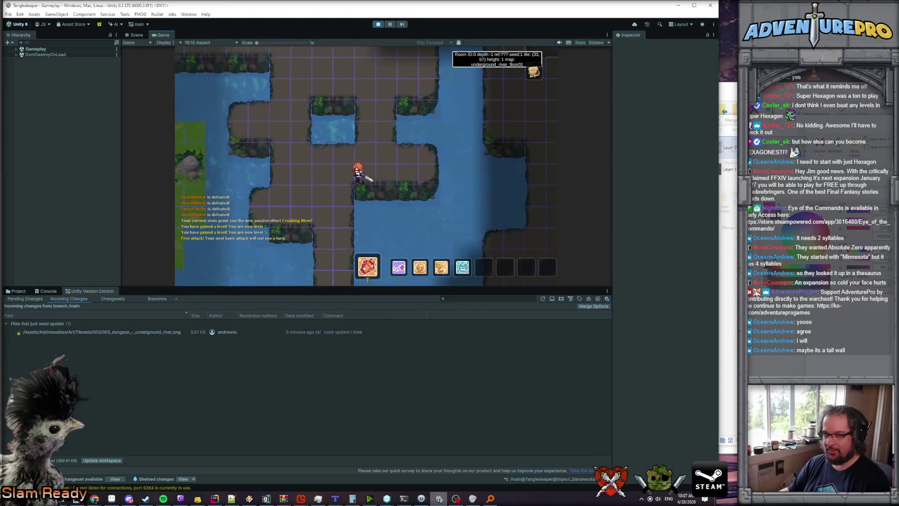
{"action": "key", "text": "Up"}
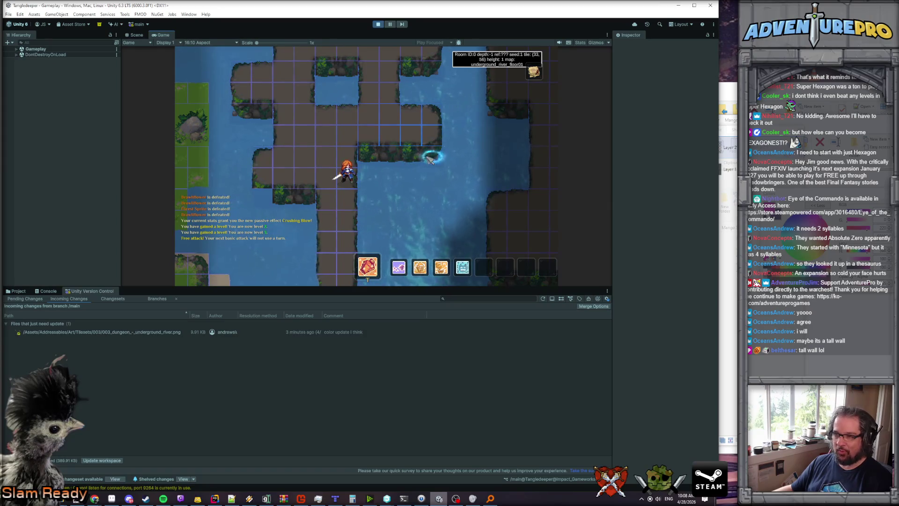
Walk the player up and left into the upper rooms.
{"action": "key", "text": "Left"}
{"action": "key", "text": "Left"}
{"action": "key", "text": "Up"}
{"action": "key", "text": "Up"}
{"action": "key", "text": "Up"}
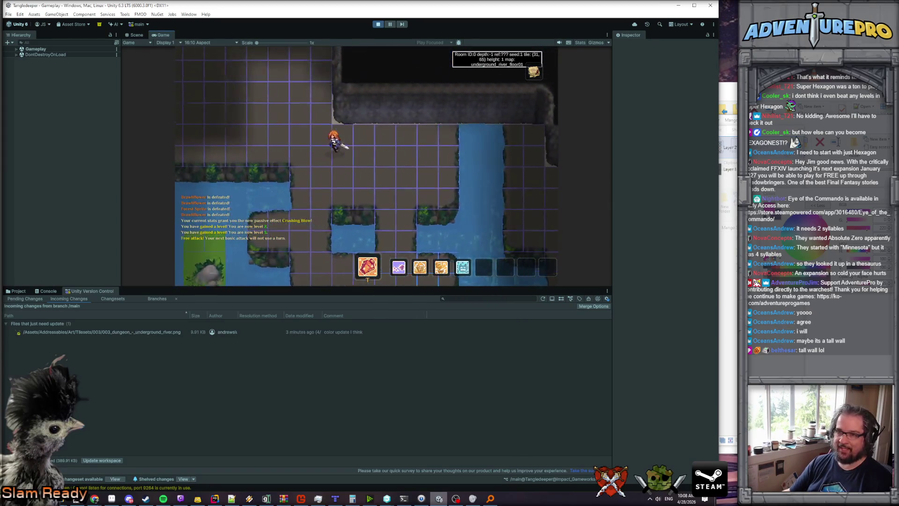
{"action": "key", "text": "Left"}
{"action": "key", "text": "Left"}
{"action": "key", "text": "Left"}
{"action": "key", "text": "Up"}
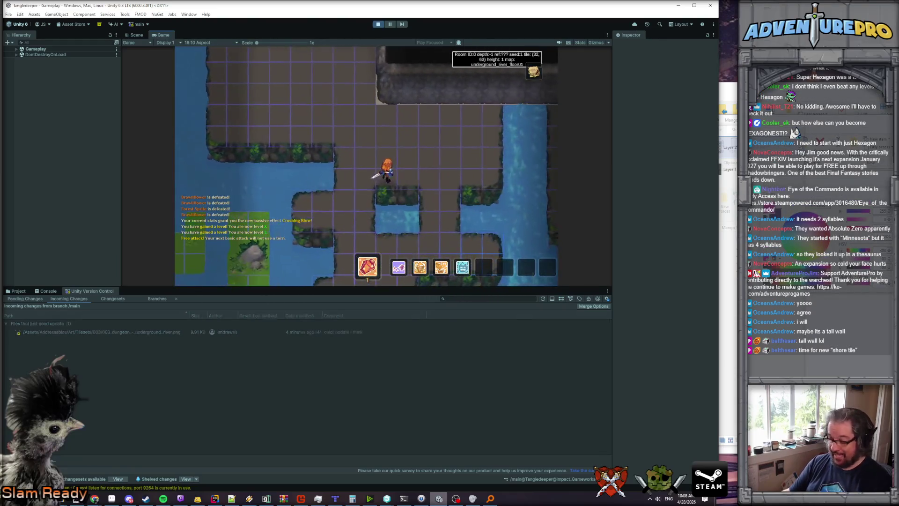
{"action": "key", "text": "Left"}
{"action": "key", "text": "Left"}
{"action": "key", "text": "Left"}
{"action": "key", "text": "Up"}
{"action": "key", "text": "Up"}
{"action": "key", "text": "Up"}
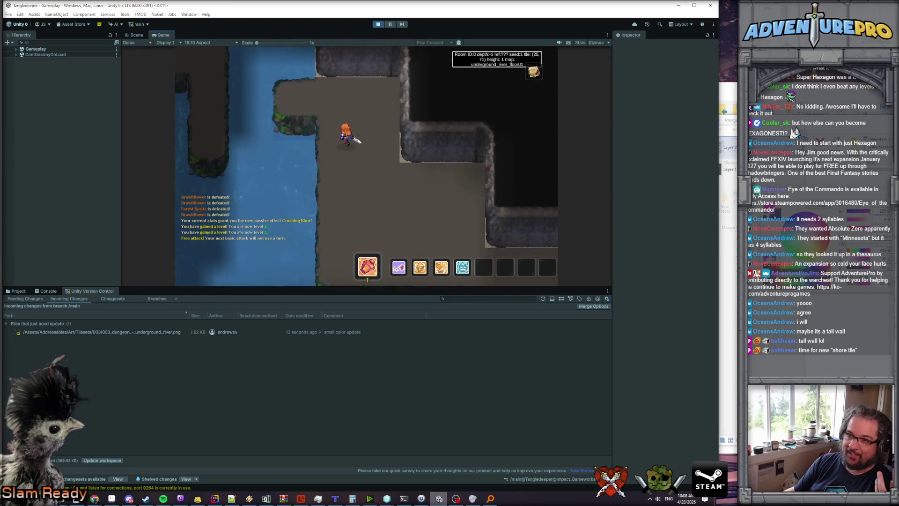
{"action": "key", "text": "Left"}
{"action": "key", "text": "Up"}
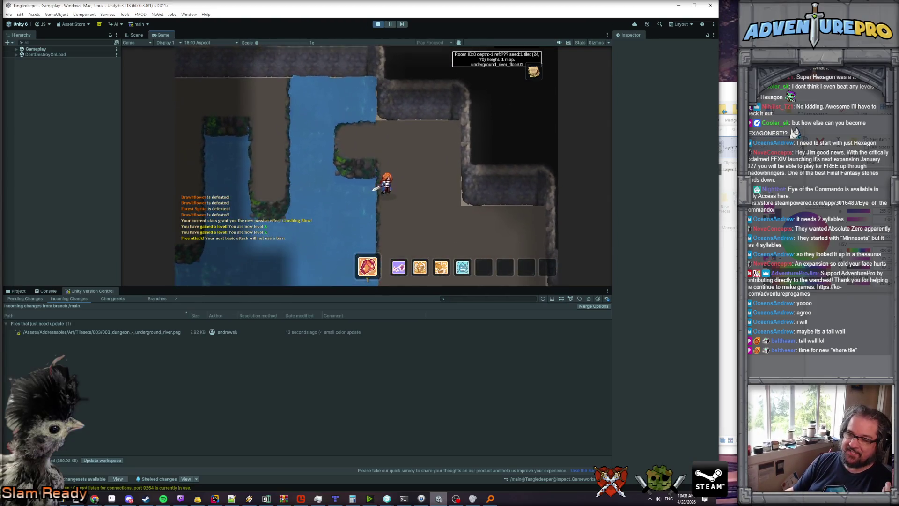
Walk the player back through the river area to the corridor, then about five tiles up.
{"action": "key", "text": "Right"}
{"action": "key", "text": "Right"}
{"action": "key", "text": "Right"}
{"action": "key", "text": "Down"}
{"action": "key", "text": "Down"}
{"action": "key", "text": "Down"}
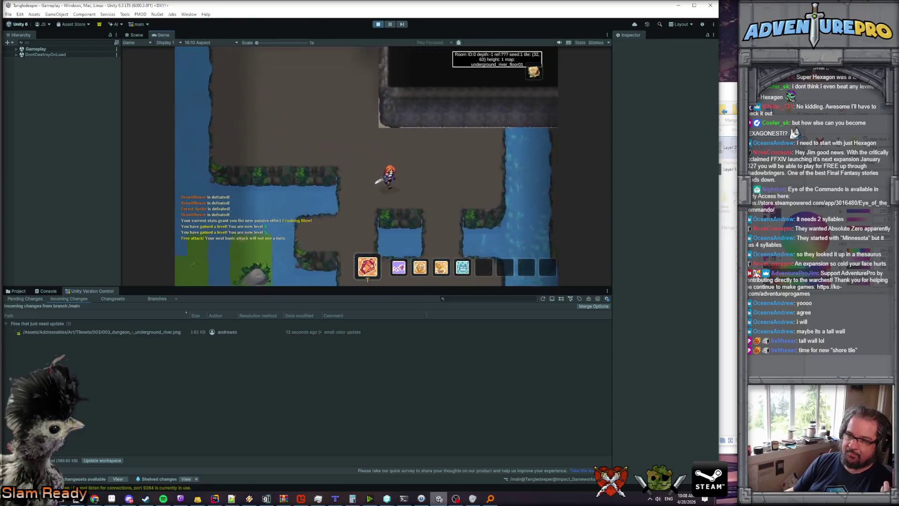
{"action": "key", "text": "Right"}
{"action": "key", "text": "Right"}
{"action": "key", "text": "Down"}
{"action": "key", "text": "Down"}
{"action": "key", "text": "Down"}
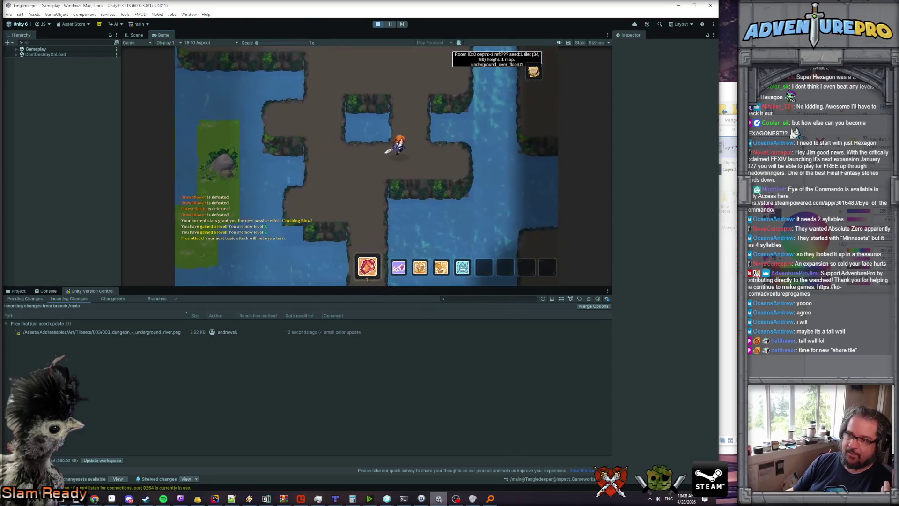
{"action": "key", "text": "Up"}
{"action": "key", "text": "Up"}
{"action": "key", "text": "Up"}
{"action": "key", "text": "Right"}
{"action": "key", "text": "Right"}
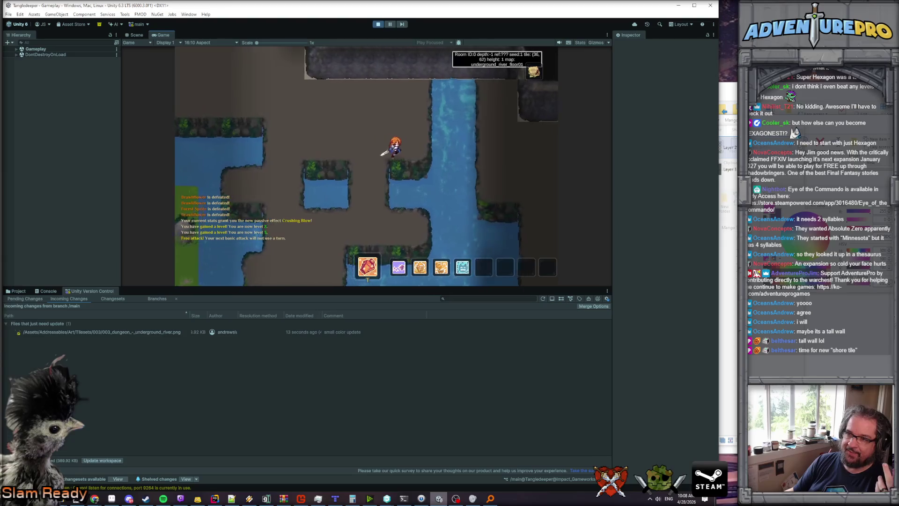
{"action": "key", "text": "Left"}
{"action": "key", "text": "Left"}
{"action": "key", "text": "Left"}
{"action": "key", "text": "Down"}
{"action": "key", "text": "Down"}
{"action": "key", "text": "Down"}
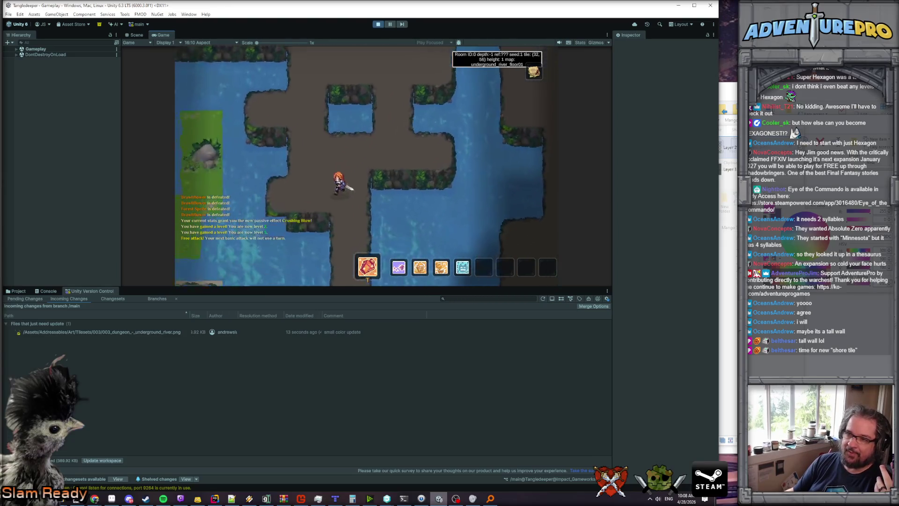
{"action": "key", "text": "Down"}
{"action": "key", "text": "Down"}
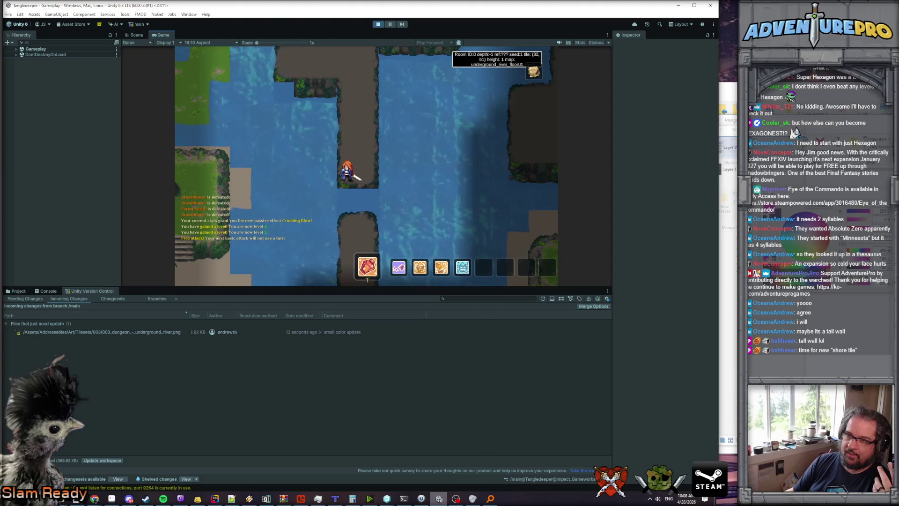
{"action": "key", "text": "Up"}
{"action": "key", "text": "Up"}
{"action": "key", "text": "Up"}
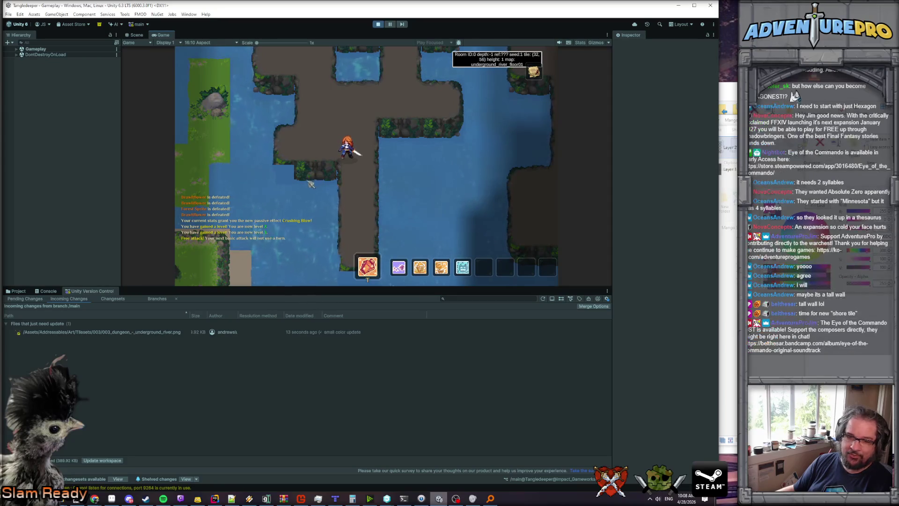
Magnify the Game view to 2.5x with the tile grid shown, and walk three tiles down, one right.
{"action": "left_click", "coordinate": [284, 43]}
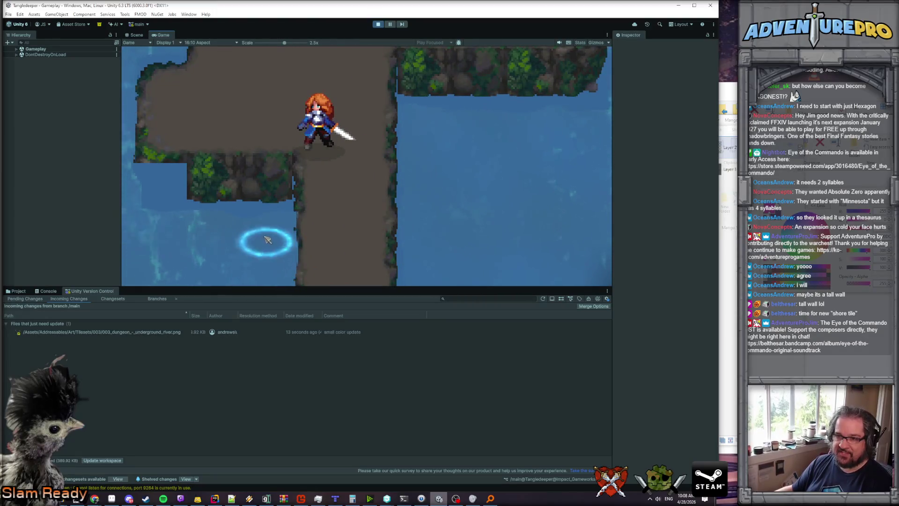
{"action": "key", "text": "g"}
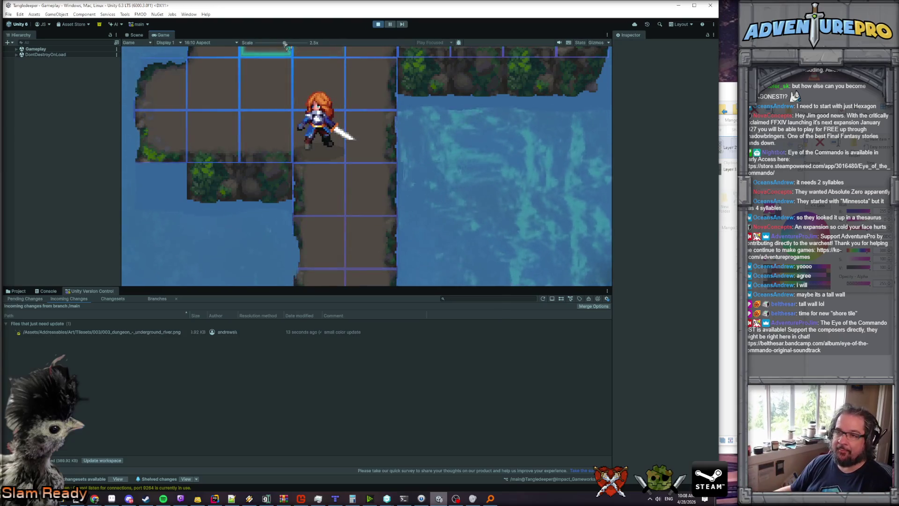
{"action": "scroll", "coordinate": [261, 53], "scroll_direction": "down", "scroll_amount": 5}
{"action": "key", "text": "Down"}
{"action": "key", "text": "Down"}
{"action": "key", "text": "Down"}
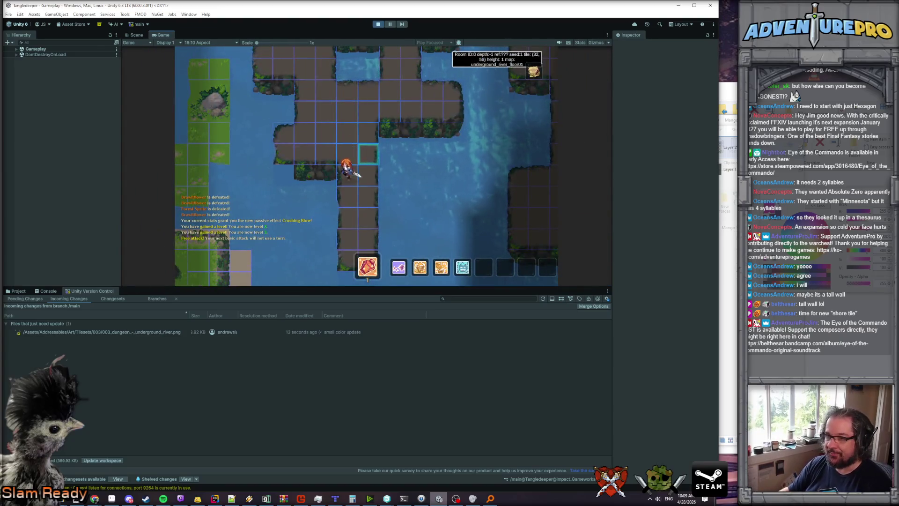
{"action": "key", "text": "Down"}
{"action": "key", "text": "Right"}
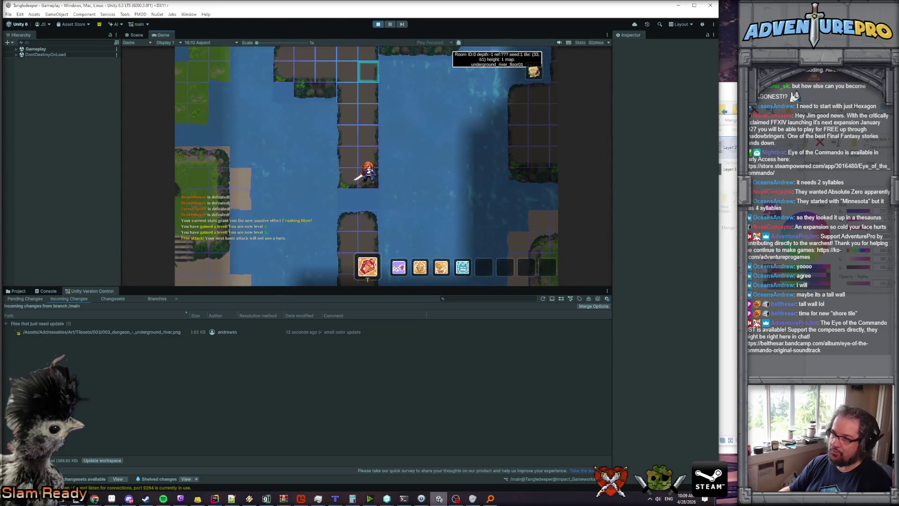
{"action": "left_click", "coordinate": [215, 498]}
Search the project for '.JUMP' and view the JUMP request and could_jump_across case in InputHandler.cs.
{"action": "key", "text": "ctrl+shift+f"}
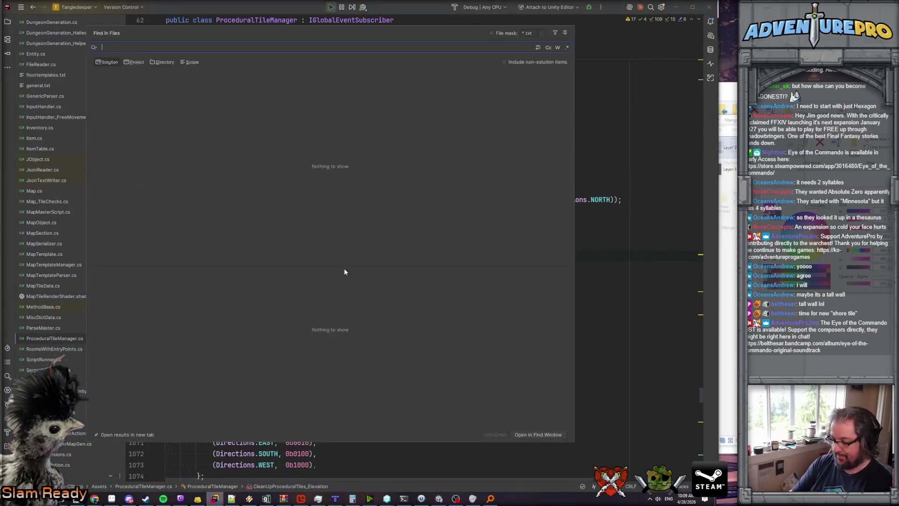
{"action": "type", "text": ".JUMP"}
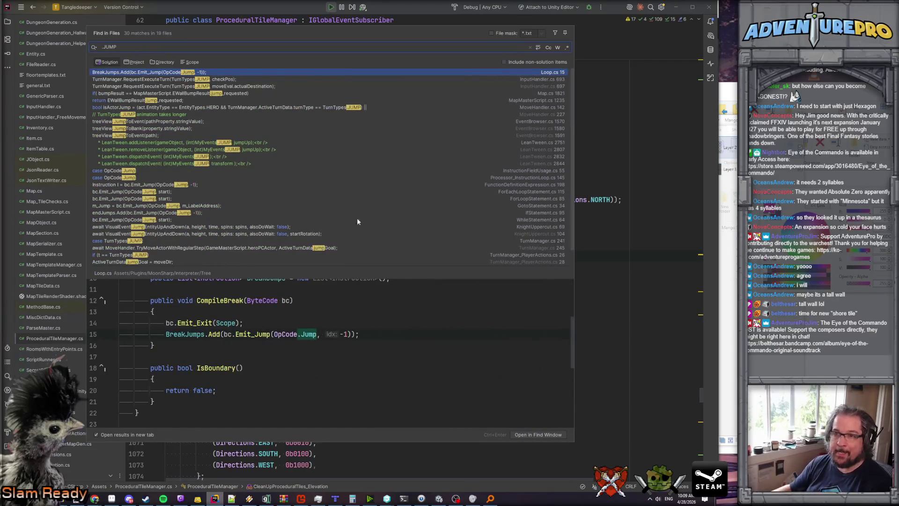
{"action": "key", "text": "Down"}
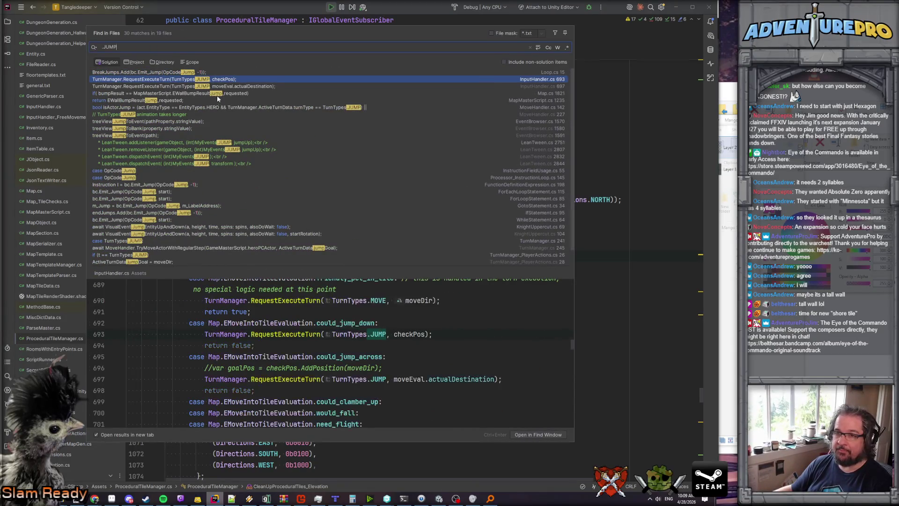
{"action": "scroll", "coordinate": [352, 326], "scroll_direction": "down", "scroll_amount": 2}
{"action": "scroll", "coordinate": [346, 314], "scroll_direction": "up", "scroll_amount": 2}
{"action": "scroll", "coordinate": [342, 300], "scroll_direction": "down", "scroll_amount": 2}
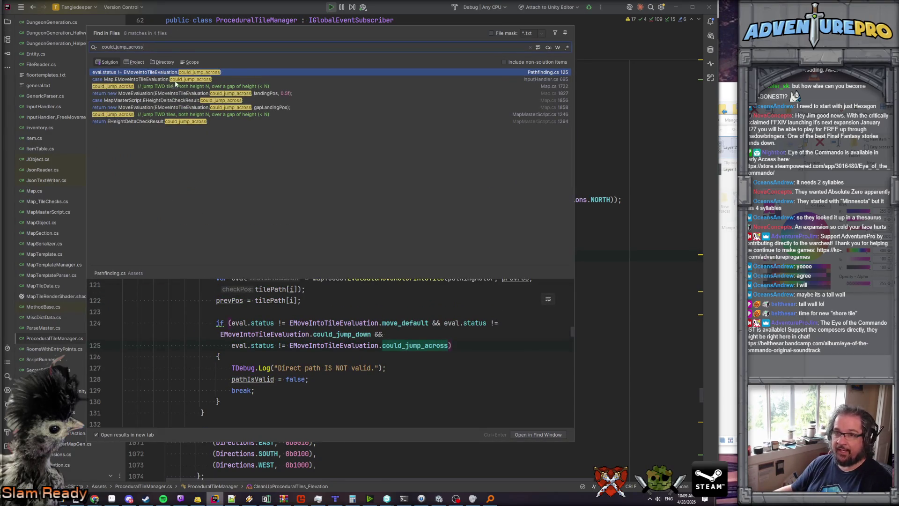
{"action": "key", "text": "Down"}
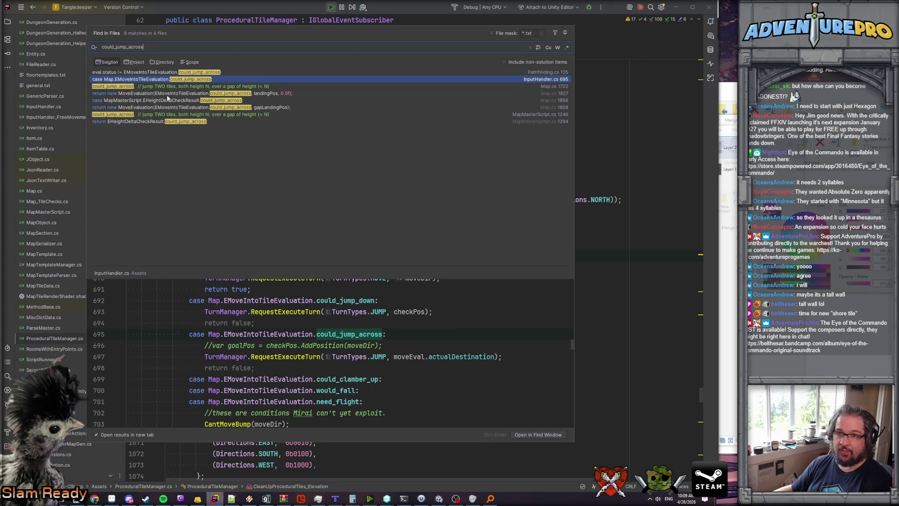
Preview the could_jump_across usages in Map.cs, its enum definition, and MapMasterScript.cs.
{"action": "left_click", "coordinate": [167, 96]}
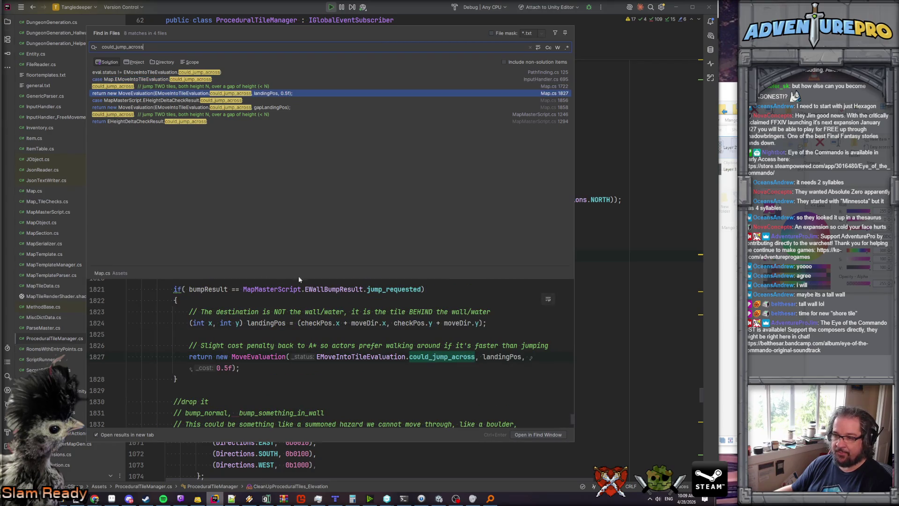
{"action": "left_click", "coordinate": [172, 115]}
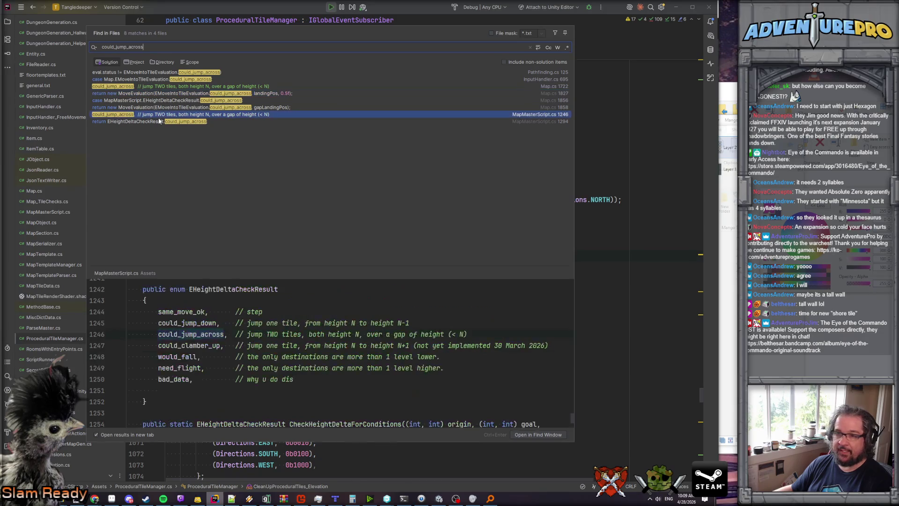
{"action": "left_click", "coordinate": [145, 122]}
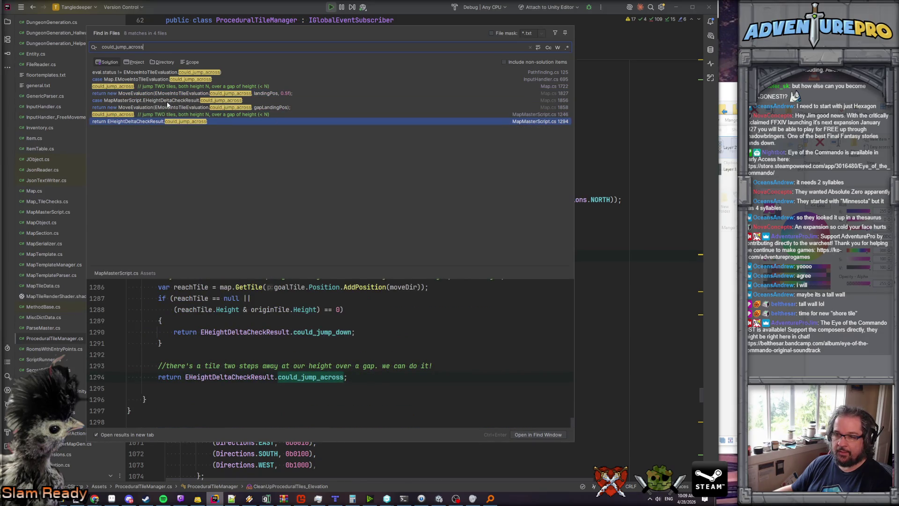
{"action": "scroll", "coordinate": [237, 353], "scroll_direction": "up", "scroll_amount": 5}
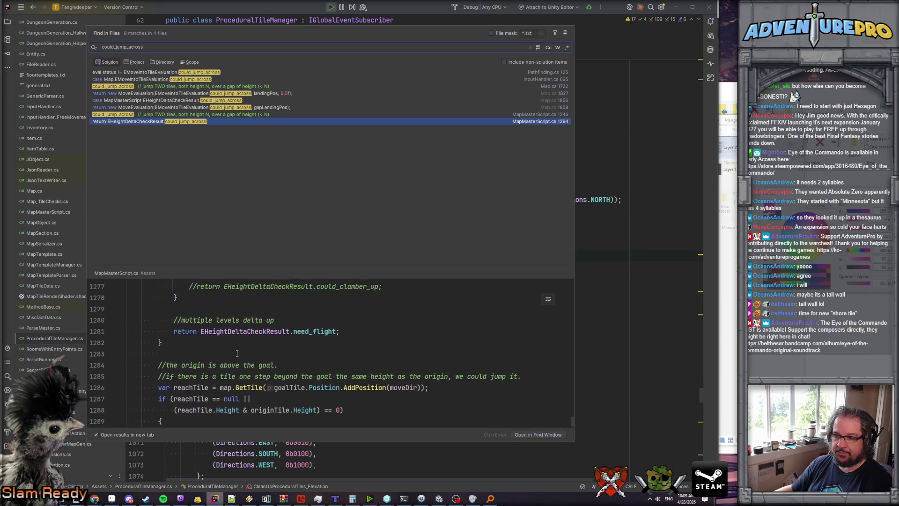
{"action": "scroll", "coordinate": [237, 353], "scroll_direction": "up", "scroll_amount": 7}
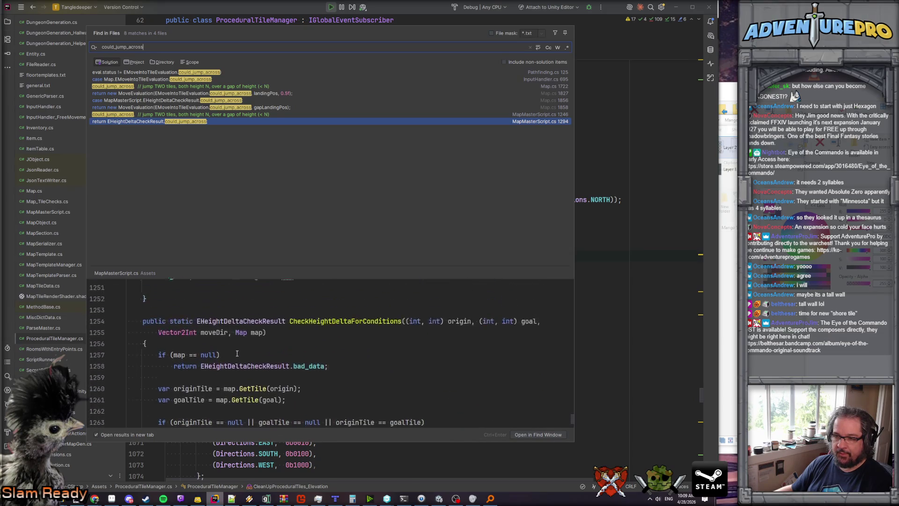
{"action": "scroll", "coordinate": [237, 353], "scroll_direction": "up", "scroll_amount": 4}
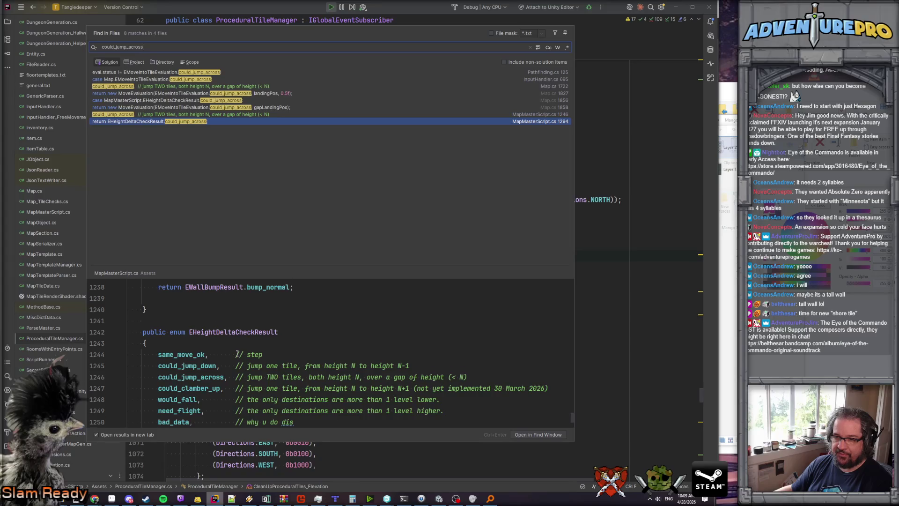
{"action": "scroll", "coordinate": [237, 353], "scroll_direction": "down", "scroll_amount": 4}
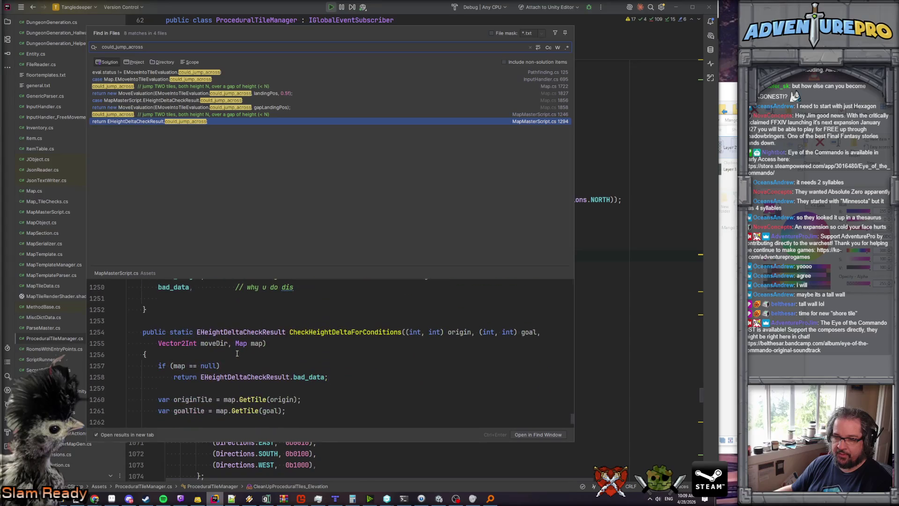
Review the could_jump_across case in InputHandler.cs, then open EvaluateMoveActorIntoTile in Map.cs.
{"action": "left_click", "coordinate": [197, 81]}
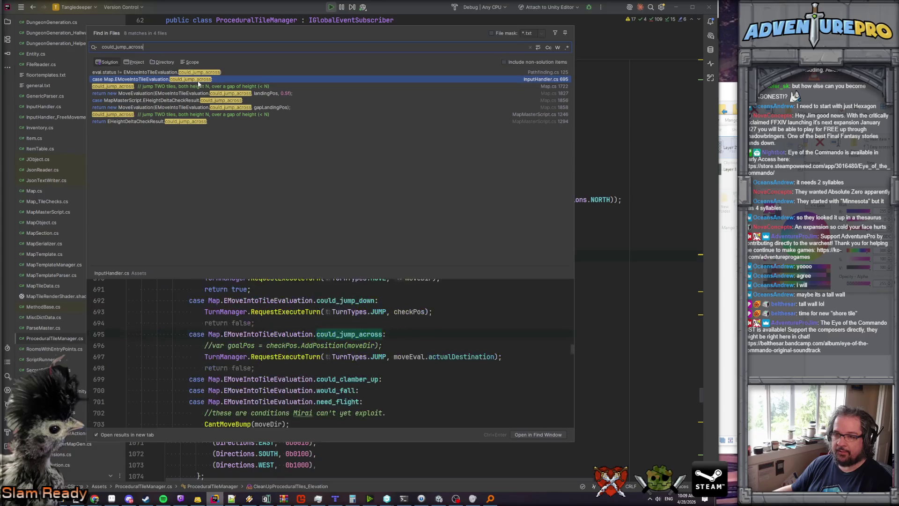
{"action": "scroll", "coordinate": [258, 318], "scroll_direction": "up", "scroll_amount": 8}
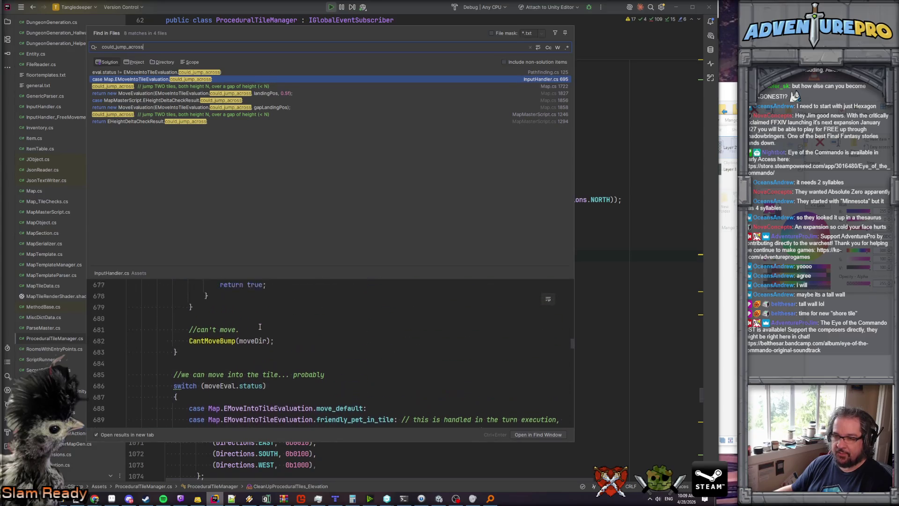
{"action": "scroll", "coordinate": [260, 327], "scroll_direction": "up", "scroll_amount": 9}
{"action": "scroll", "coordinate": [260, 327], "scroll_direction": "down", "scroll_amount": 4}
{"action": "scroll", "coordinate": [260, 326], "scroll_direction": "up", "scroll_amount": 3}
{"action": "scroll", "coordinate": [331, 347], "scroll_direction": "down", "scroll_amount": 3}
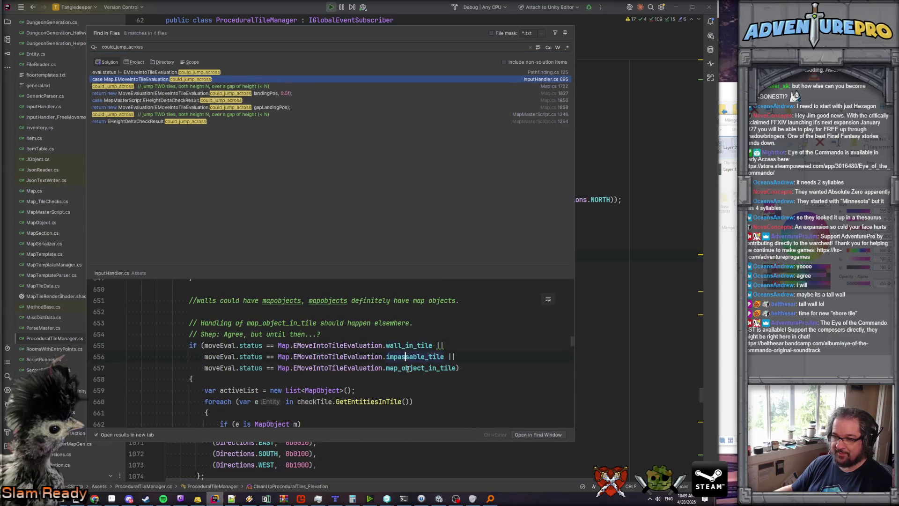
{"action": "scroll", "coordinate": [402, 369], "scroll_direction": "down", "scroll_amount": 5}
{"action": "scroll", "coordinate": [375, 370], "scroll_direction": "up", "scroll_amount": 4}
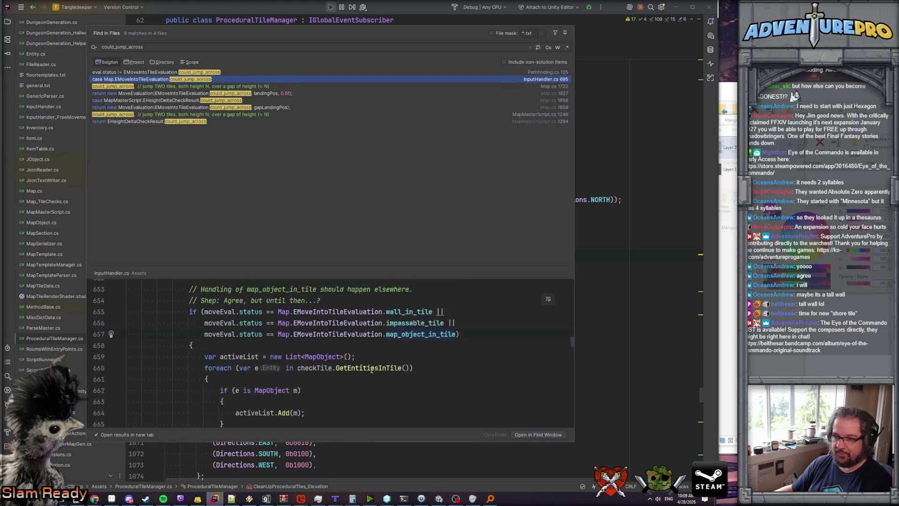
{"action": "scroll", "coordinate": [406, 312], "scroll_direction": "up", "scroll_amount": 5}
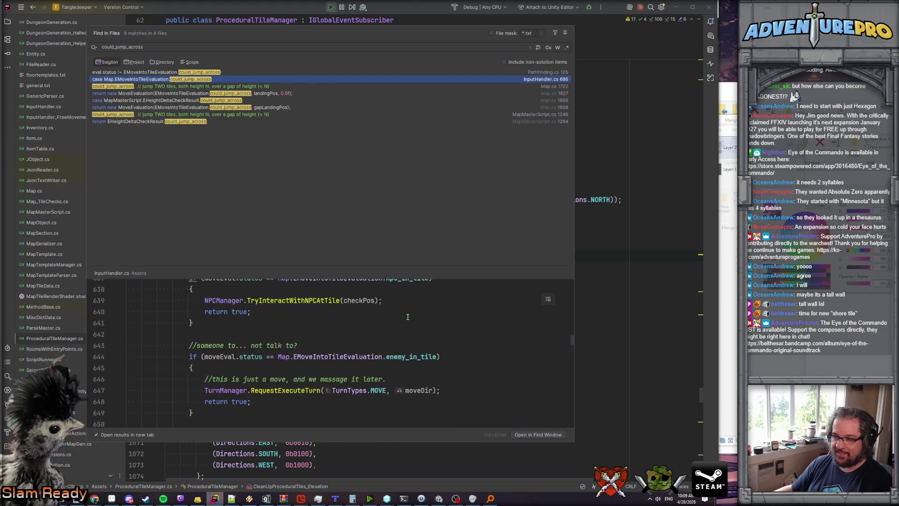
{"action": "scroll", "coordinate": [406, 315], "scroll_direction": "down", "scroll_amount": 5}
{"action": "scroll", "coordinate": [408, 318], "scroll_direction": "up", "scroll_amount": 7}
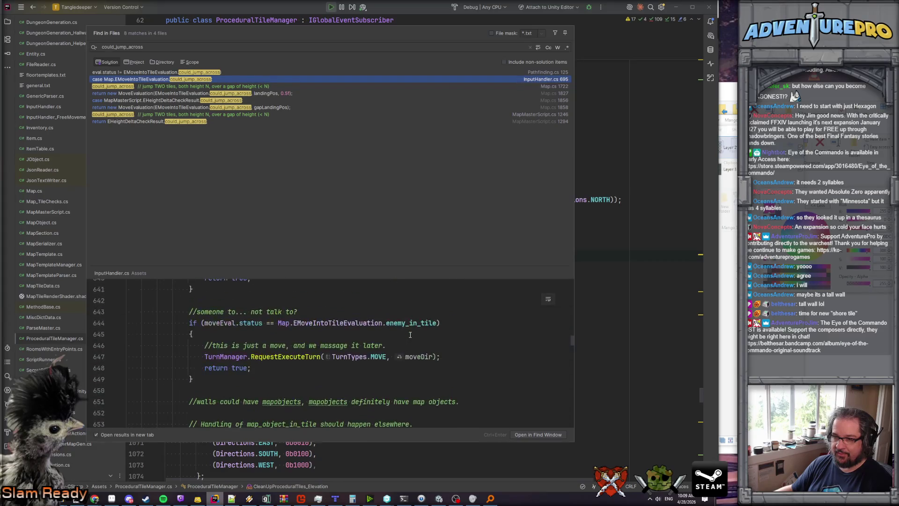
{"action": "scroll", "coordinate": [408, 328], "scroll_direction": "up", "scroll_amount": 2}
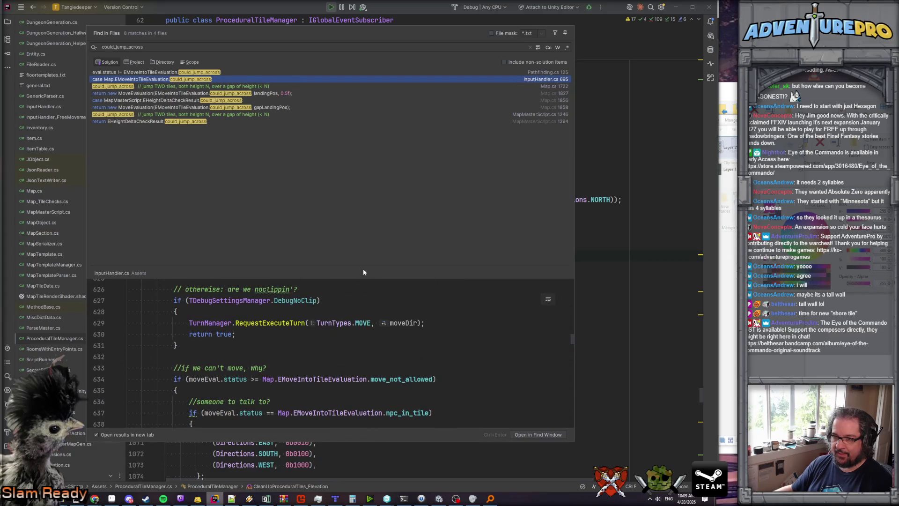
{"action": "left_click_drag", "start_coordinate": [362, 267], "coordinate": [385, 153]}
{"action": "scroll", "coordinate": [373, 284], "scroll_direction": "up", "scroll_amount": 4}
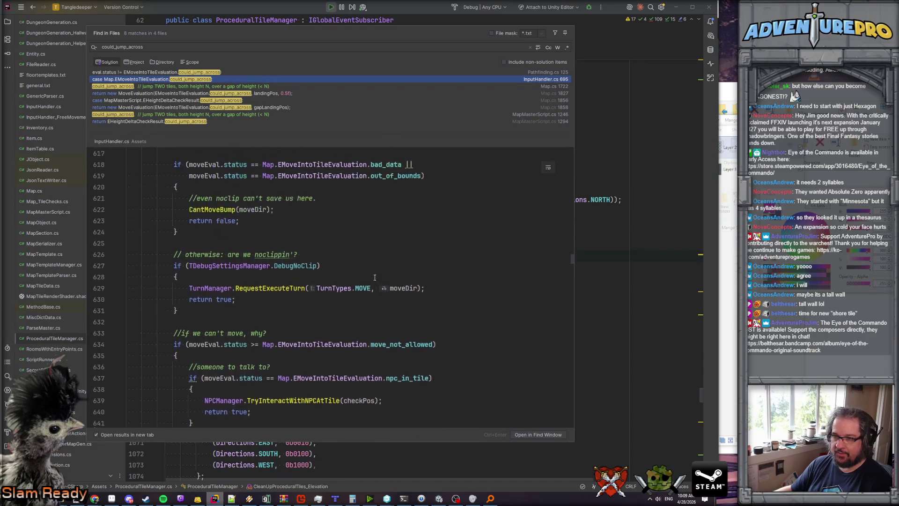
{"action": "scroll", "coordinate": [373, 284], "scroll_direction": "up", "scroll_amount": 4}
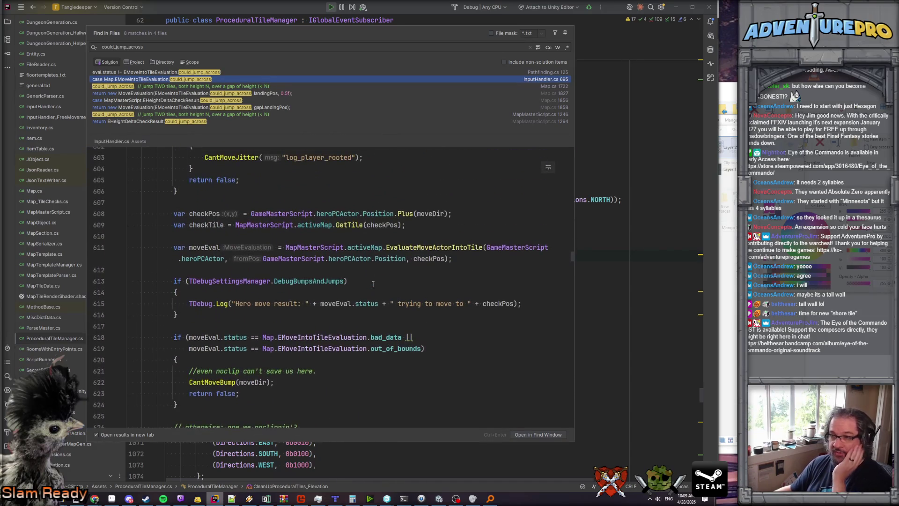
{"action": "left_click", "coordinate": [437, 249], "text": "ctrl"}
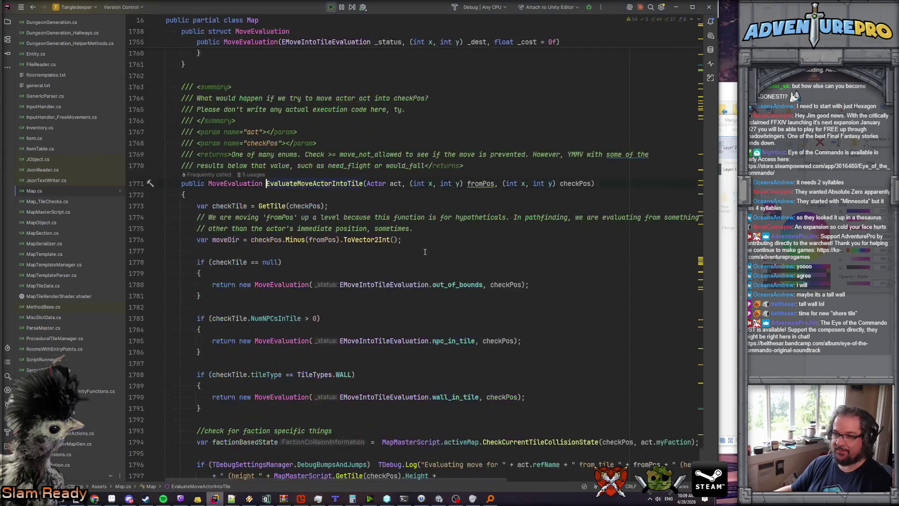
Set a breakpoint on the EvaluateWallBump call at line 1817 and attach to the Unity editor.
{"action": "scroll", "coordinate": [376, 273], "scroll_direction": "down", "scroll_amount": 3}
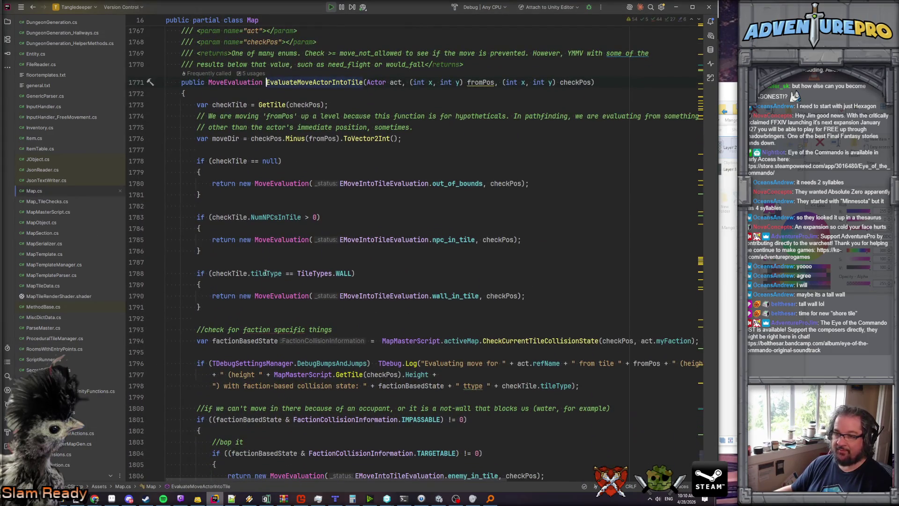
{"action": "scroll", "coordinate": [337, 273], "scroll_direction": "down", "scroll_amount": 2}
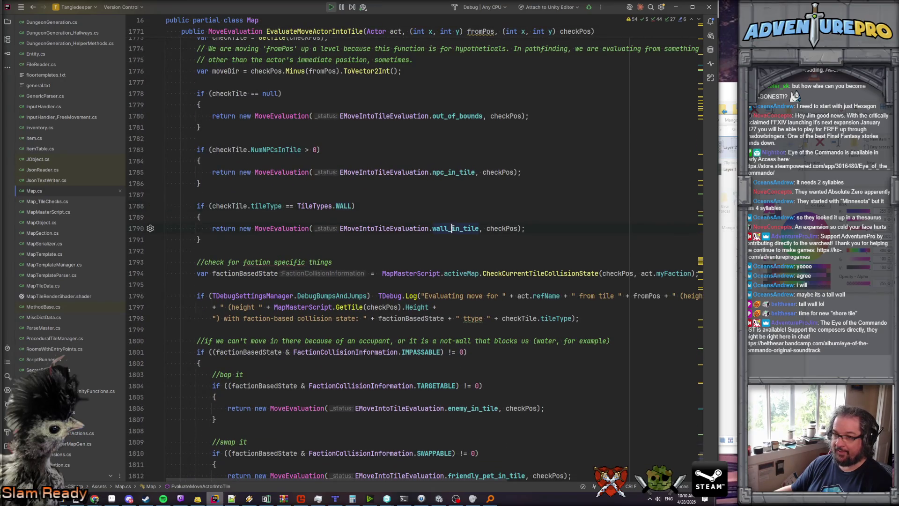
{"action": "scroll", "coordinate": [298, 287], "scroll_direction": "down", "scroll_amount": 9}
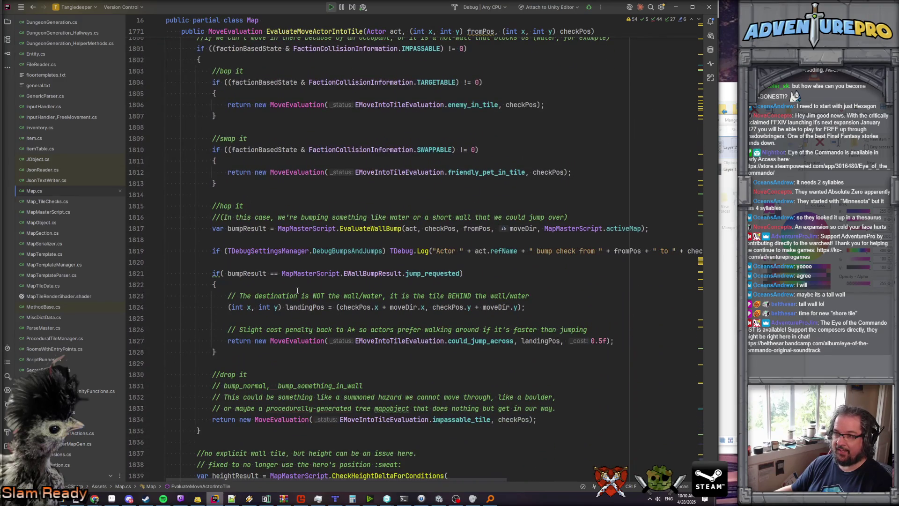
{"action": "scroll", "coordinate": [342, 212], "scroll_direction": "down", "scroll_amount": 2}
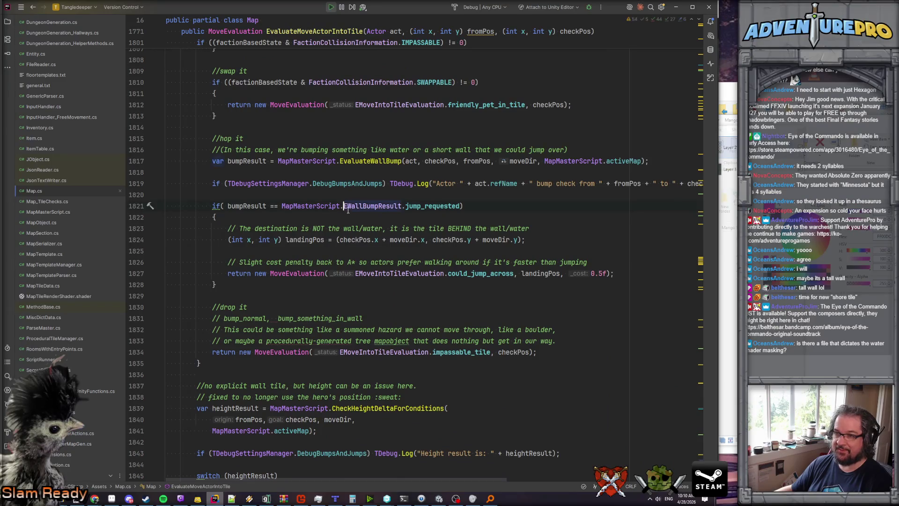
{"action": "scroll", "coordinate": [352, 206], "scroll_direction": "up", "scroll_amount": 1}
{"action": "scroll", "coordinate": [356, 206], "scroll_direction": "up", "scroll_amount": 7}
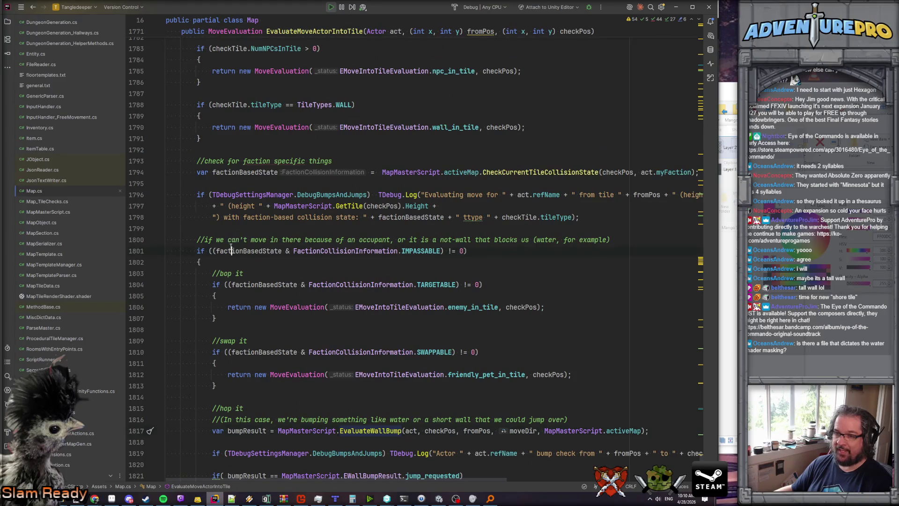
{"action": "scroll", "coordinate": [309, 257], "scroll_direction": "down", "scroll_amount": 3}
{"action": "key", "text": "F9"}
{"action": "left_click", "coordinate": [590, 7]}
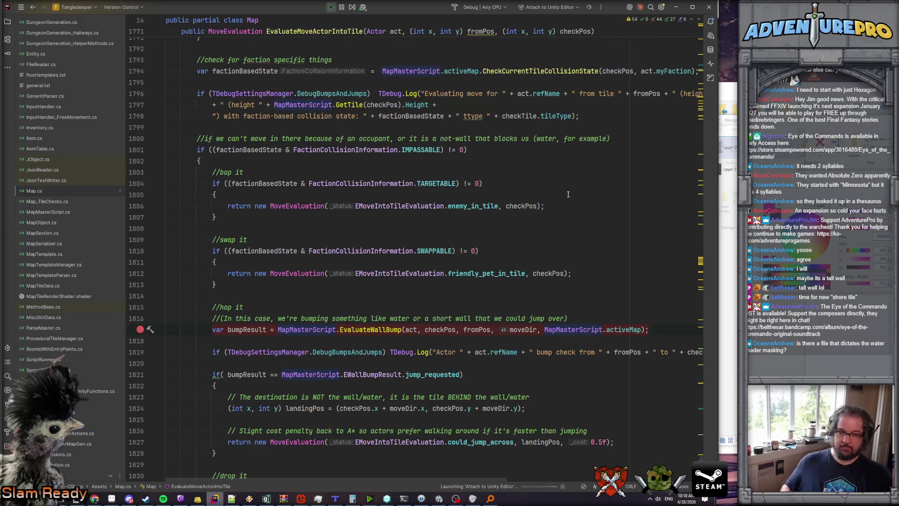
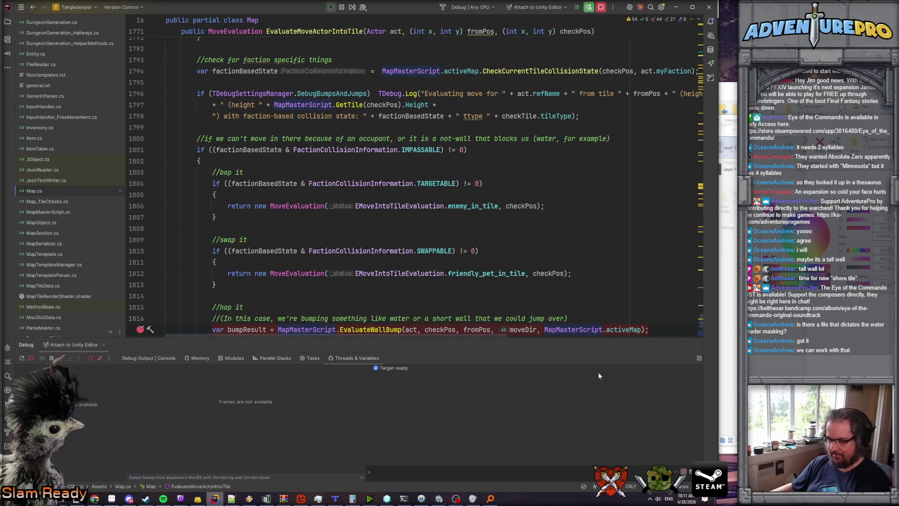
Move the hero in the game to hit the breakpoint, then step through EvaluateWallBump to the wall-tile loop.
{"action": "left_click", "coordinate": [438, 498]}
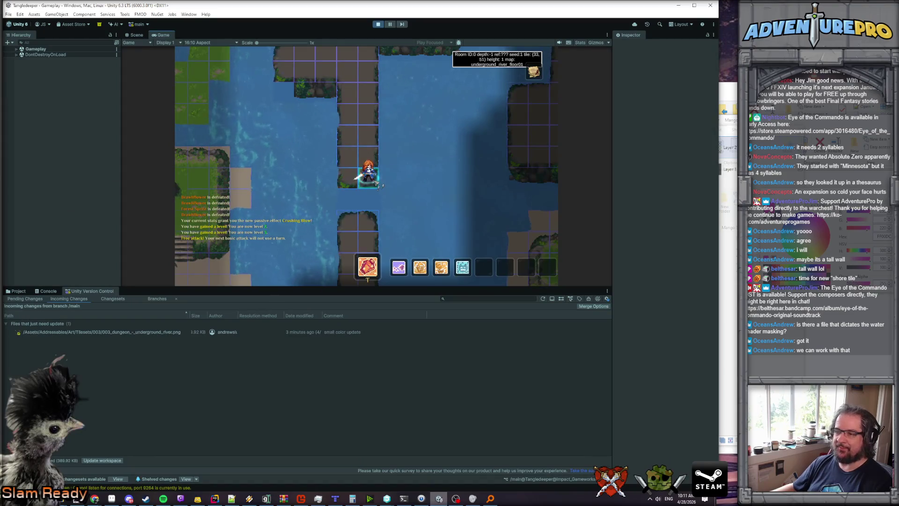
{"action": "key", "text": "Down"}
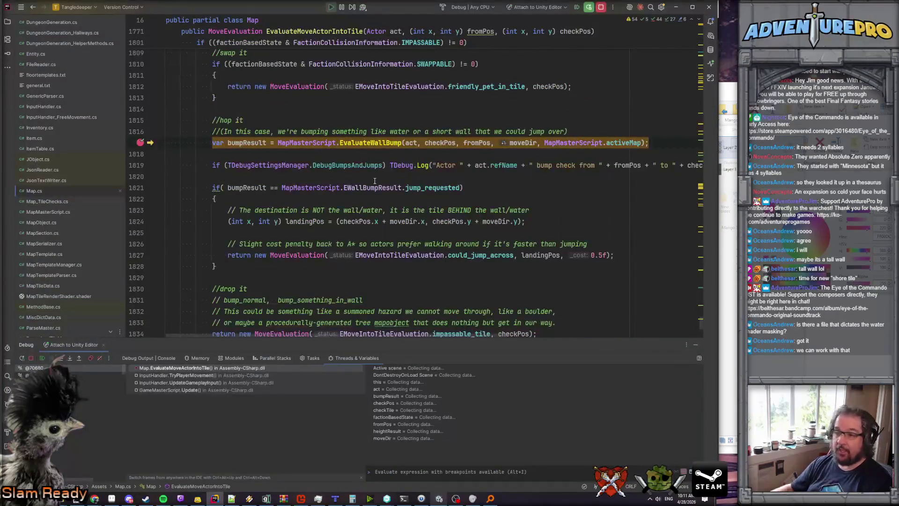
{"action": "key", "text": "F11"}
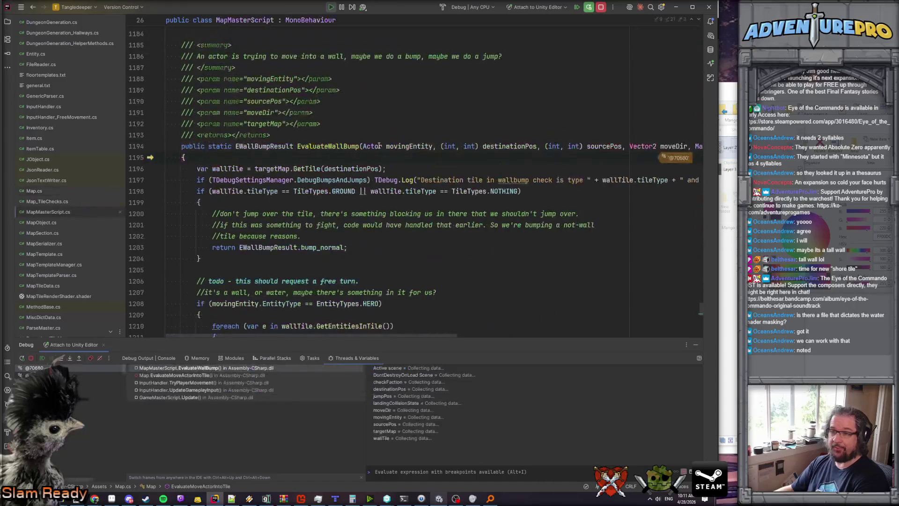
{"action": "key", "text": "F10"}
{"action": "key", "text": "F10"}
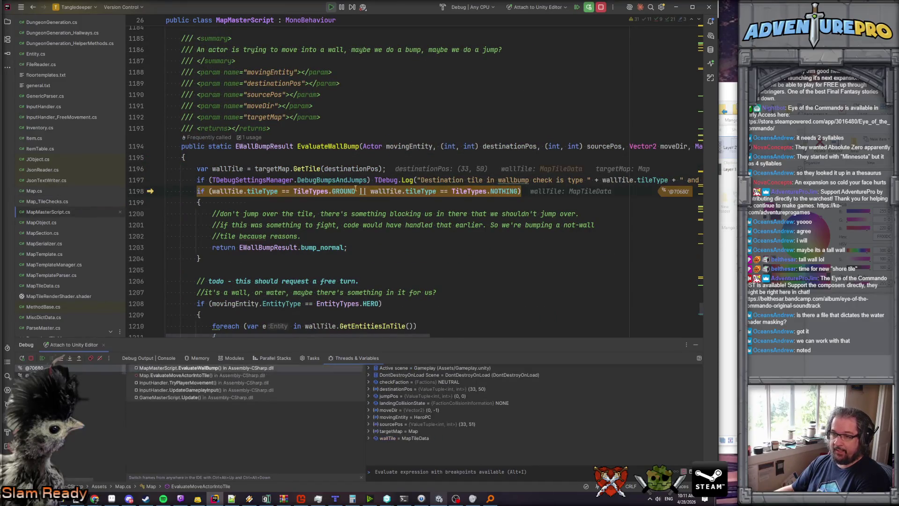
{"action": "key", "text": "F10"}
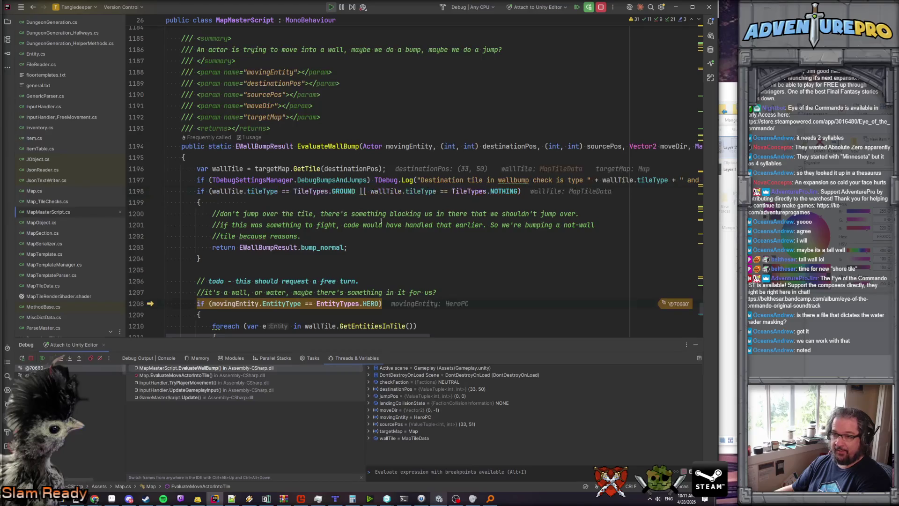
{"action": "scroll", "coordinate": [376, 191], "scroll_direction": "down", "scroll_amount": 4}
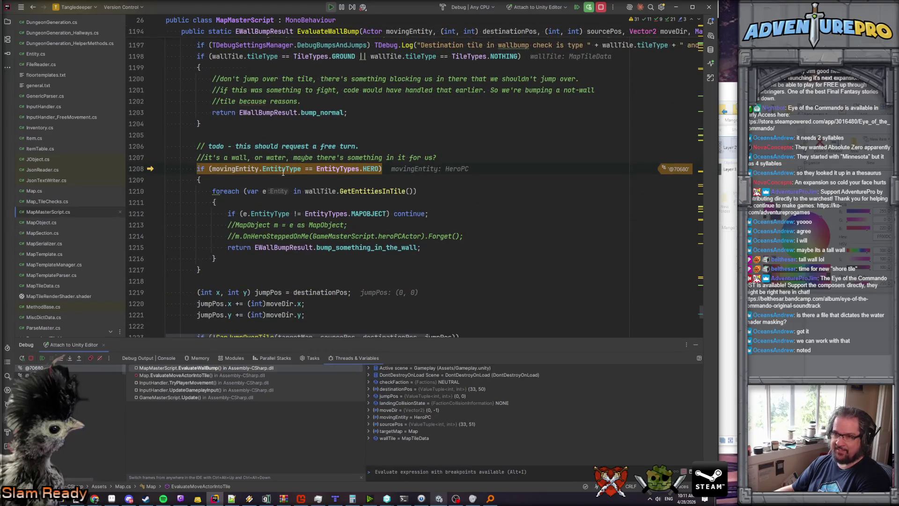
{"action": "key", "text": "F10"}
{"action": "key", "text": "F10"}
{"action": "key", "text": "F10"}
{"action": "key", "text": "F10"}
{"action": "key", "text": "F10"}
{"action": "key", "text": "F10"}
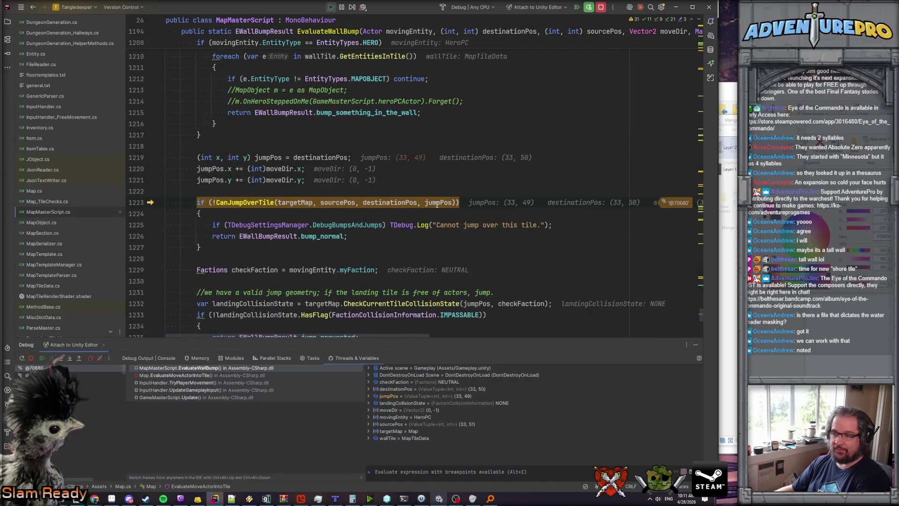
Step into CanJumpOverTile and advance to the WALL_SHORT height comparisons.
{"action": "key", "text": "F11"}
{"action": "key", "text": "F10"}
{"action": "key", "text": "F10"}
{"action": "key", "text": "F10"}
{"action": "key", "text": "F10"}
{"action": "key", "text": "F10"}
{"action": "key", "text": "F10"}
{"action": "scroll", "coordinate": [314, 209], "scroll_direction": "down", "scroll_amount": 2}
{"action": "key", "text": "F10"}
{"action": "scroll", "coordinate": [314, 209], "scroll_direction": "down", "scroll_amount": 2}
{"action": "key", "text": "F10"}
{"action": "key", "text": "F10"}
{"action": "key", "text": "F10"}
{"action": "key", "text": "F10"}
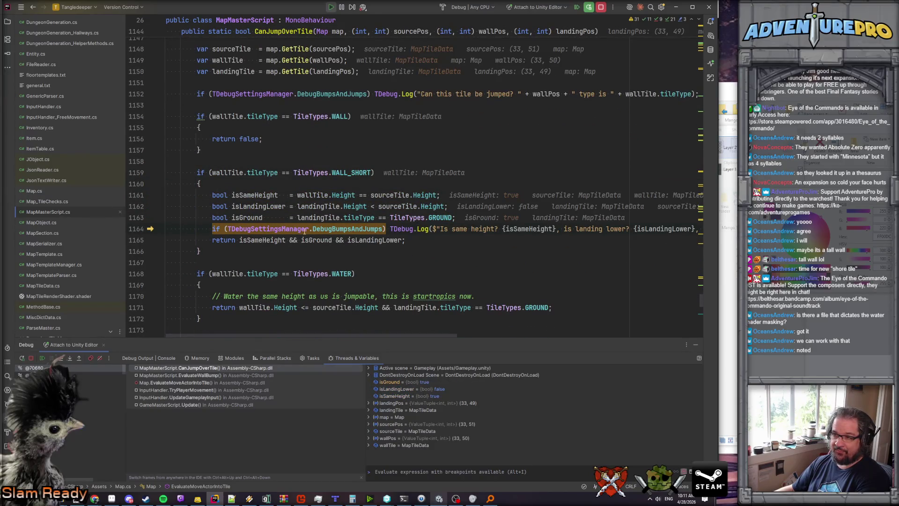
Step to CanJumpOverTile's return line and inspect the isLandingLower and isGround values.
{"action": "key", "text": "F10"}
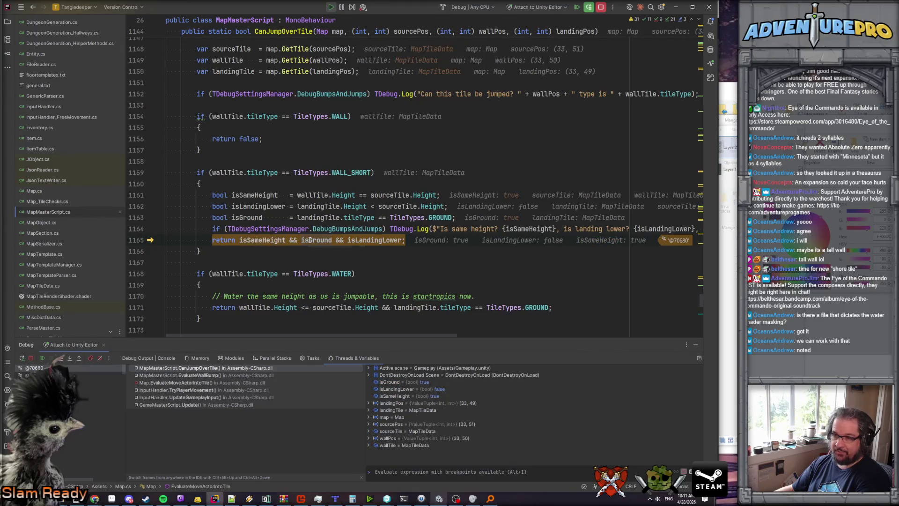
{"action": "mouse_move", "coordinate": [383, 242]}
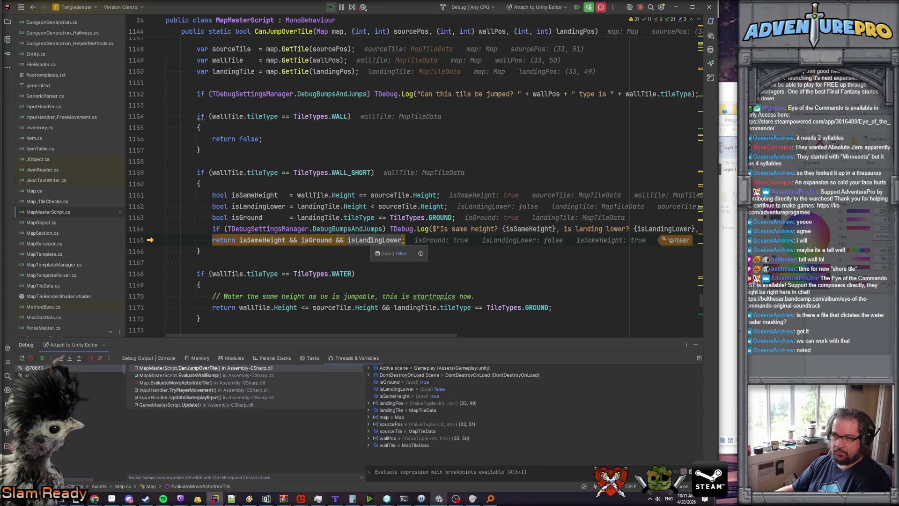
{"action": "mouse_move", "coordinate": [382, 218]}
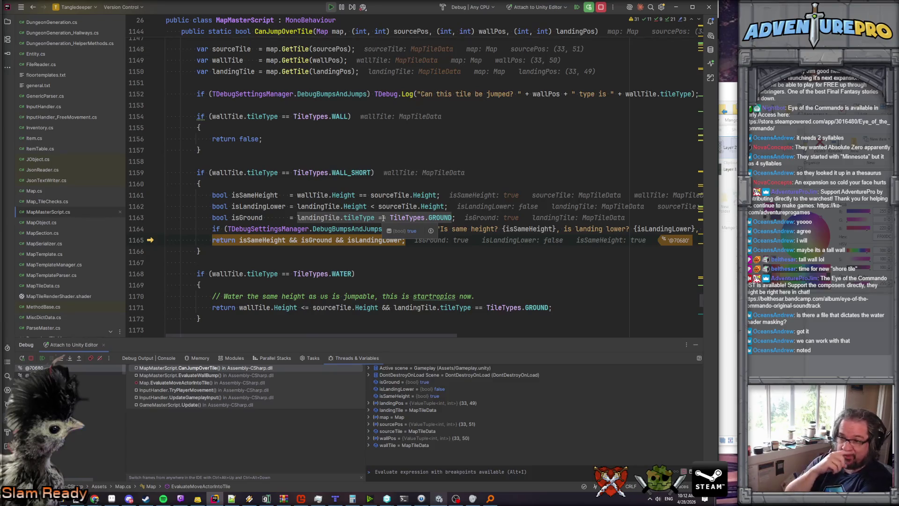
Change line 1162's comparison to <= and add a comment saying it was changed on stream.
{"action": "left_click", "coordinate": [378, 206]}
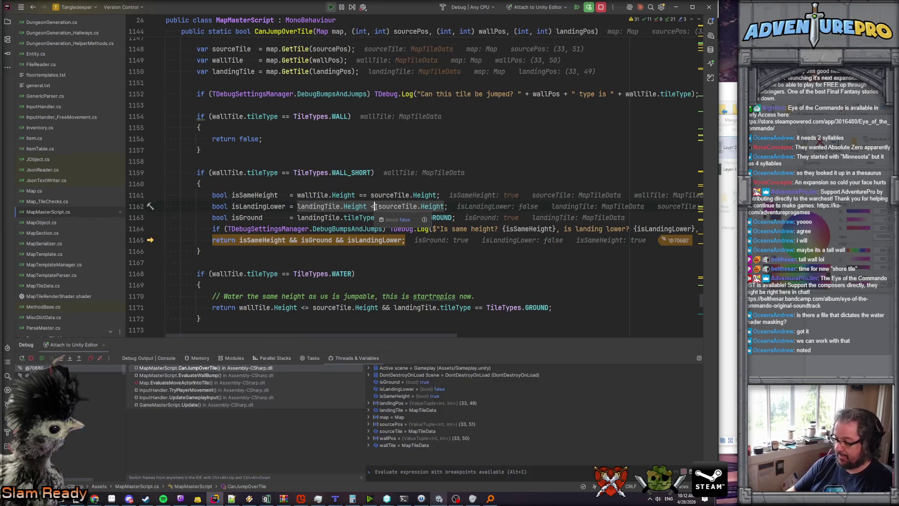
{"action": "type", "text": "="}
{"action": "left_click", "coordinate": [466, 207]}
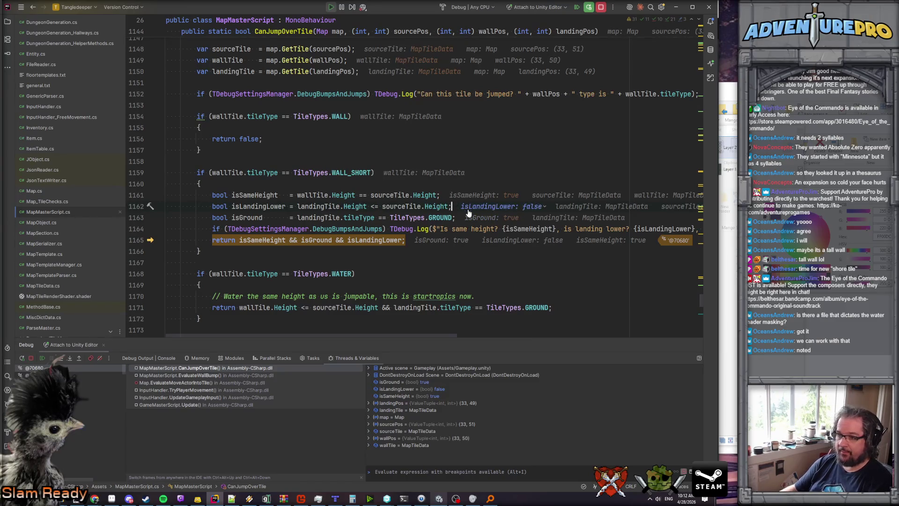
{"action": "type", "text": " //Shep"}
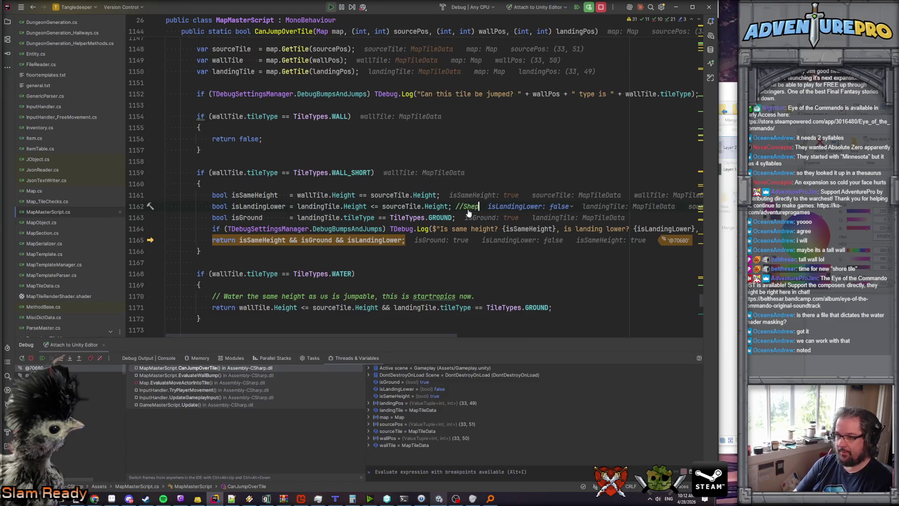
{"action": "type", "text": ": Changed this on st"}
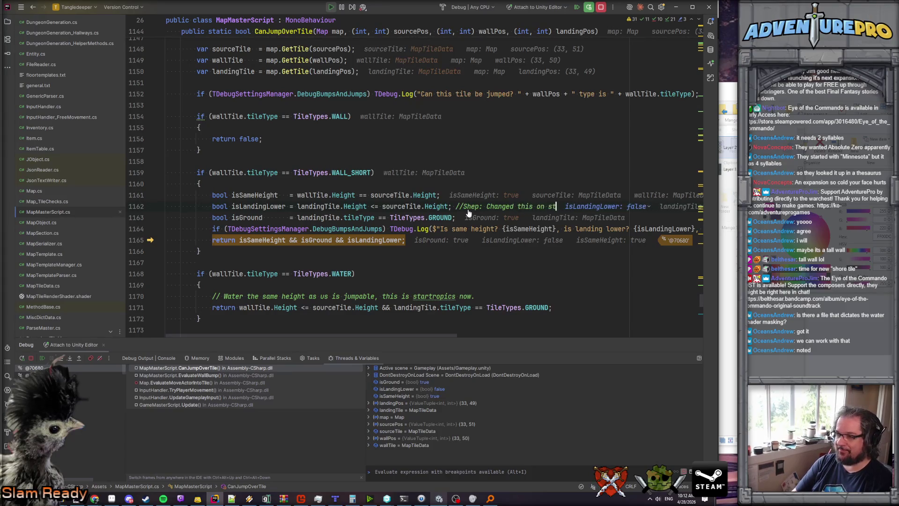
{"action": "type", "text": "ream so it's my fault"}
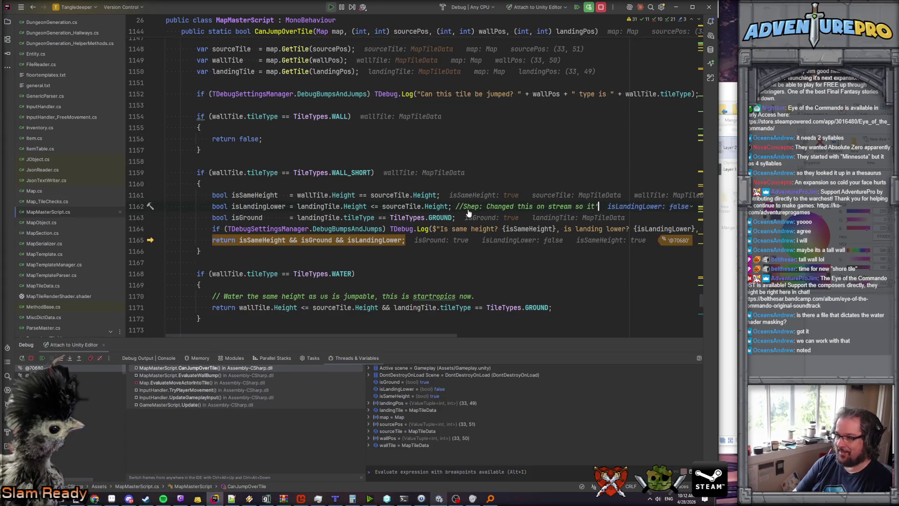
{"action": "type", "text": " if now"}
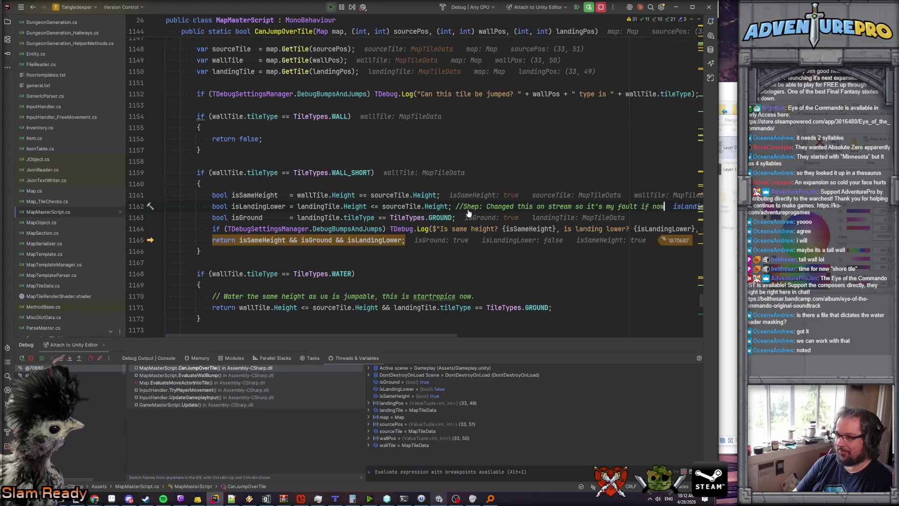
{"action": "type", "text": " jumping is bad."}
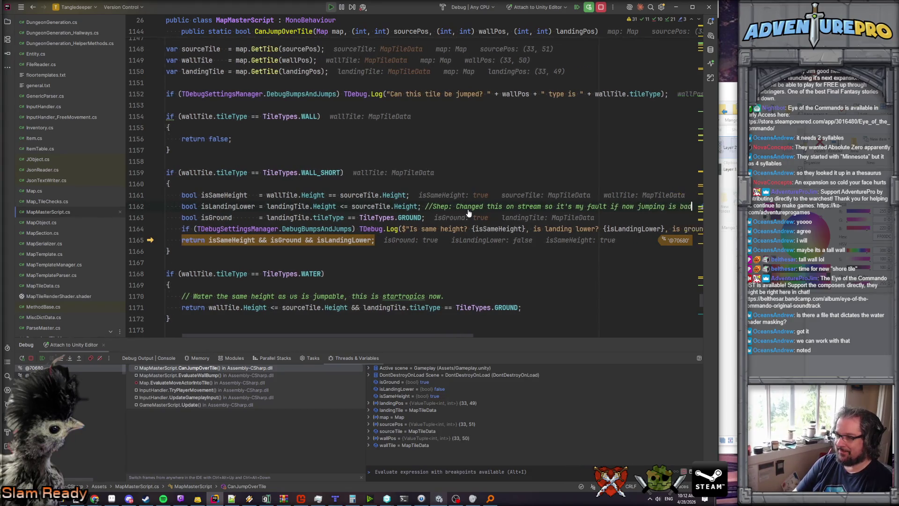
Prefix the comment with the date '28 Apr' and stop the debugging session.
{"action": "left_click", "coordinate": [444, 208]}
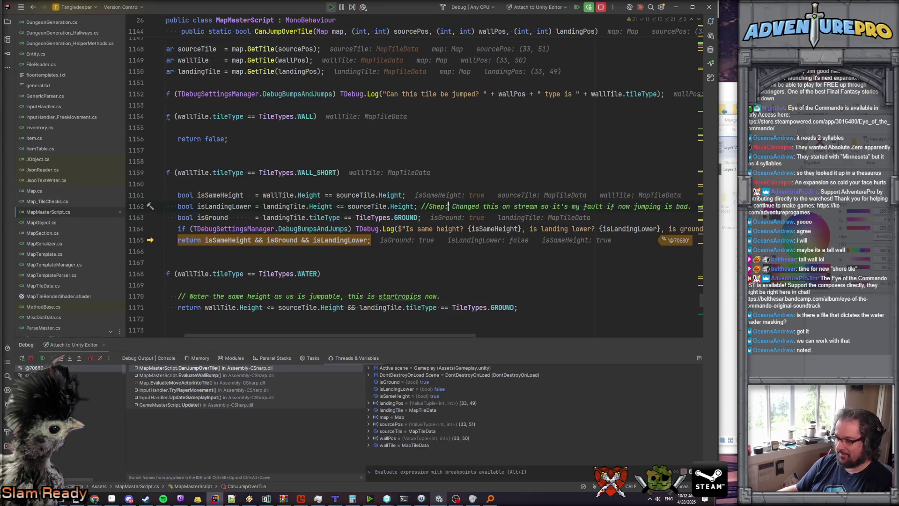
{"action": "type", "text": "28"}
{"action": "type", "text": " Apr 20"}
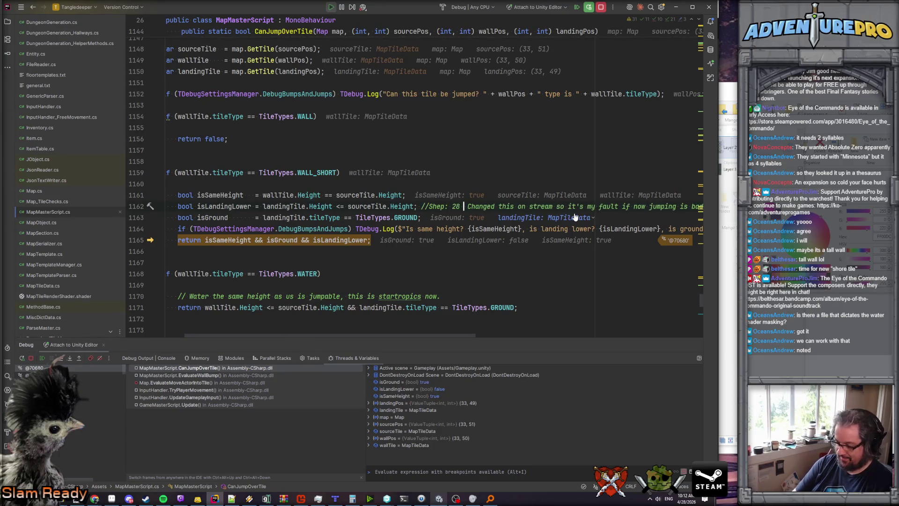
{"action": "type", "text": ":"}
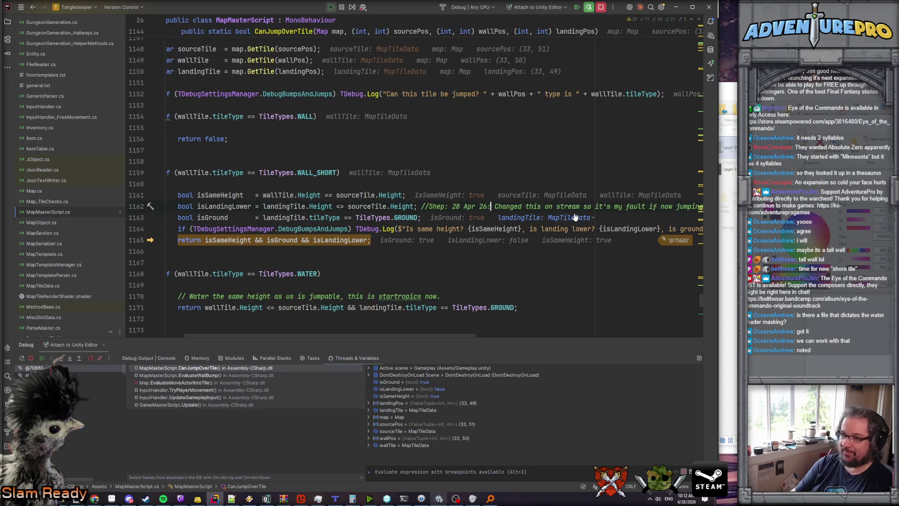
{"action": "key", "text": "ctrl+Left"}
{"action": "key", "text": "ctrl+Left"}
{"action": "key", "text": "ctrl+Left"}
{"action": "key", "text": "BackSpace"}
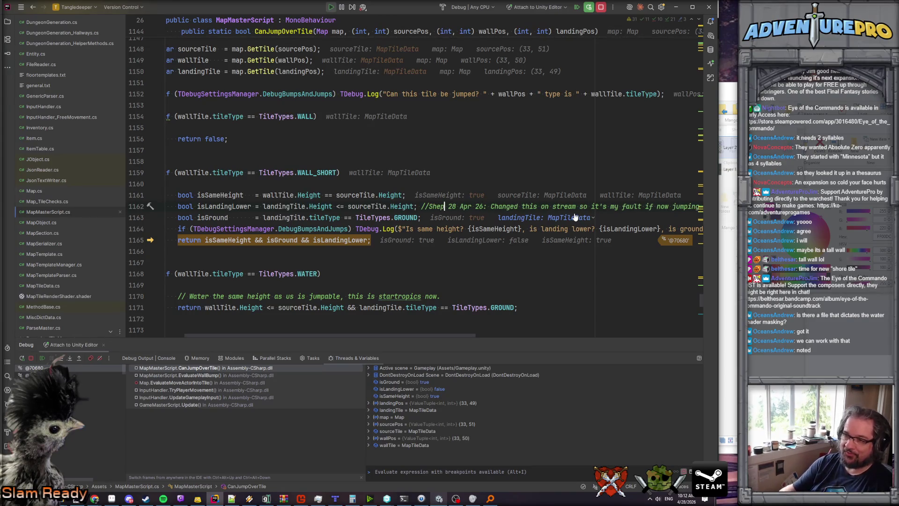
{"action": "scroll", "coordinate": [371, 205], "scroll_direction": "left", "scroll_amount": 2}
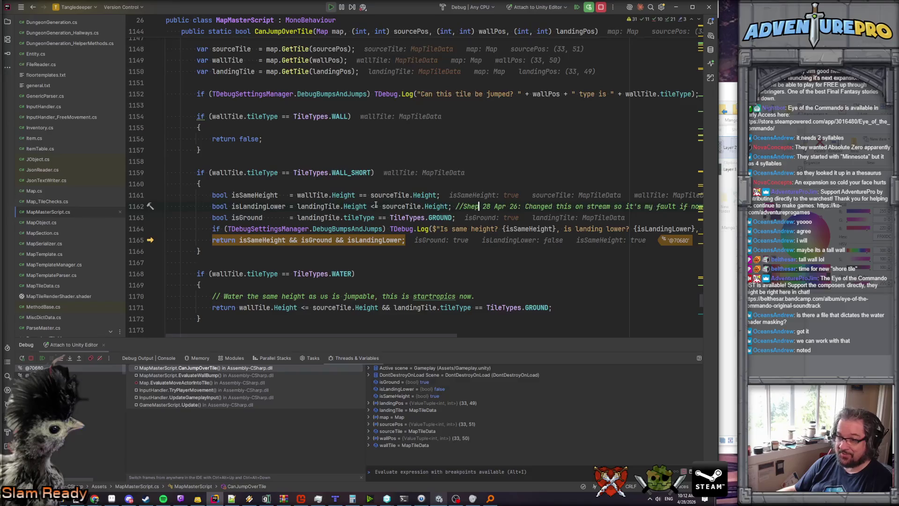
{"action": "mouse_move", "coordinate": [371, 205]}
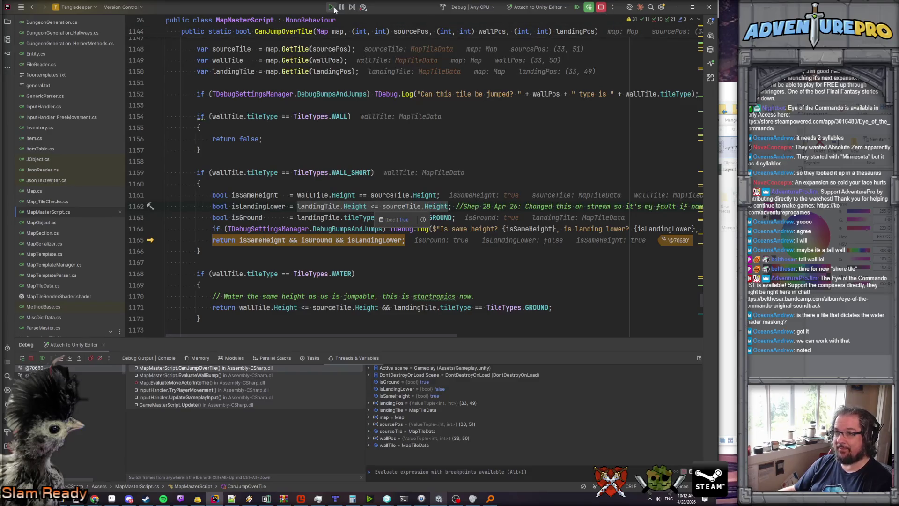
{"action": "left_click", "coordinate": [601, 7]}
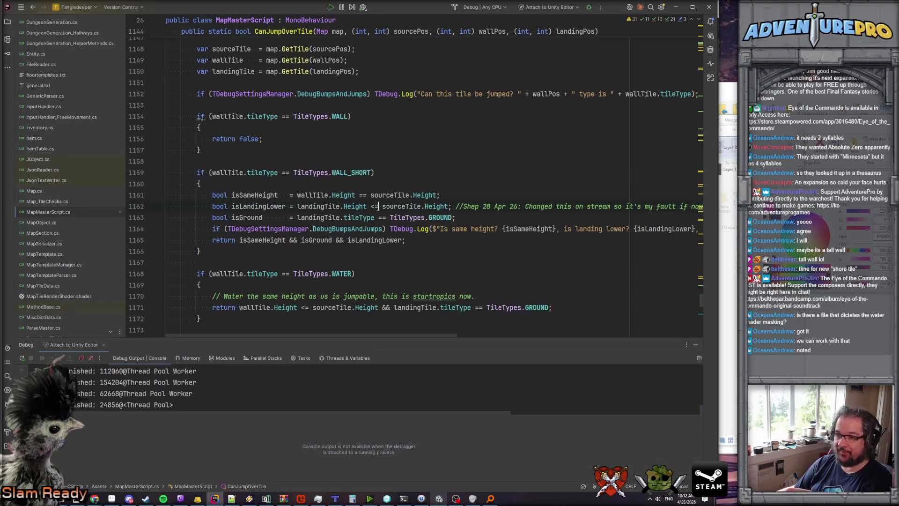
Rename isLandingLower to isLandingNotHigher across its usages and realign the assignments.
{"action": "left_click", "coordinate": [371, 206]}
{"action": "double_click", "coordinate": [258, 207]}
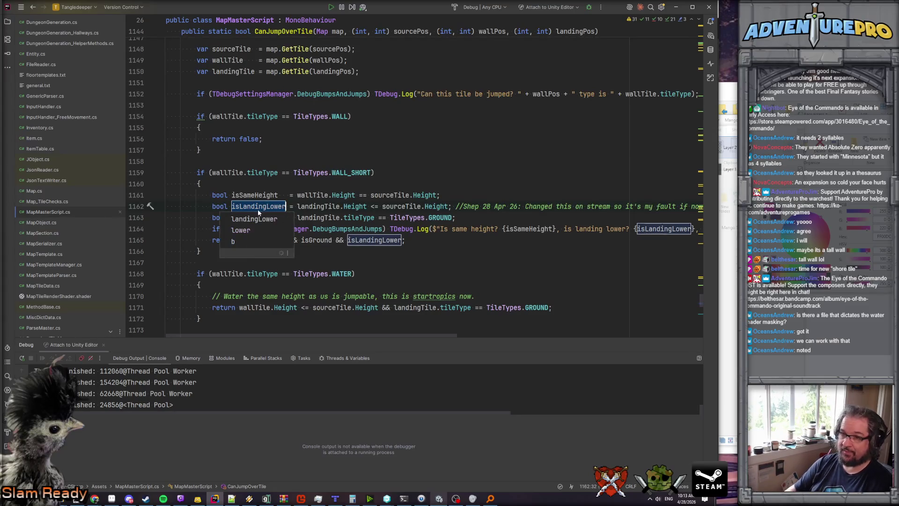
{"action": "key", "text": "F2"}
{"action": "key", "text": "BackSpace"}
{"action": "key", "text": "BackSpace"}
{"action": "key", "text": "BackSpace"}
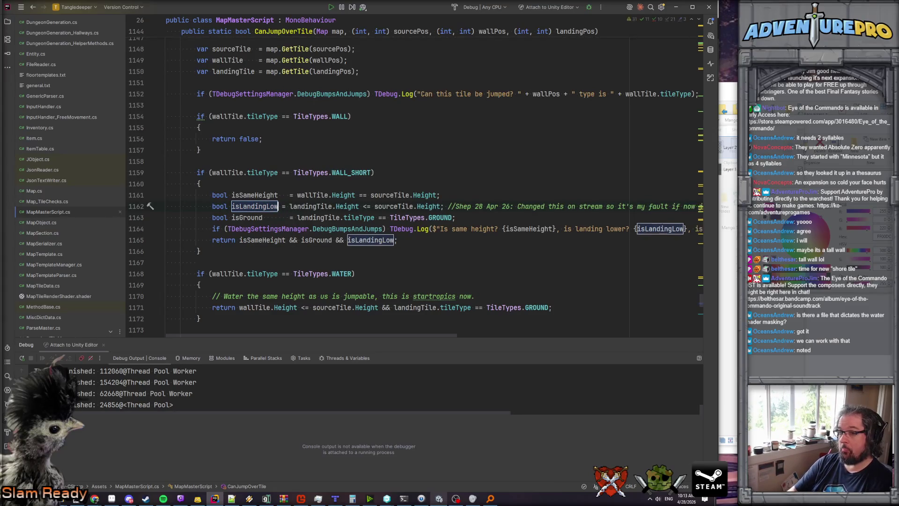
{"action": "type", "text": "NotHigher"}
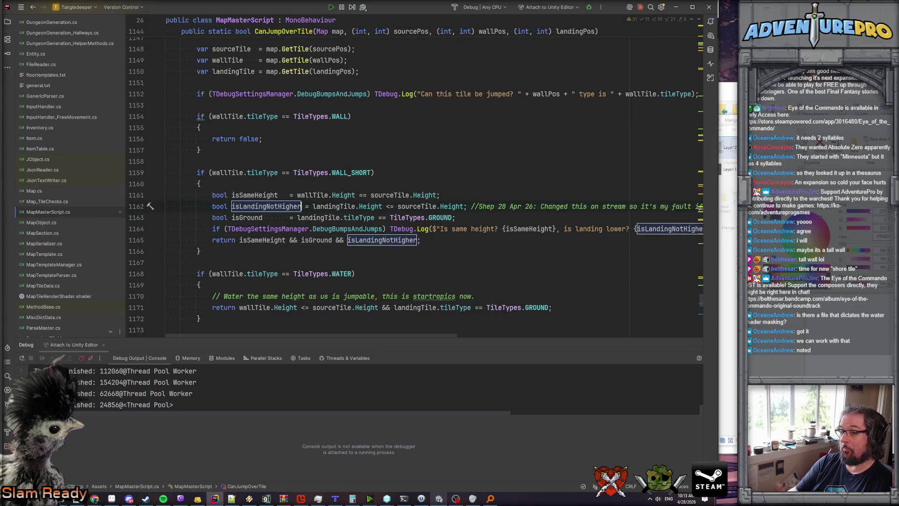
{"action": "left_click", "coordinate": [290, 195]}
{"action": "key", "text": "Tab"}
{"action": "left_click", "coordinate": [290, 217]}
{"action": "key", "text": "Tab"}
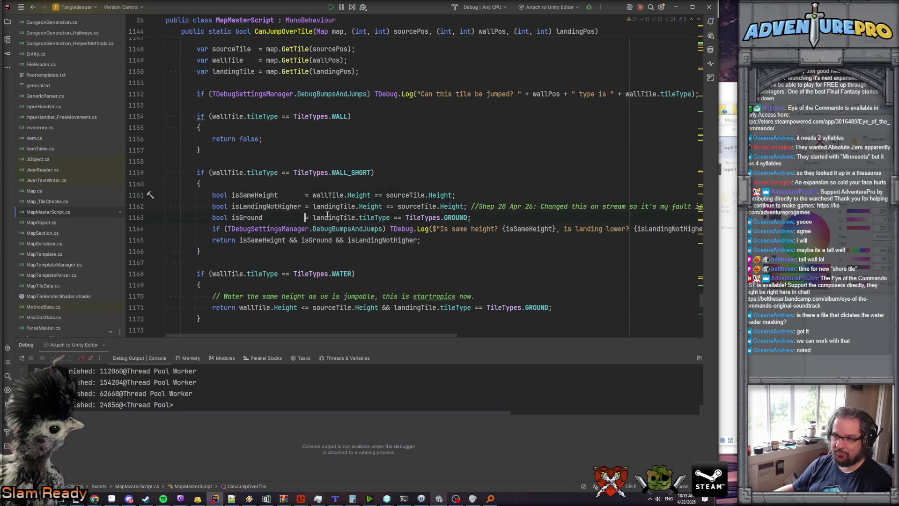
Reword the WALL_SHORT debug log to 'is landing not higher?', then bring Unity forward.
{"action": "left_click", "coordinate": [406, 195]}
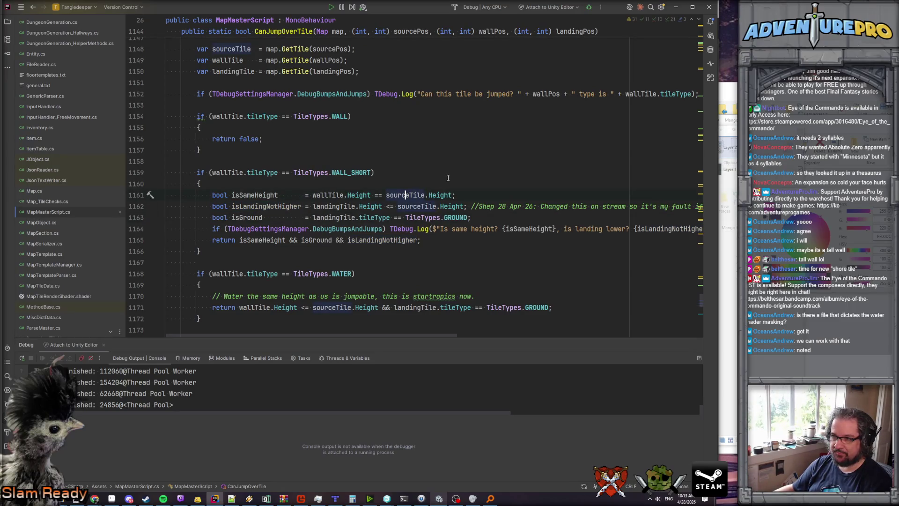
{"action": "scroll", "coordinate": [516, 234], "scroll_direction": "right", "scroll_amount": 5}
{"action": "left_click", "coordinate": [475, 229]}
{"action": "key", "text": "BackSpace"}
{"action": "key", "text": "BackSpace"}
{"action": "key", "text": "BackSpace"}
{"action": "type", "text": "not higher"}
{"action": "scroll", "coordinate": [471, 242], "scroll_direction": "left", "scroll_amount": 5}
{"action": "left_click", "coordinate": [472, 243]}
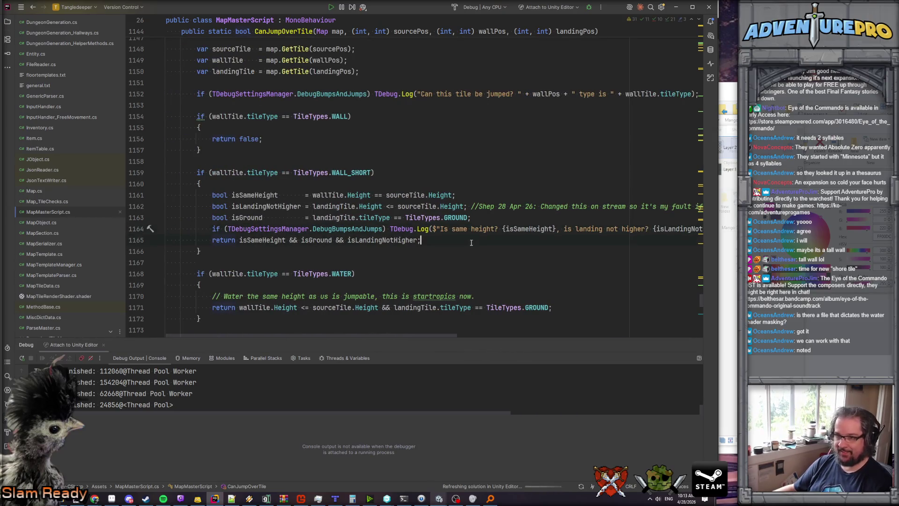
{"action": "left_click", "coordinate": [438, 499]}
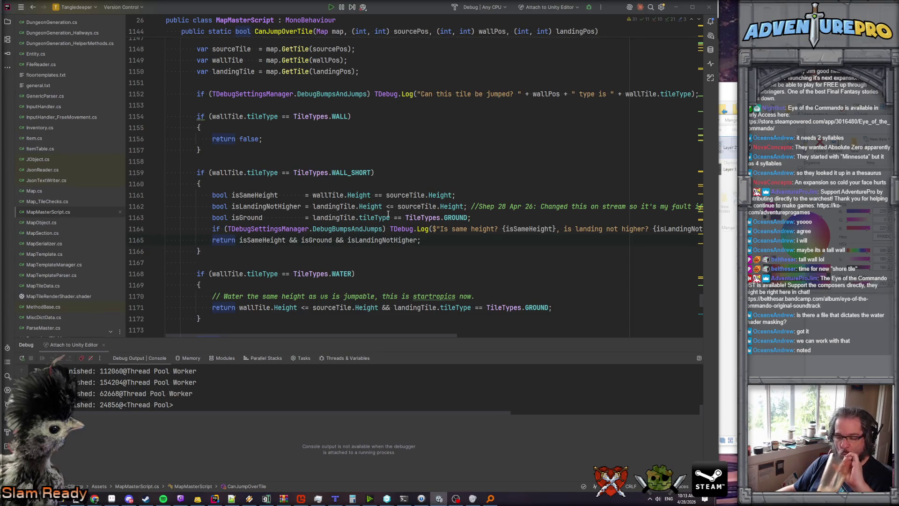
{"action": "key", "text": "alt+Tab"}
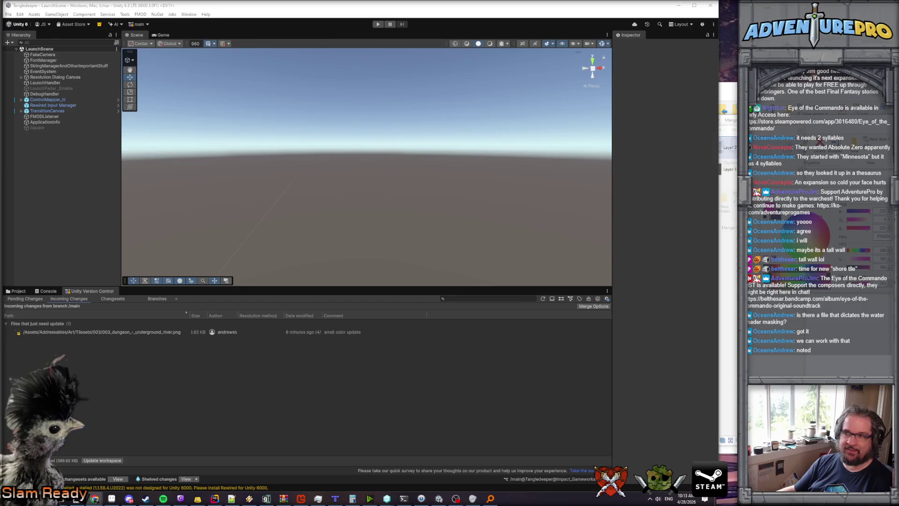
Start Play mode to test the underground river map.
{"action": "left_click", "coordinate": [378, 26]}
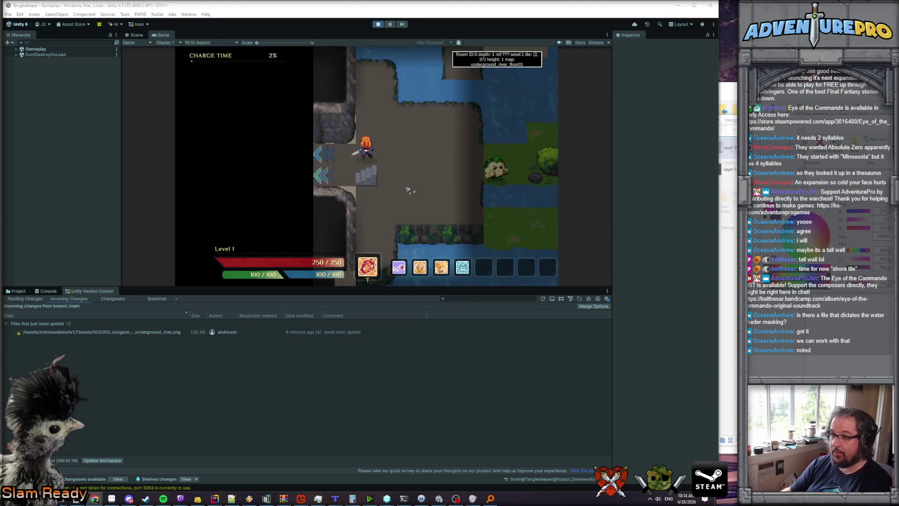
Attack the Brawliflower, run 'detonate' in the debug console, and spend the level-up point on Strength.
{"action": "key", "text": "d"}
{"action": "left_click", "coordinate": [410, 176]}
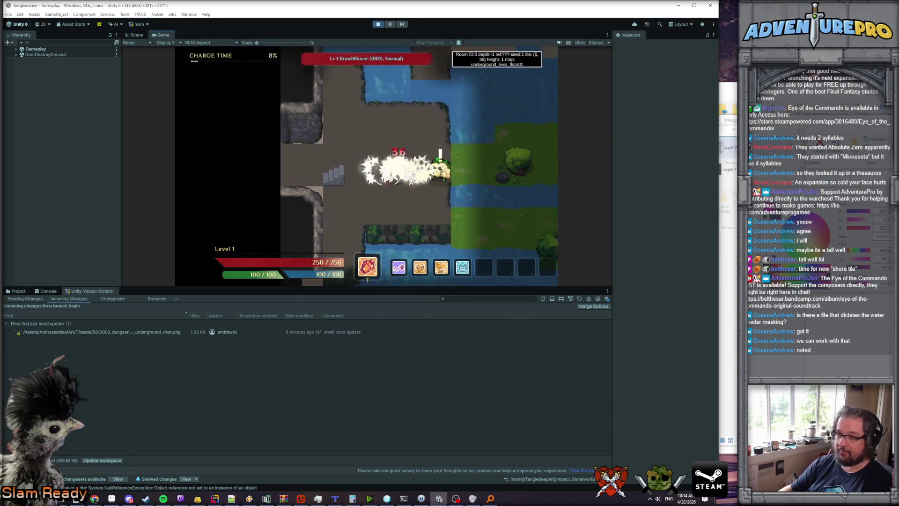
{"action": "key", "text": "grave"}
{"action": "type", "text": "detonate"}
{"action": "key", "text": "Return"}
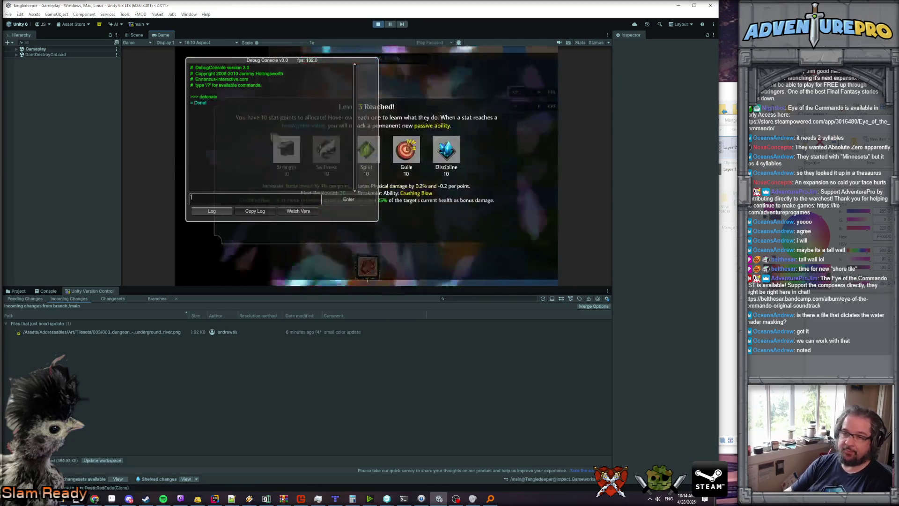
{"action": "key", "text": "grave"}
{"action": "left_click", "coordinate": [273, 137]}
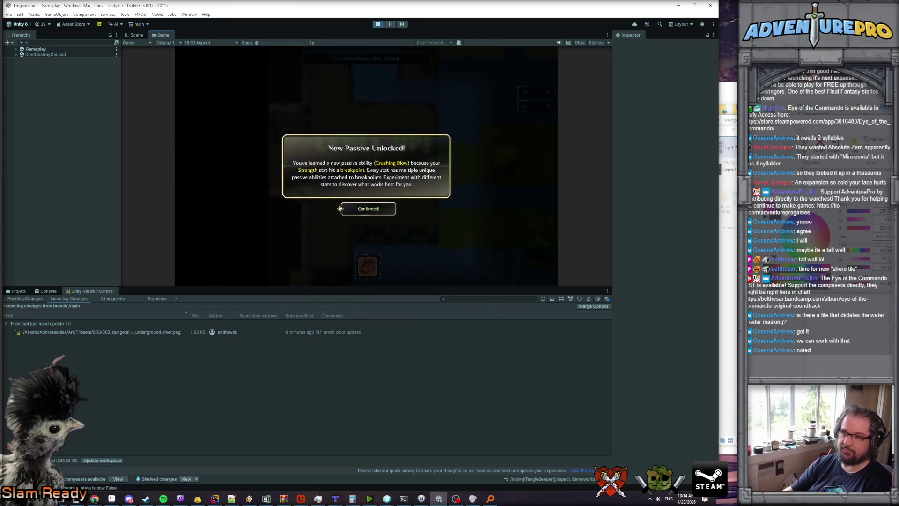
{"action": "key", "text": "Return"}
{"action": "key", "text": "grave"}
{"action": "key", "text": "grave"}
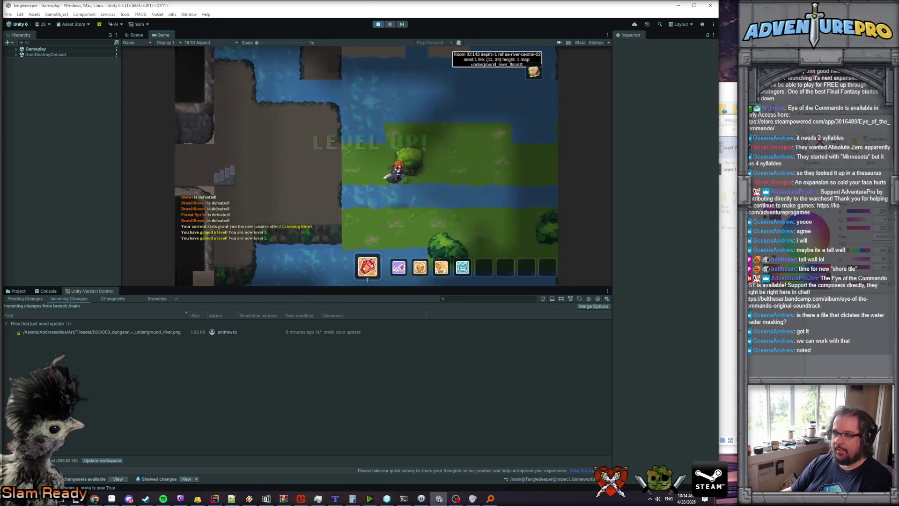
Walk the hero right into the next room and up onto the stone path.
{"action": "key", "text": "d"}
{"action": "key", "text": "s"}
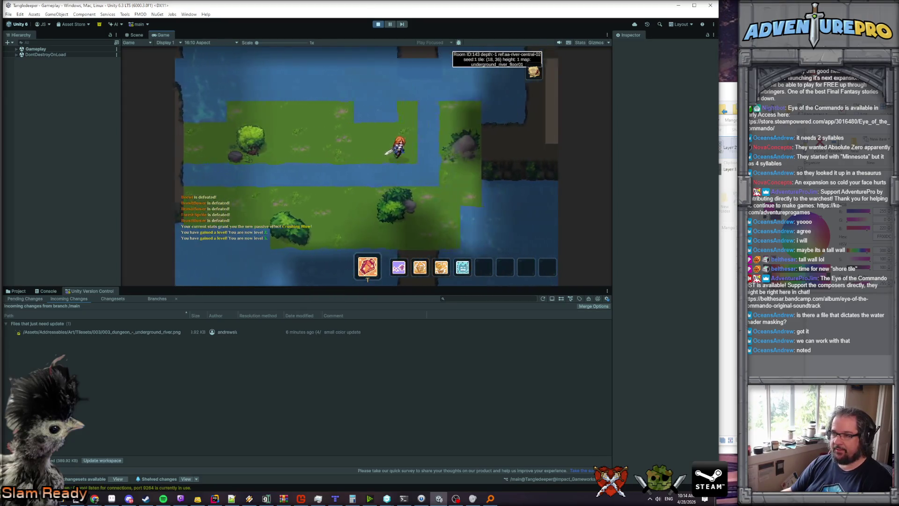
{"action": "key", "text": "d"}
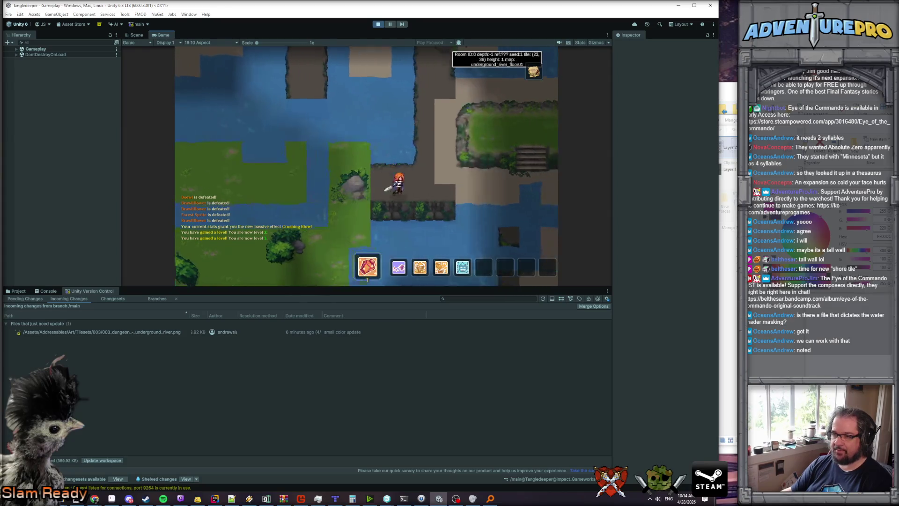
{"action": "key", "text": "s"}
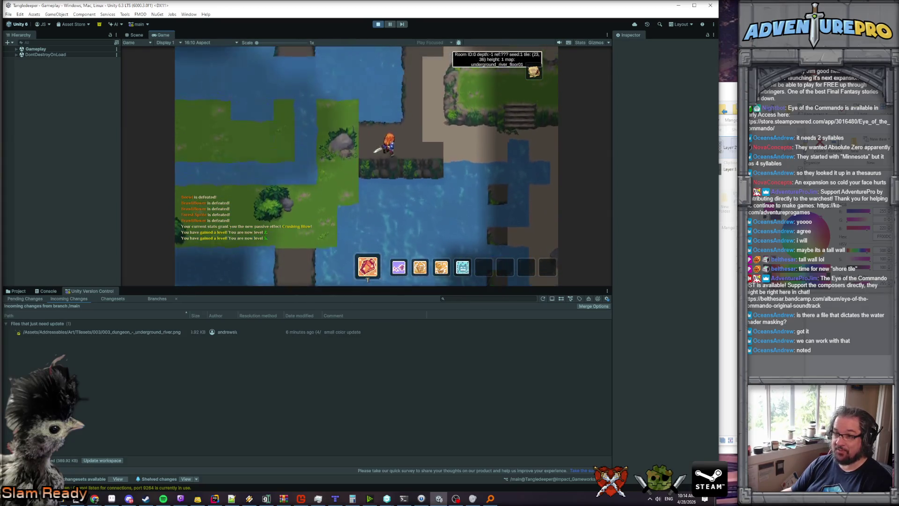
{"action": "key", "text": "w"}
{"action": "key", "text": "d"}
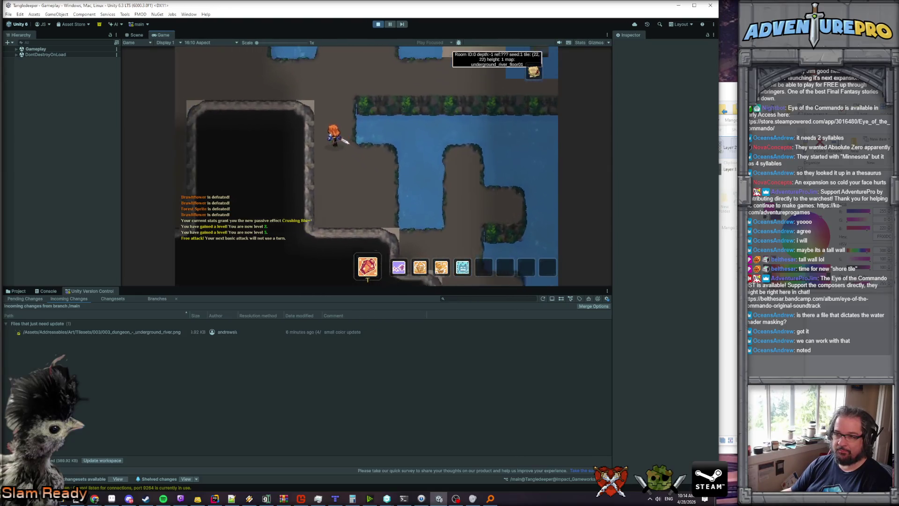
Walk the river's land strips, cross the water gap, and stop Play mode.
{"action": "key", "text": "Down"}
{"action": "key", "text": "Down"}
{"action": "key", "text": "Down"}
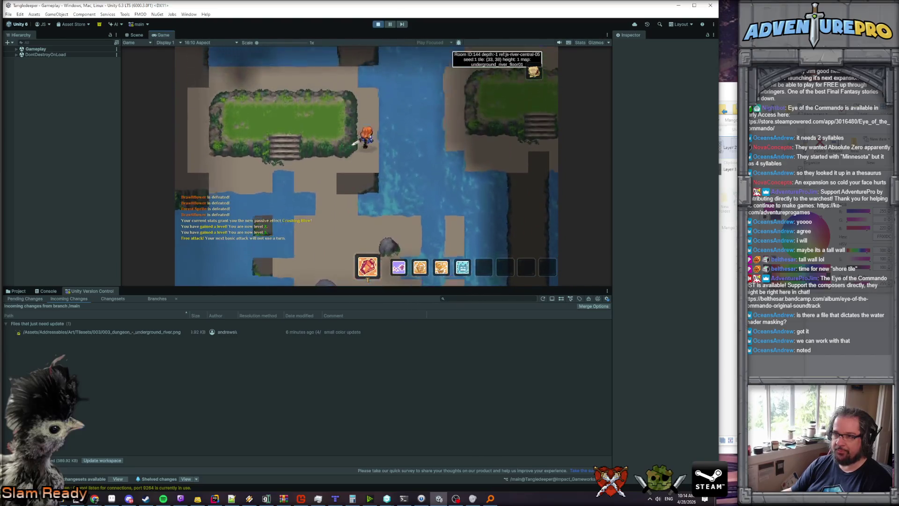
{"action": "key", "text": "Down"}
{"action": "key", "text": "Down"}
{"action": "key", "text": "Down"}
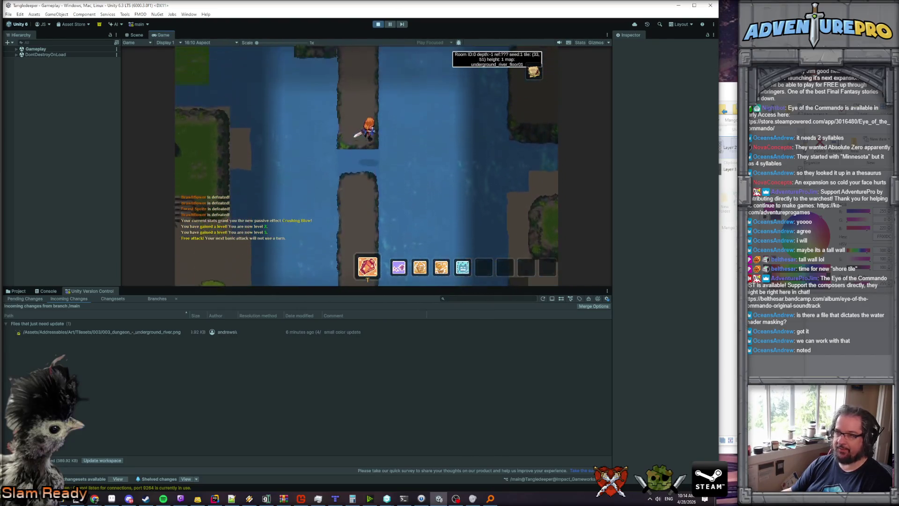
{"action": "key", "text": "Up"}
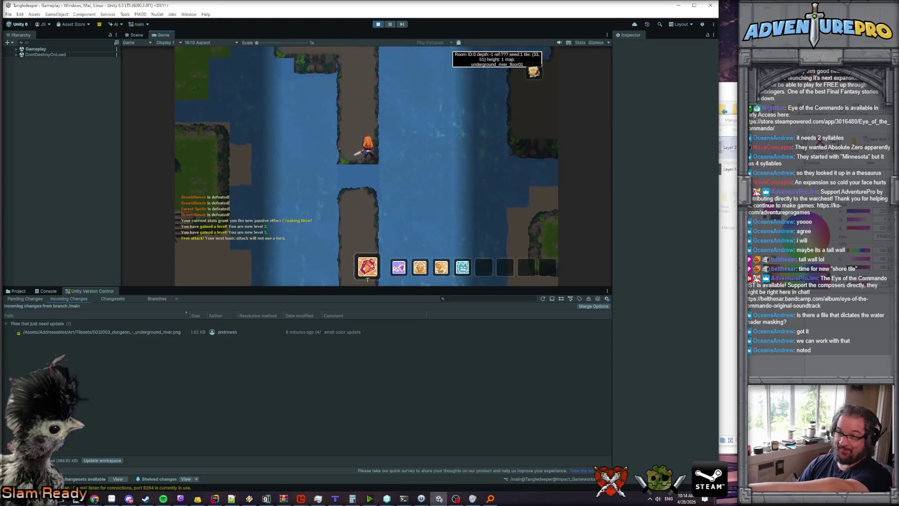
{"action": "key", "text": "Up"}
{"action": "key", "text": "Up"}
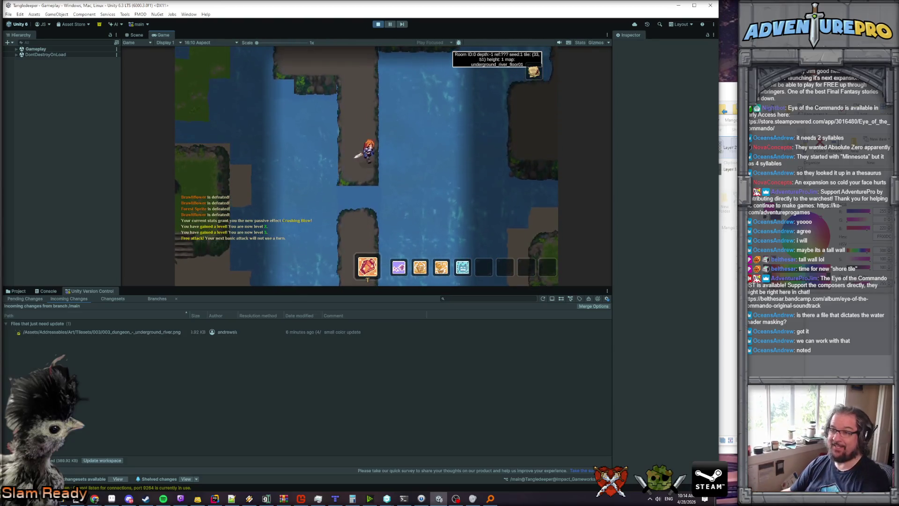
{"action": "key", "text": "Down"}
{"action": "key", "text": "Down"}
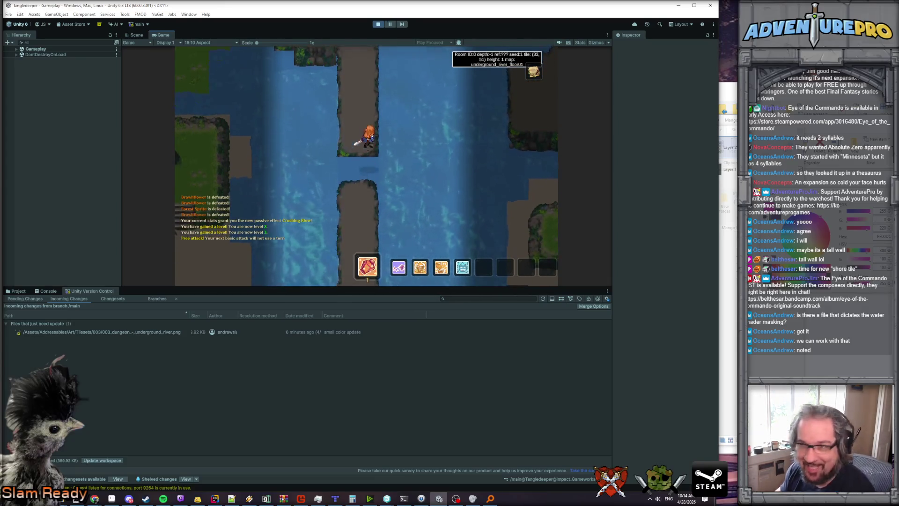
{"action": "key", "text": "Left"}
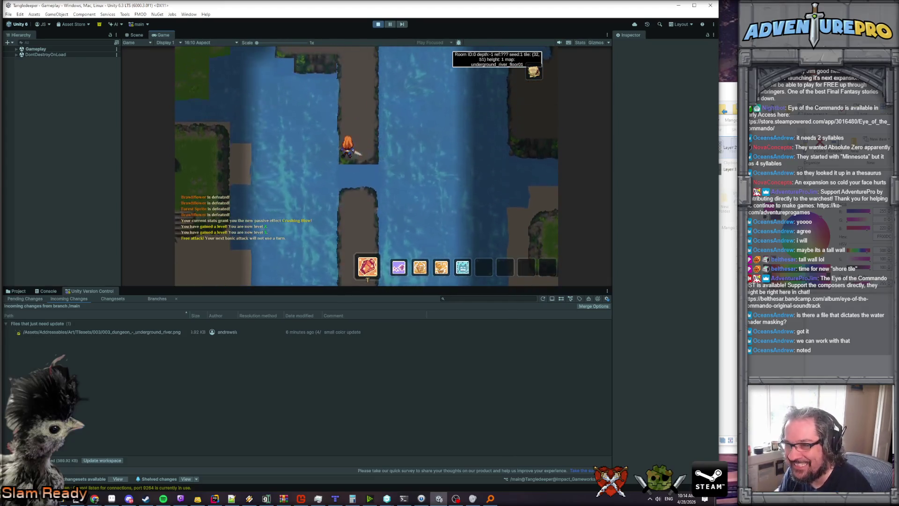
{"action": "key", "text": "Down"}
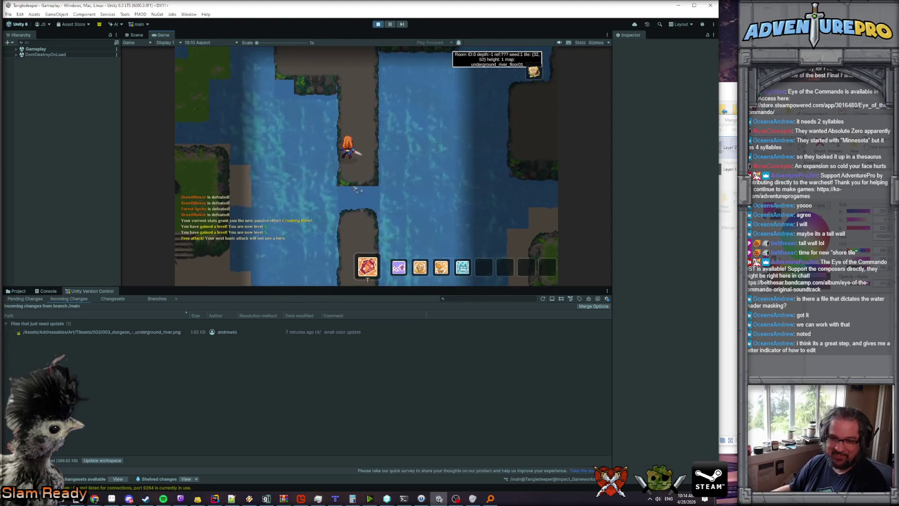
{"action": "key", "text": "Down"}
{"action": "left_click", "coordinate": [359, 198]}
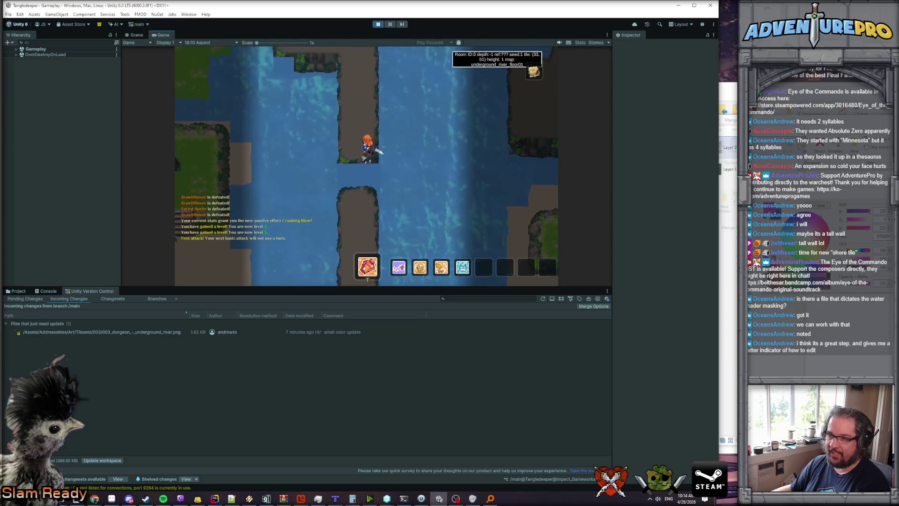
{"action": "key", "text": "Up"}
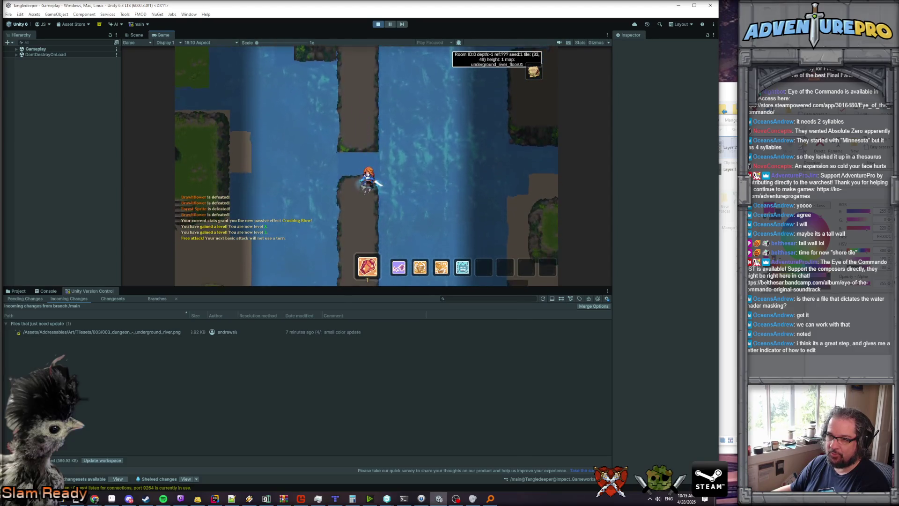
{"action": "key", "text": "Up"}
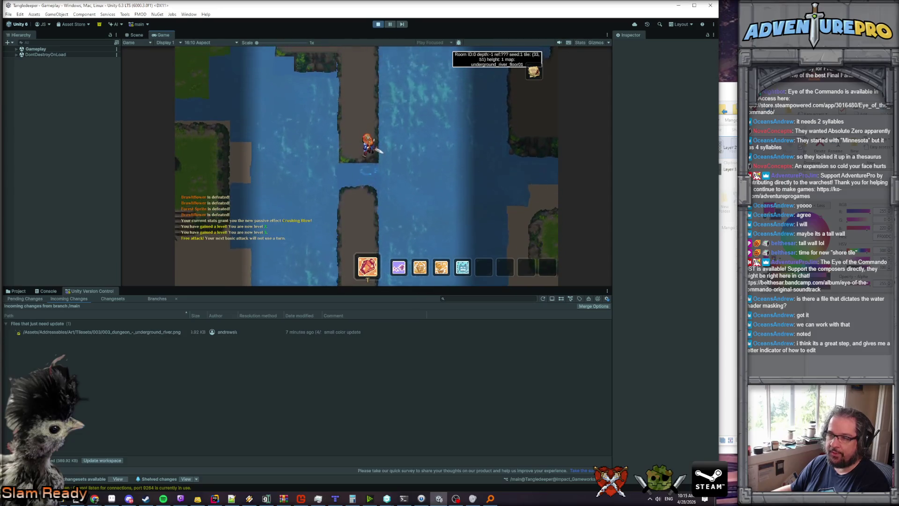
{"action": "key", "text": "Down"}
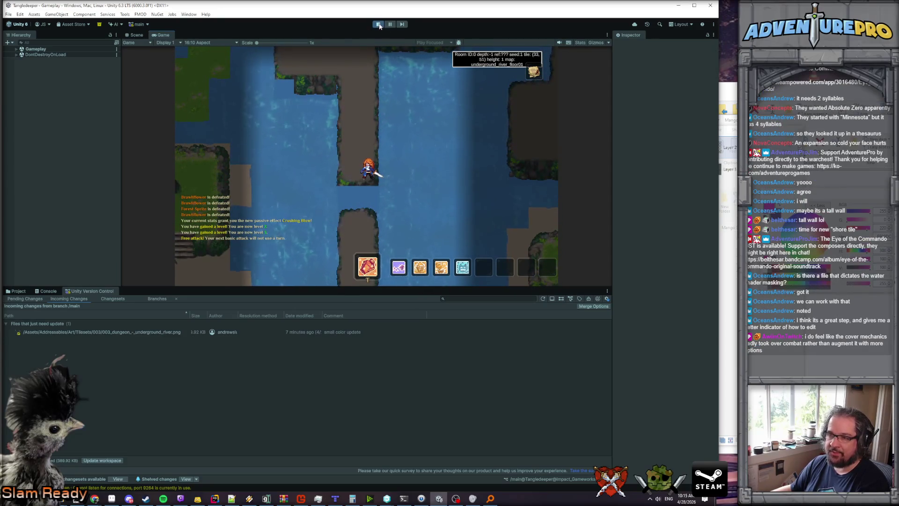
{"action": "left_click", "coordinate": [379, 26]}
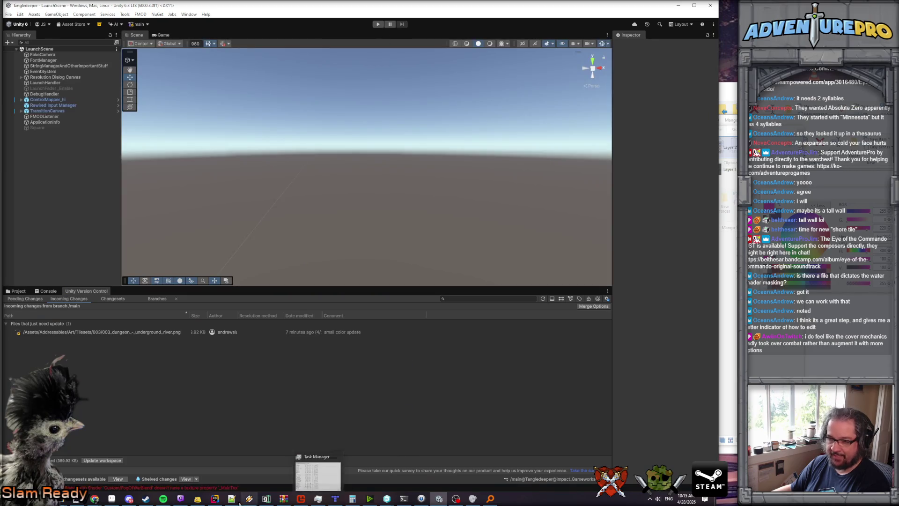
Return to Rider and open UndergroundRiverMapGen.cs from the Explorer.
{"action": "left_click", "coordinate": [217, 502]}
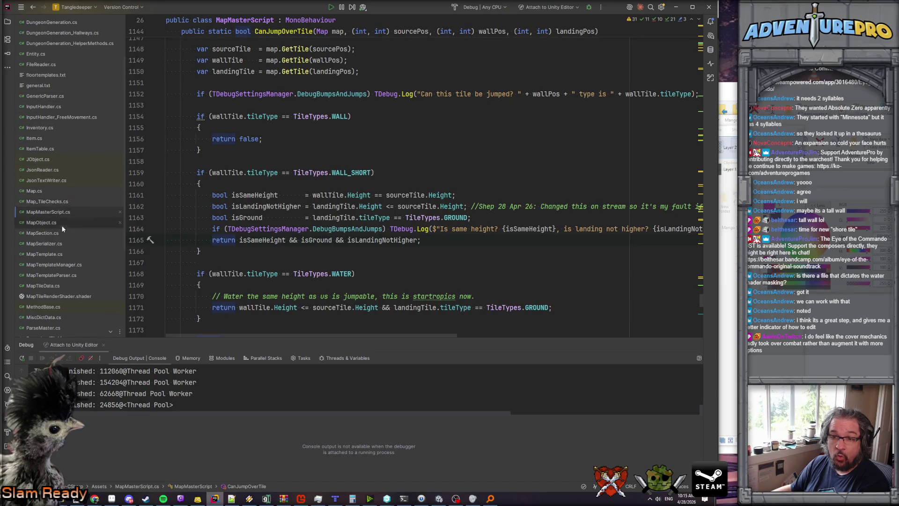
{"action": "scroll", "coordinate": [50, 218], "scroll_direction": "down", "scroll_amount": 3}
{"action": "scroll", "coordinate": [50, 218], "scroll_direction": "down", "scroll_amount": 2}
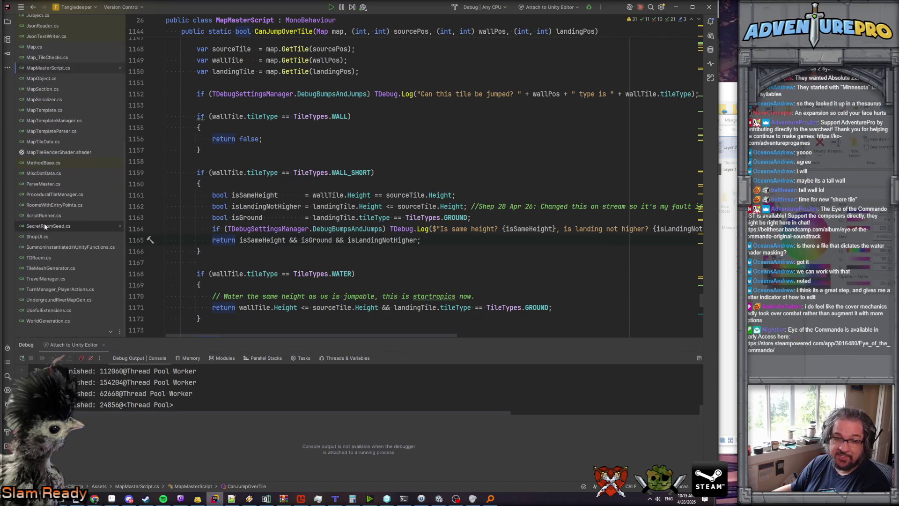
{"action": "double_click", "coordinate": [65, 297]}
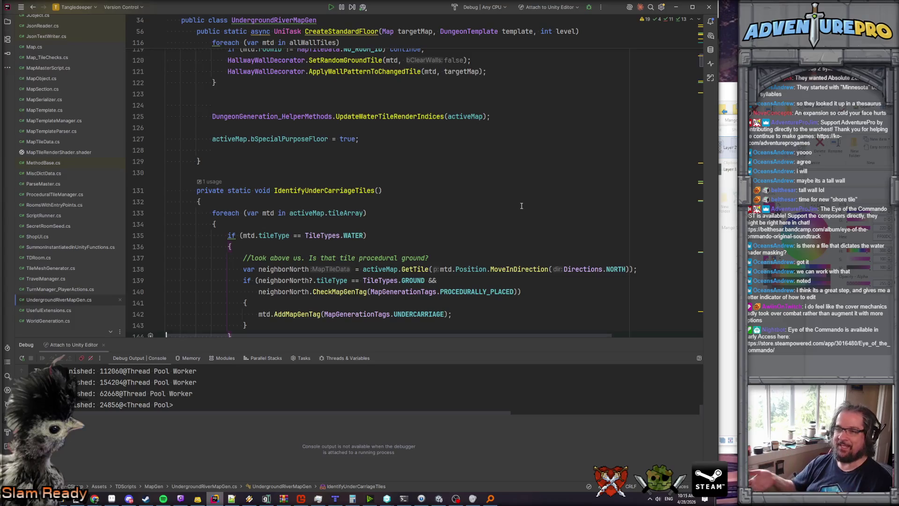
{"action": "scroll", "coordinate": [161, 266], "scroll_direction": "up", "scroll_amount": 9}
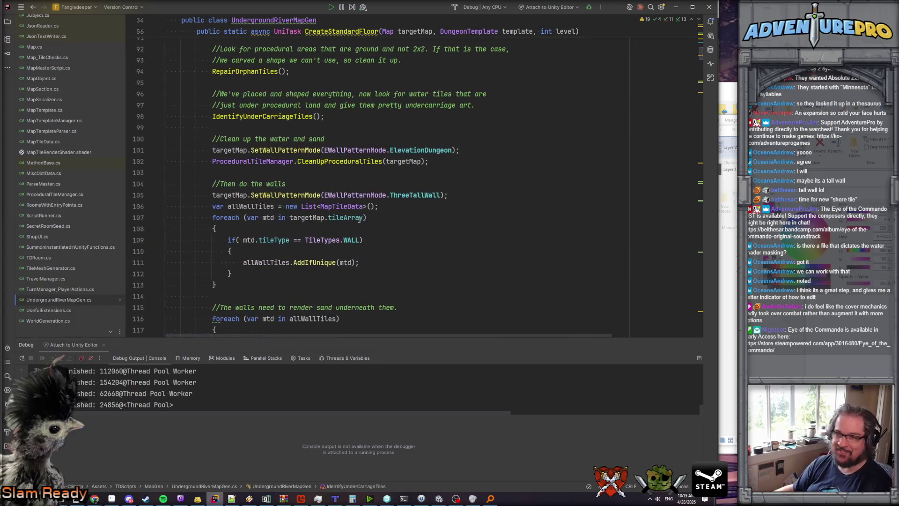
{"action": "scroll", "coordinate": [358, 218], "scroll_direction": "up", "scroll_amount": 6}
{"action": "left_click", "coordinate": [232, 238]}
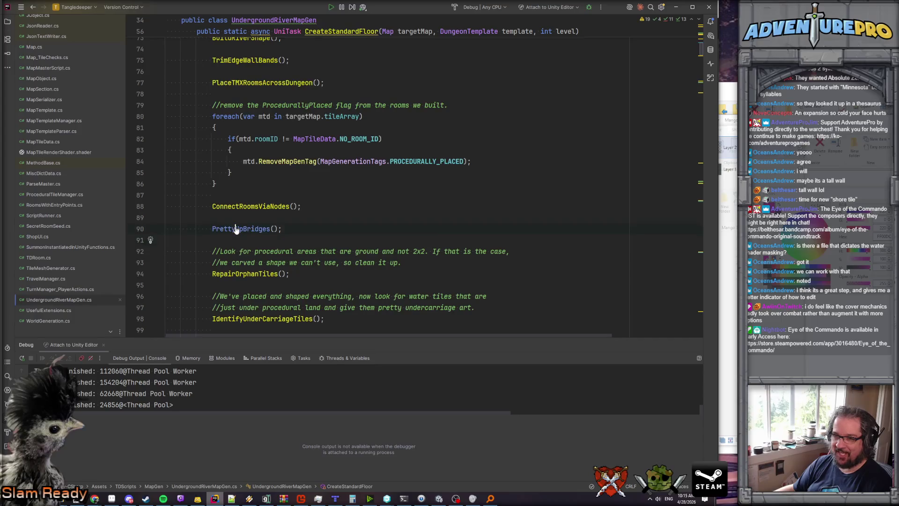
{"action": "left_click", "coordinate": [235, 229], "text": "ctrl"}
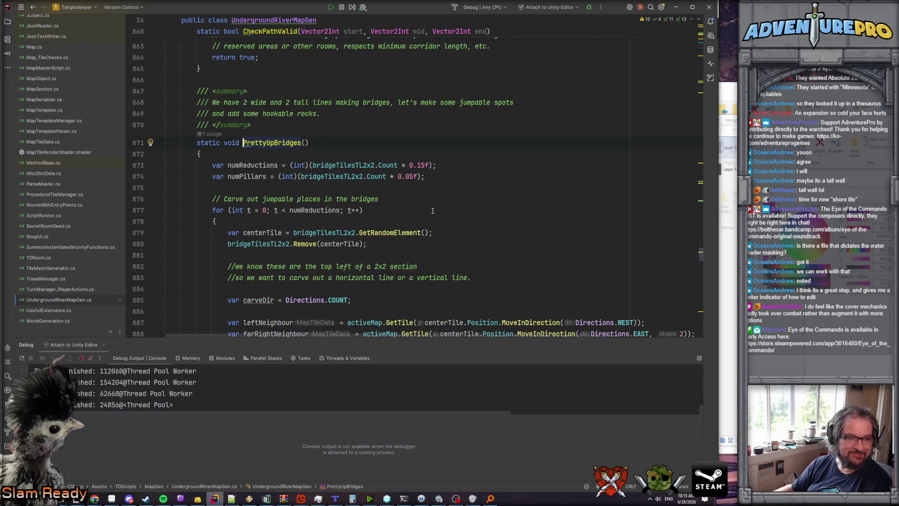
{"action": "key", "text": "alt+Tab"}
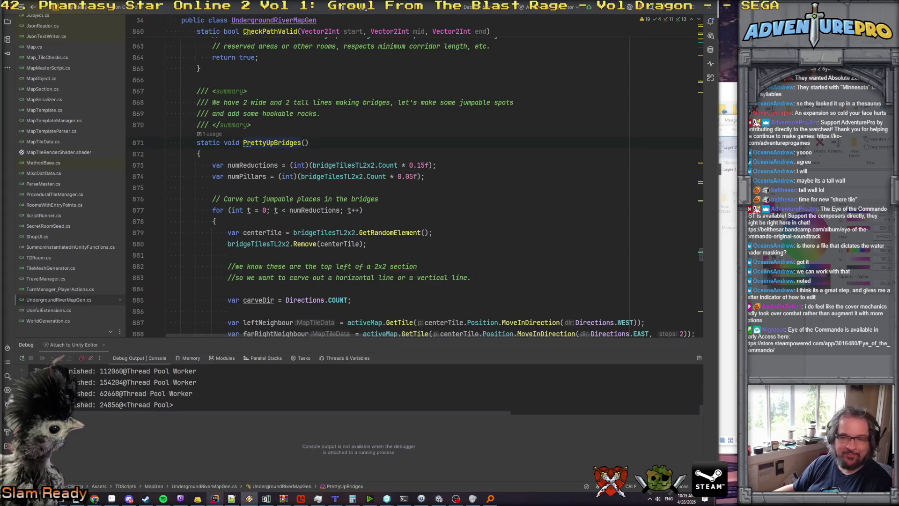
{"action": "scroll", "coordinate": [291, 253], "scroll_direction": "down", "scroll_amount": 10}
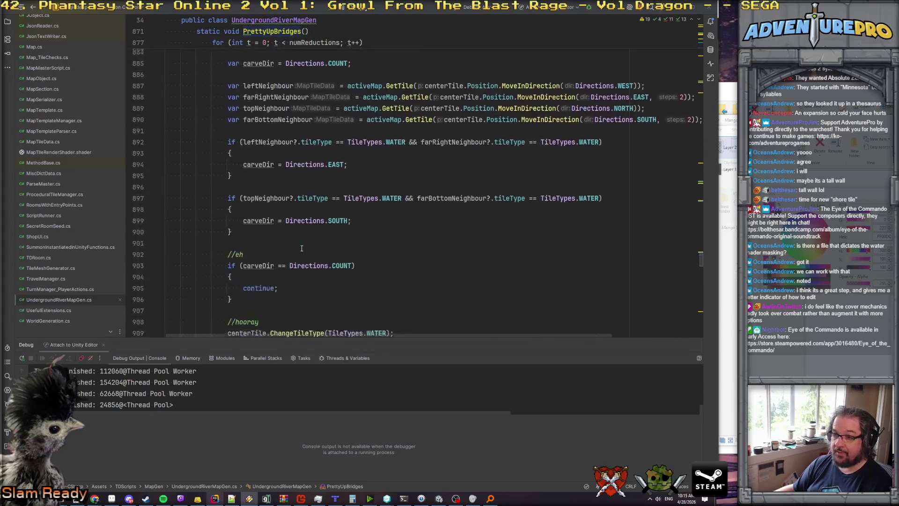
{"action": "scroll", "coordinate": [302, 249], "scroll_direction": "down", "scroll_amount": 1}
{"action": "scroll", "coordinate": [309, 238], "scroll_direction": "up", "scroll_amount": 2}
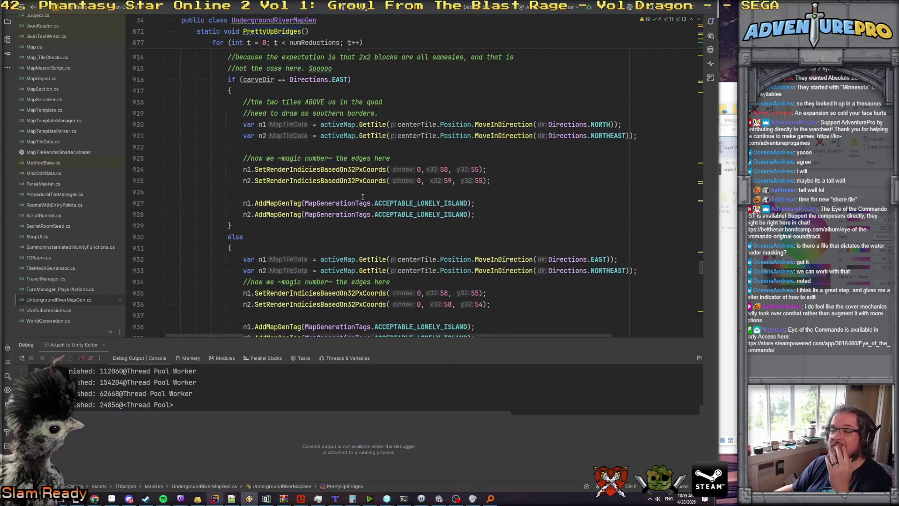
{"action": "left_click", "coordinate": [315, 231]}
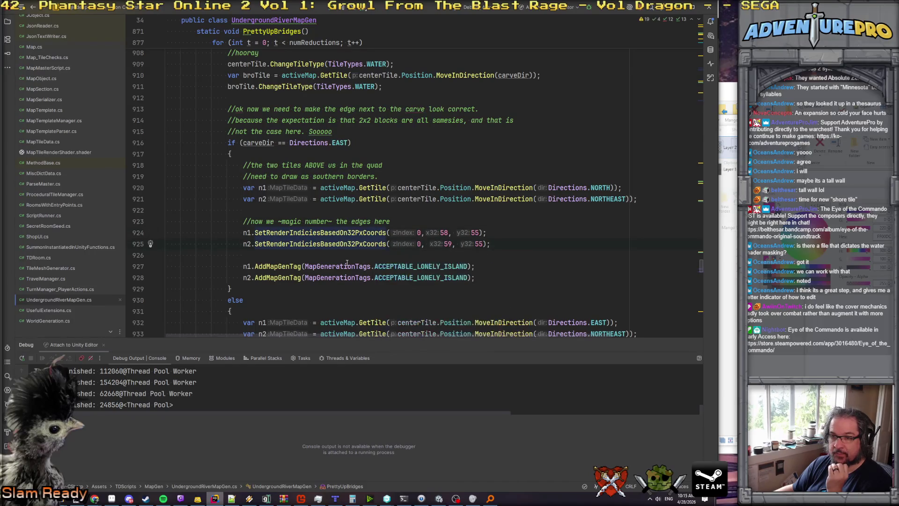
{"action": "left_click", "coordinate": [519, 272]}
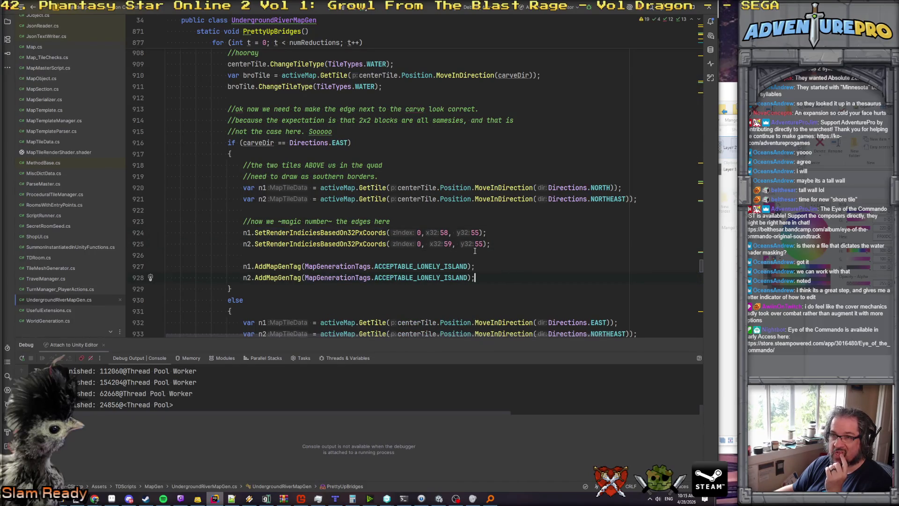
{"action": "scroll", "coordinate": [475, 251], "scroll_direction": "up", "scroll_amount": 3}
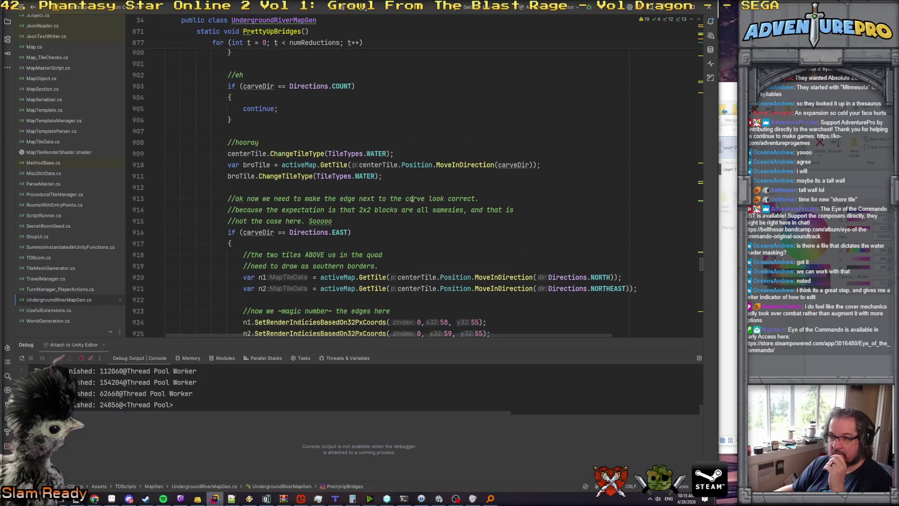
{"action": "scroll", "coordinate": [419, 199], "scroll_direction": "down", "scroll_amount": 6}
{"action": "scroll", "coordinate": [334, 152], "scroll_direction": "up", "scroll_amount": 3}
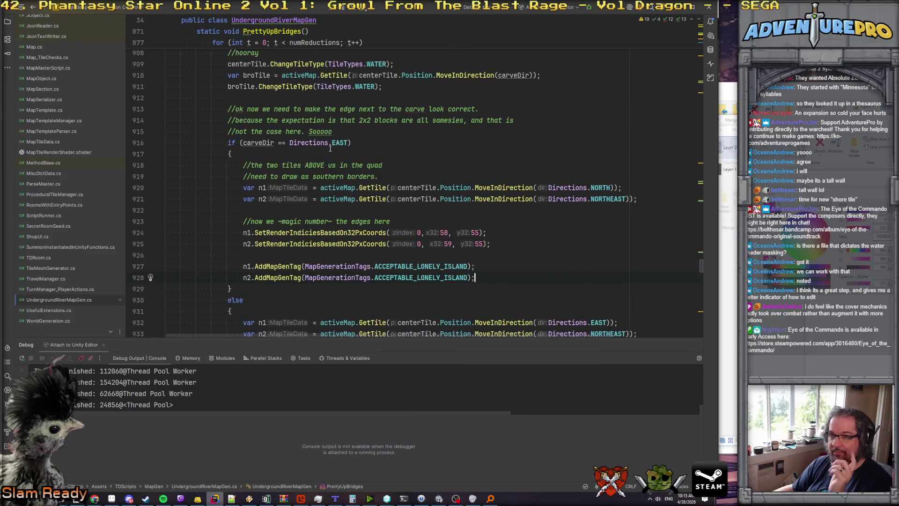
{"action": "left_click", "coordinate": [488, 269]}
Add the comment '//east-west carve means we need undergrundles' below the island tags.
{"action": "key", "text": "Down"}
{"action": "key", "text": "Return"}
{"action": "key", "text": "Return"}
{"action": "type", "text": "//e"}
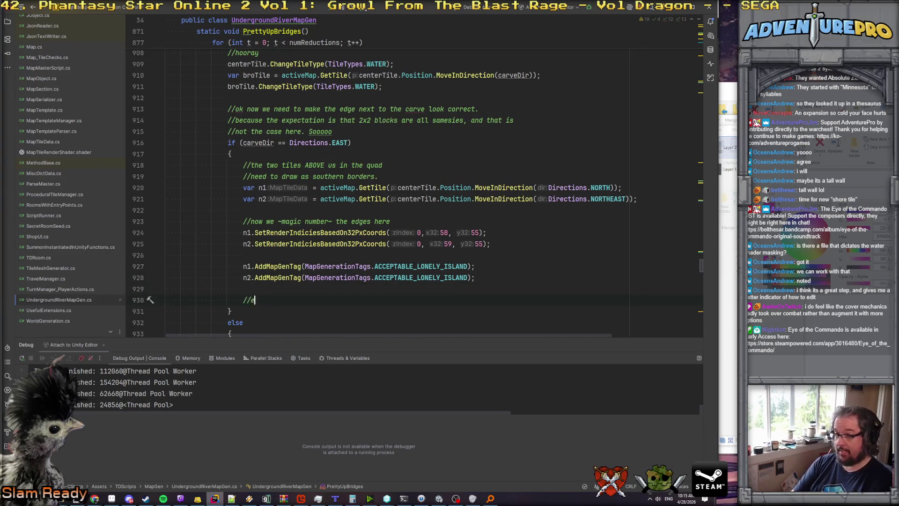
{"action": "type", "text": "ast we"}
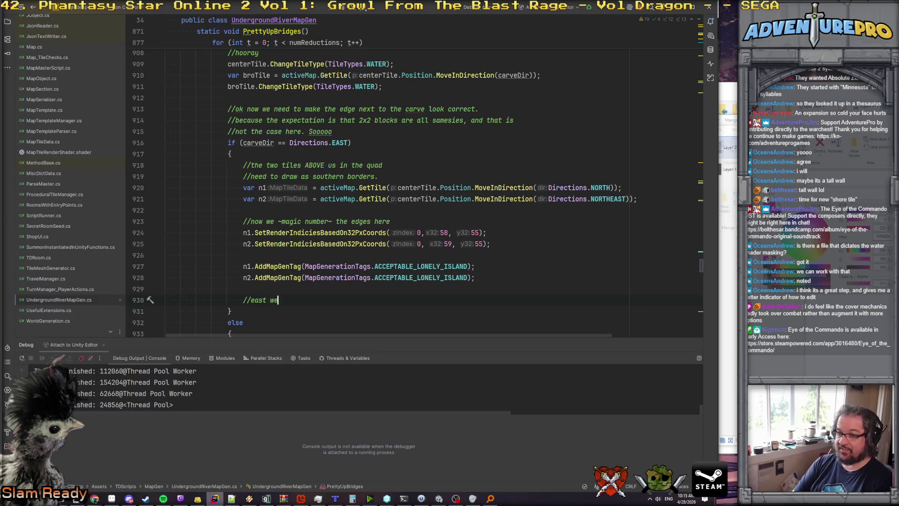
{"action": "key", "text": "BackSpace"}
{"action": "key", "text": "BackSpace"}
{"action": "type", "text": "-west carve means we need undergrundles"}
{"action": "key", "text": "Return"}
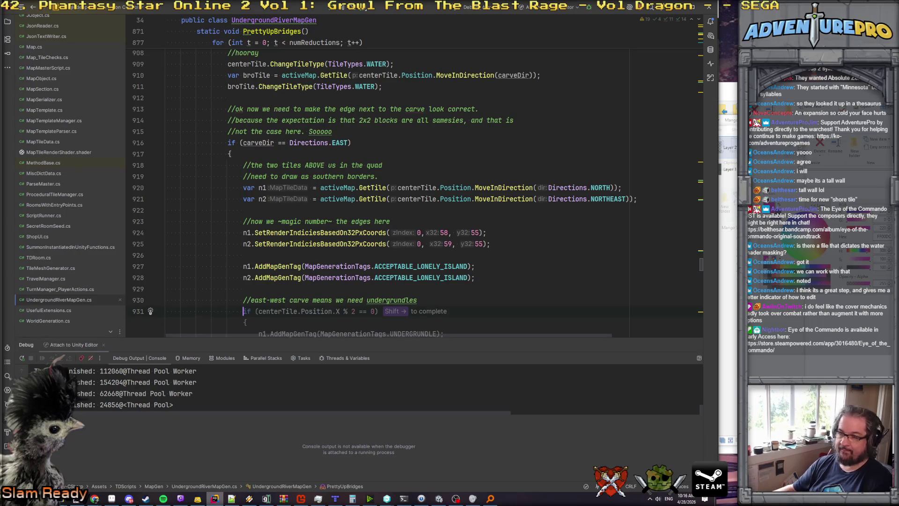
Add centerTile.AddMapGenTag with the UNDERCARRIAGE tag under the comment.
{"action": "scroll", "coordinate": [392, 177], "scroll_direction": "down", "scroll_amount": 2}
{"action": "scroll", "coordinate": [391, 177], "scroll_direction": "up", "scroll_amount": 2}
{"action": "scroll", "coordinate": [383, 193], "scroll_direction": "down", "scroll_amount": 5}
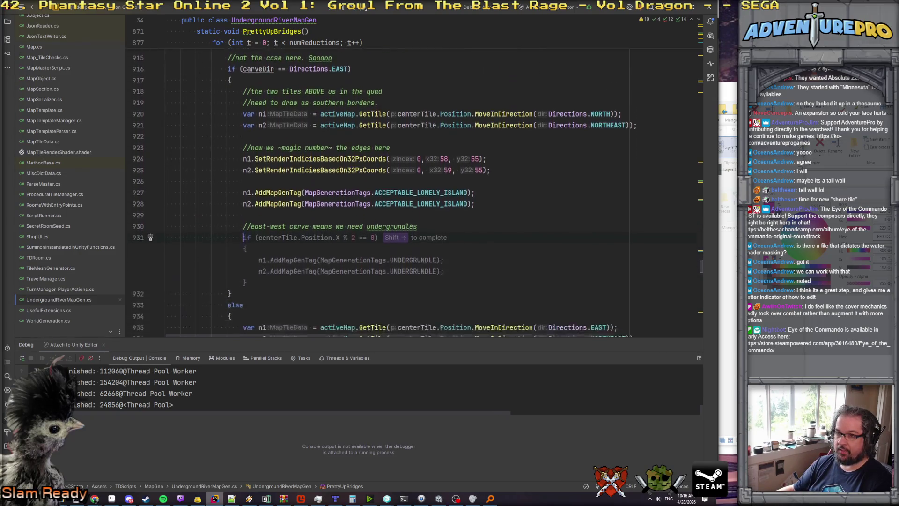
{"action": "scroll", "coordinate": [382, 193], "scroll_direction": "up", "scroll_amount": 5}
{"action": "scroll", "coordinate": [391, 188], "scroll_direction": "up", "scroll_amount": 5}
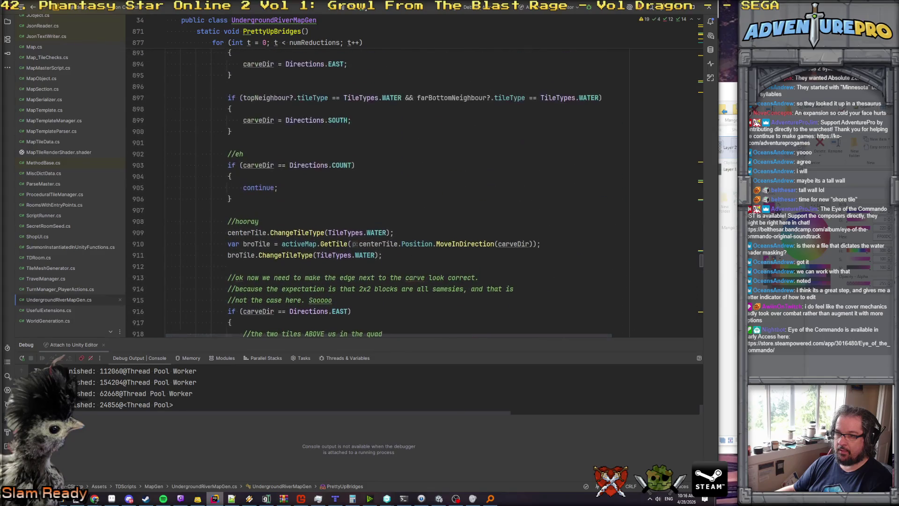
{"action": "scroll", "coordinate": [377, 171], "scroll_direction": "down", "scroll_amount": 3}
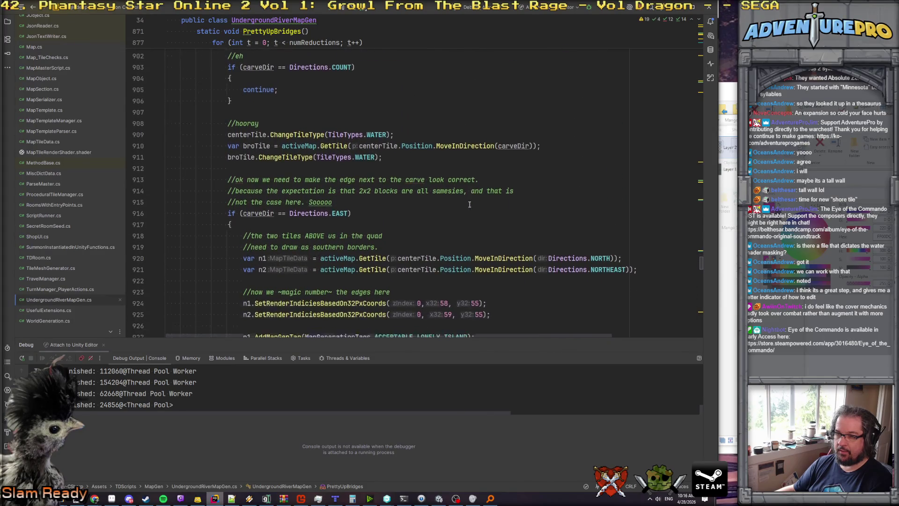
{"action": "scroll", "coordinate": [377, 172], "scroll_direction": "down", "scroll_amount": 4}
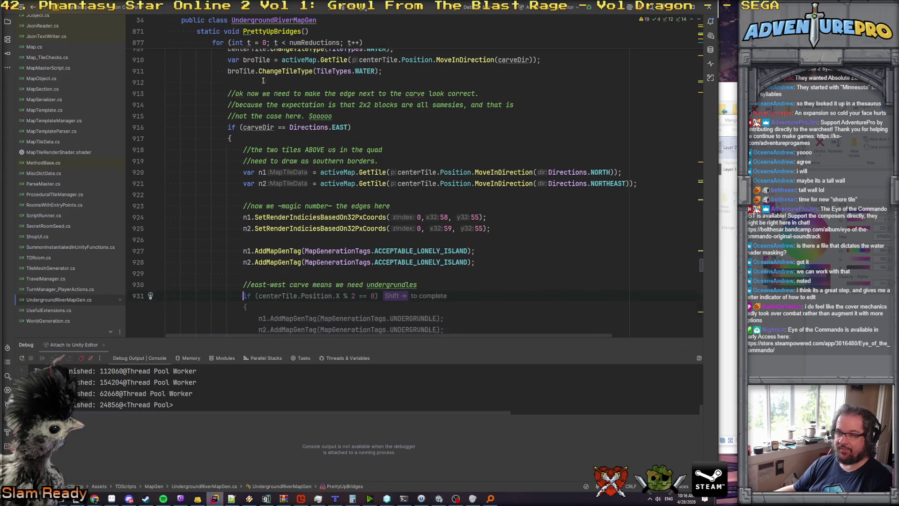
{"action": "type", "text": "centerTile."}
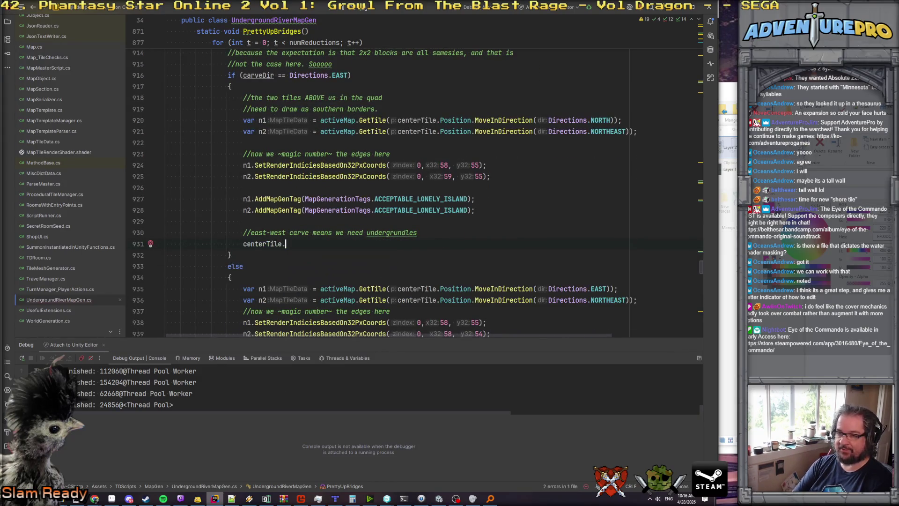
{"action": "type", "text": "Add"}
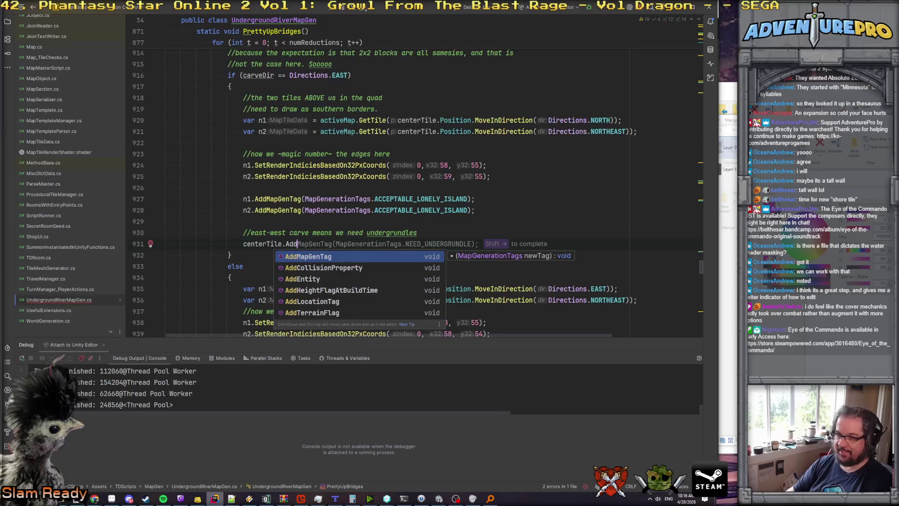
{"action": "key", "text": "shift+Right"}
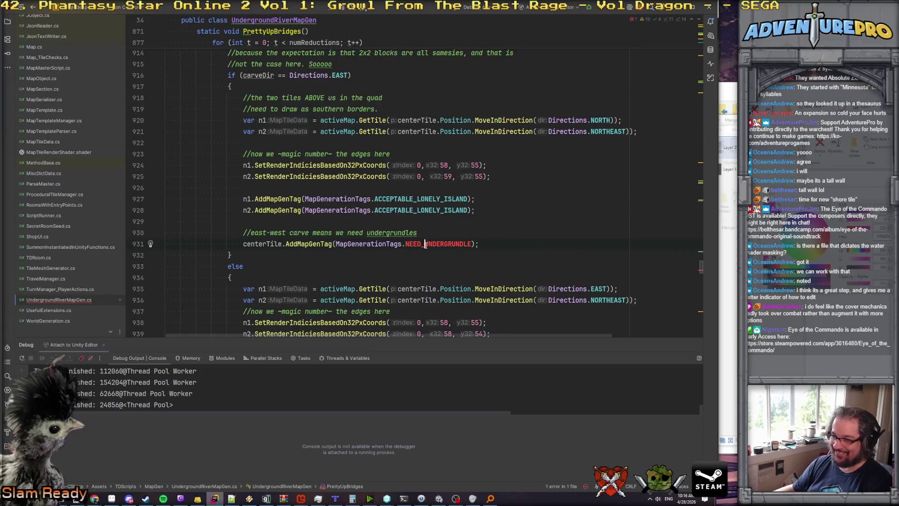
{"action": "double_click", "coordinate": [426, 244]}
{"action": "type", "text": "UNDERC"}
{"action": "key", "text": "Return"}
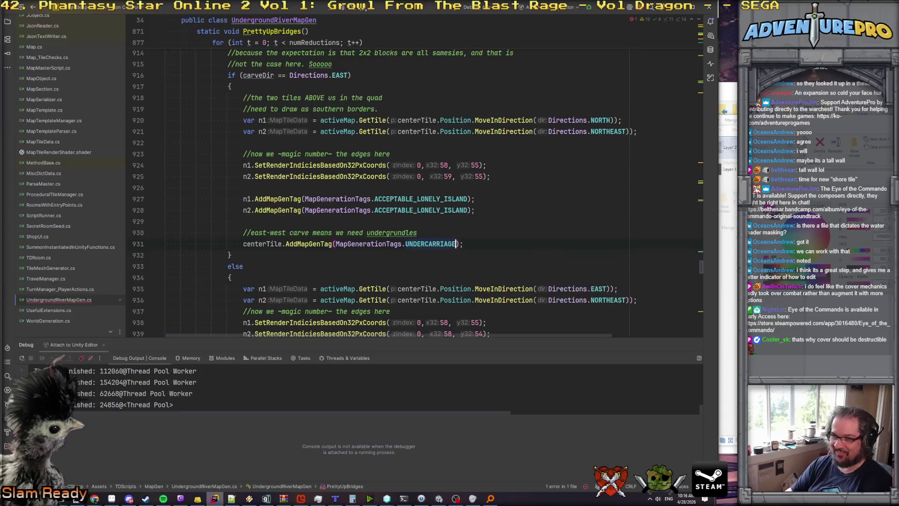
Duplicate the tag line and change it to tag broTile with UNDERCARRIAGE.
{"action": "triple_click", "coordinate": [426, 244]}
{"action": "key", "text": "ctrl+d"}
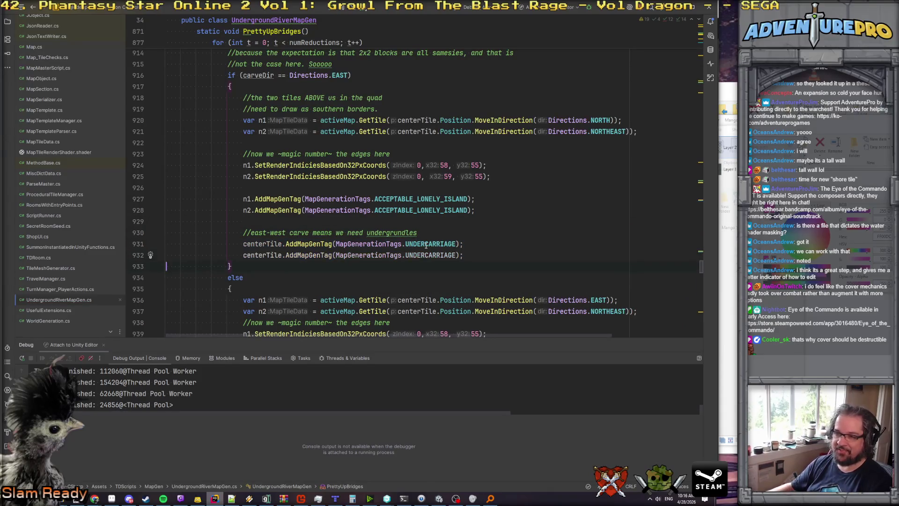
{"action": "double_click", "coordinate": [262, 255]}
{"action": "type", "text": "br"}
{"action": "key", "text": "Return"}
{"action": "scroll", "coordinate": [503, 252], "scroll_direction": "up", "scroll_amount": 2}
Start a '//but we're putting under' comment below the UNDERCARRIAGE tags.
{"action": "scroll", "coordinate": [503, 253], "scroll_direction": "down", "scroll_amount": 2}
{"action": "scroll", "coordinate": [359, 220], "scroll_direction": "up", "scroll_amount": 3}
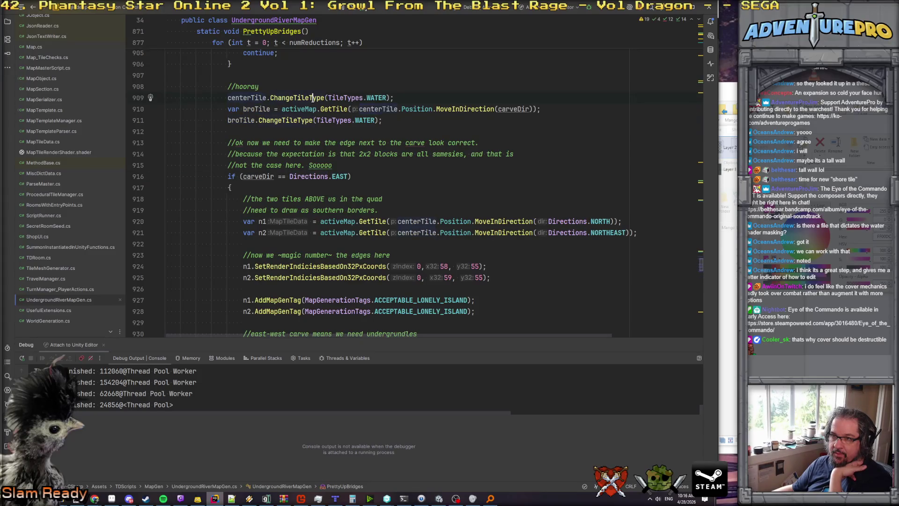
{"action": "scroll", "coordinate": [449, 211], "scroll_direction": "down", "scroll_amount": 4}
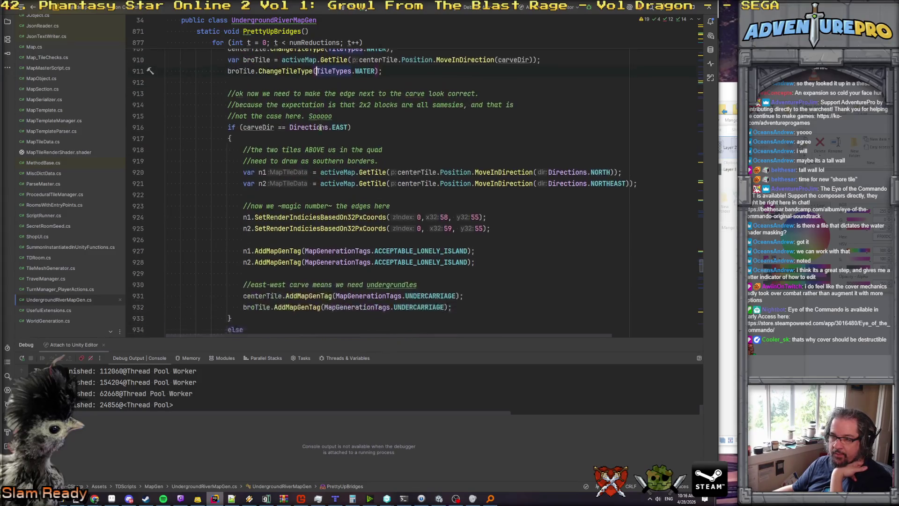
{"action": "scroll", "coordinate": [418, 220], "scroll_direction": "down", "scroll_amount": 1}
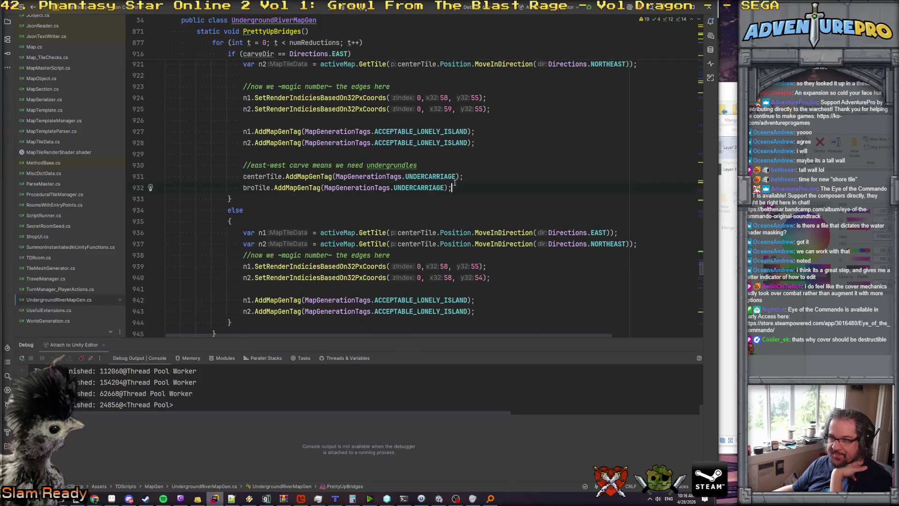
{"action": "scroll", "coordinate": [462, 186], "scroll_direction": "up", "scroll_amount": 4}
{"action": "scroll", "coordinate": [462, 186], "scroll_direction": "down", "scroll_amount": 2}
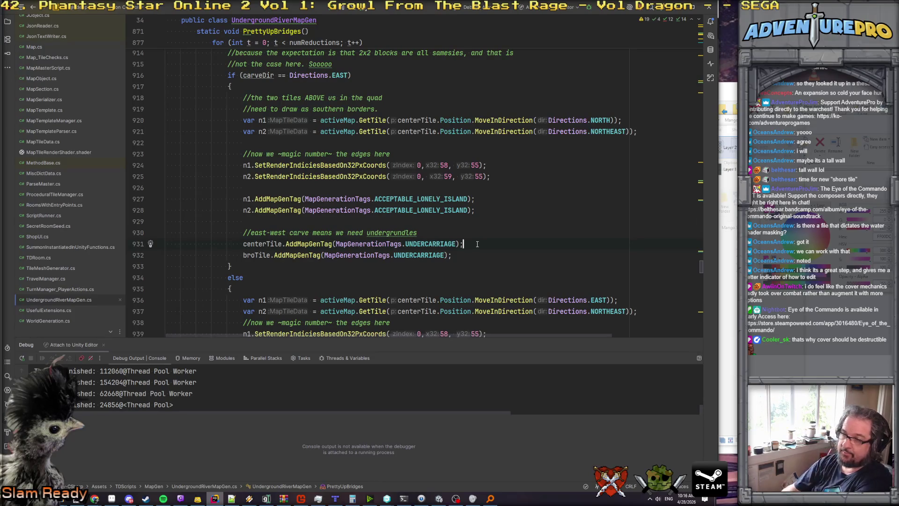
{"action": "key", "text": "Return"}
{"action": "key", "text": "Return"}
{"action": "type", "text": "//"}
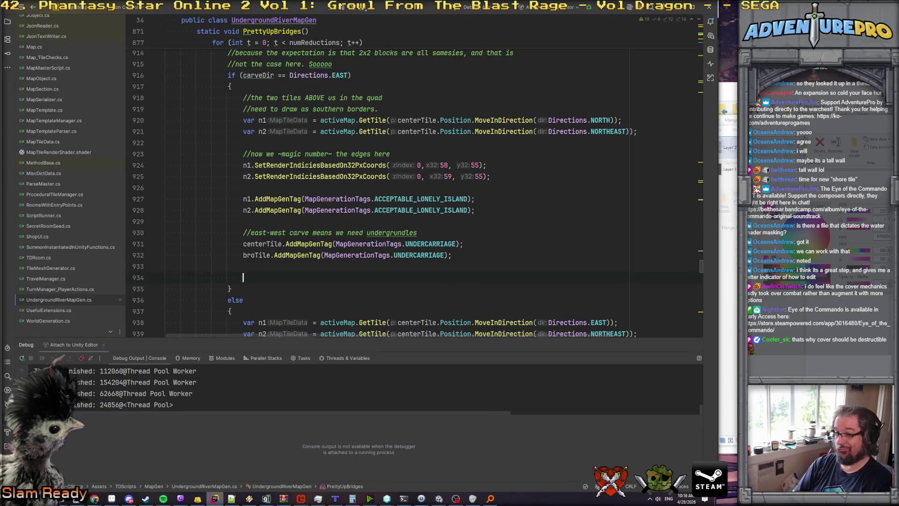
{"action": "type", "text": "but we're putti"}
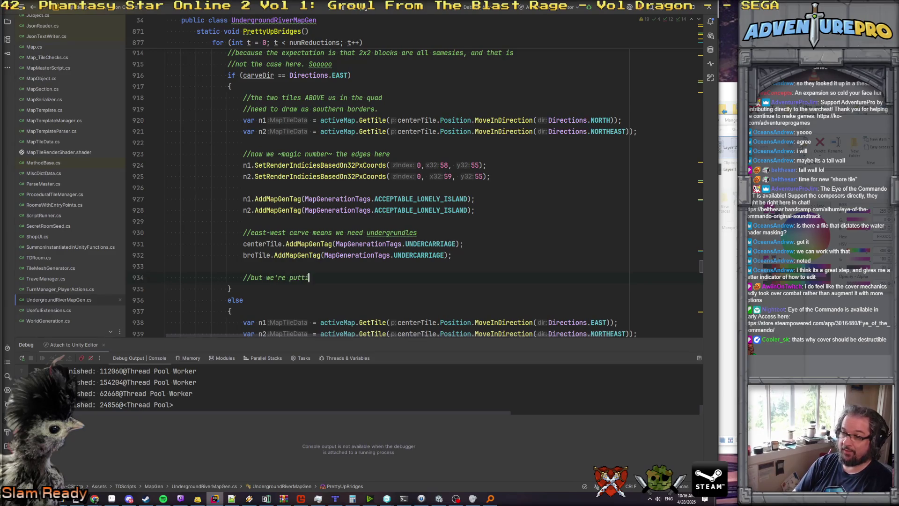
{"action": "type", "text": "ng undergr"}
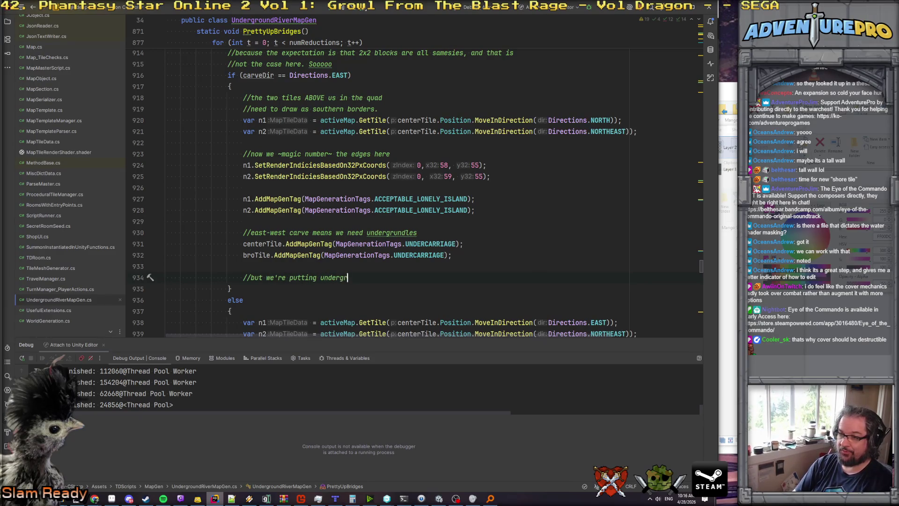
Delete the unfinished comment and leftover blank line, then switch to Unity to recompile.
{"action": "key", "text": "shift+Home"}
{"action": "key", "text": "shift+Home"}
{"action": "key", "text": "BackSpace"}
{"action": "key", "text": "BackSpace"}
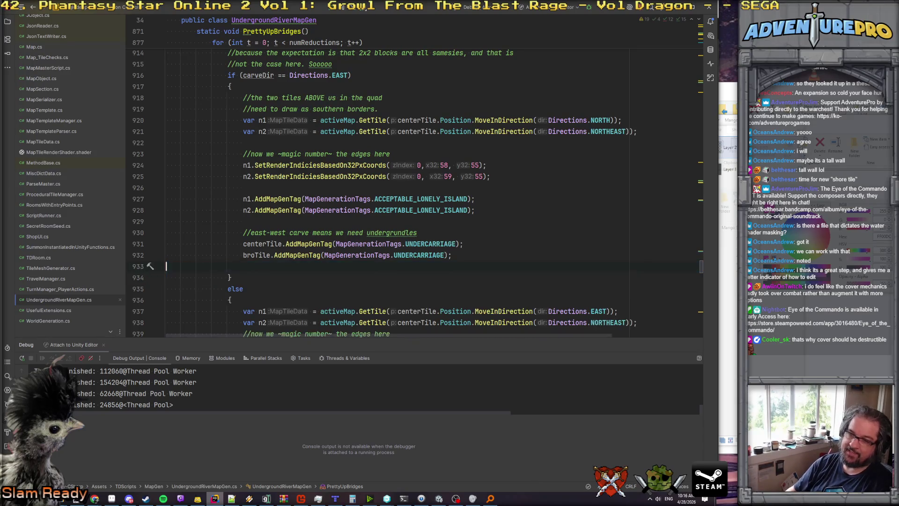
{"action": "key", "text": "Delete"}
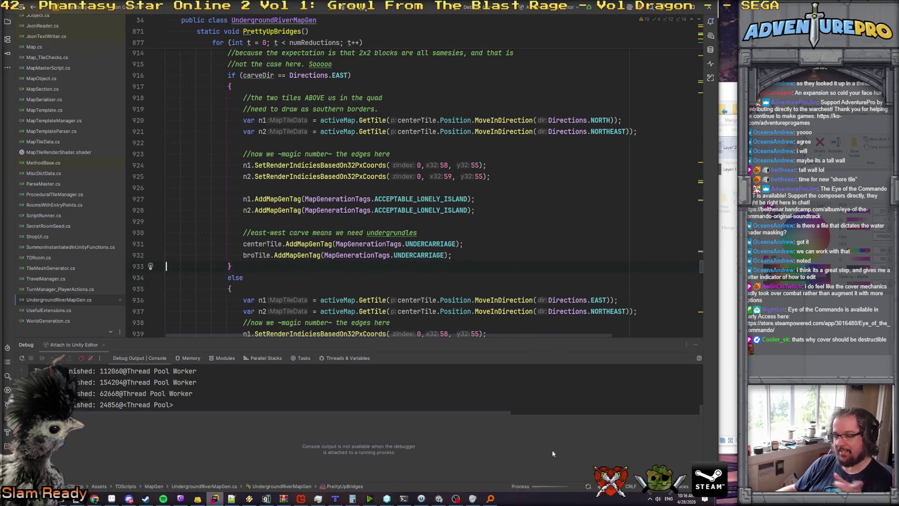
{"action": "left_click", "coordinate": [439, 499]}
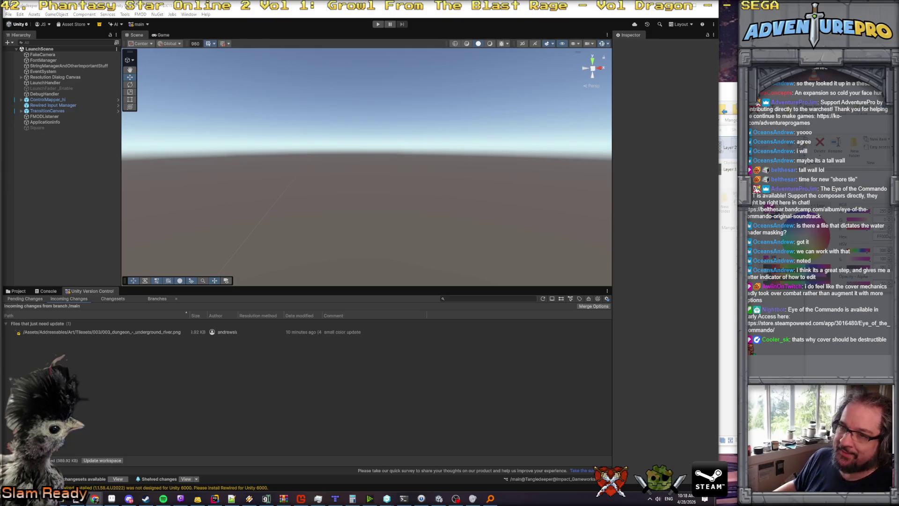
Start Play mode once script compilation finishes to test the bridge changes.
{"action": "left_click", "coordinate": [379, 24]}
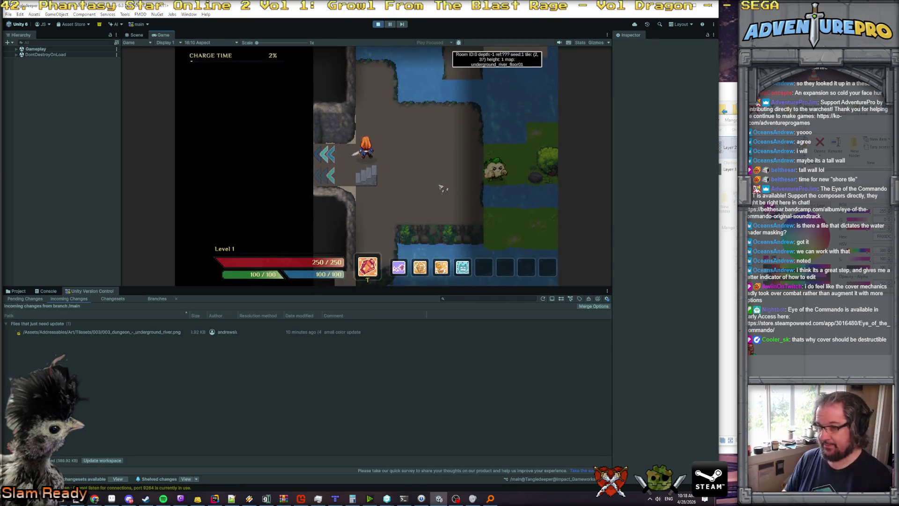
Run the detonate and reveal debug commands and put the stat points into Discipline.
{"action": "key", "text": "grave"}
{"action": "type", "text": "detonate"}
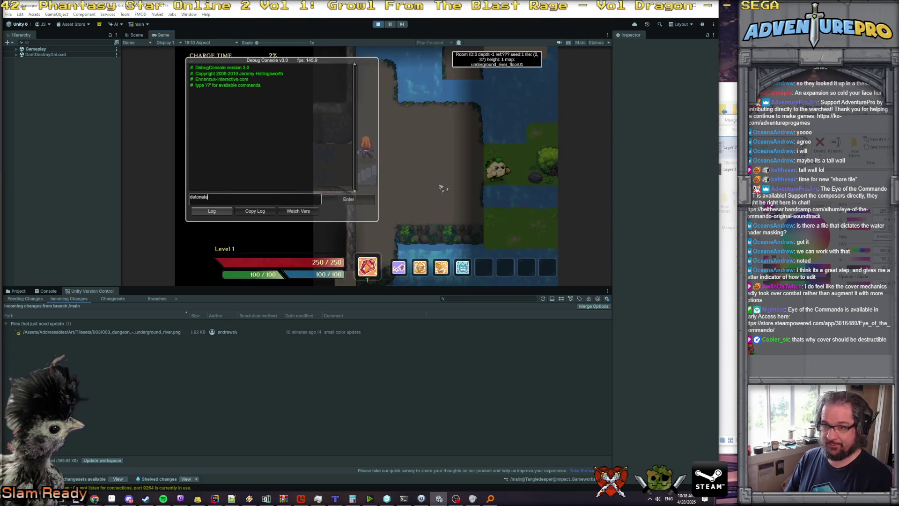
{"action": "key", "text": "Return"}
{"action": "type", "text": "re"}
{"action": "key", "text": "Return"}
{"action": "key", "text": "grave"}
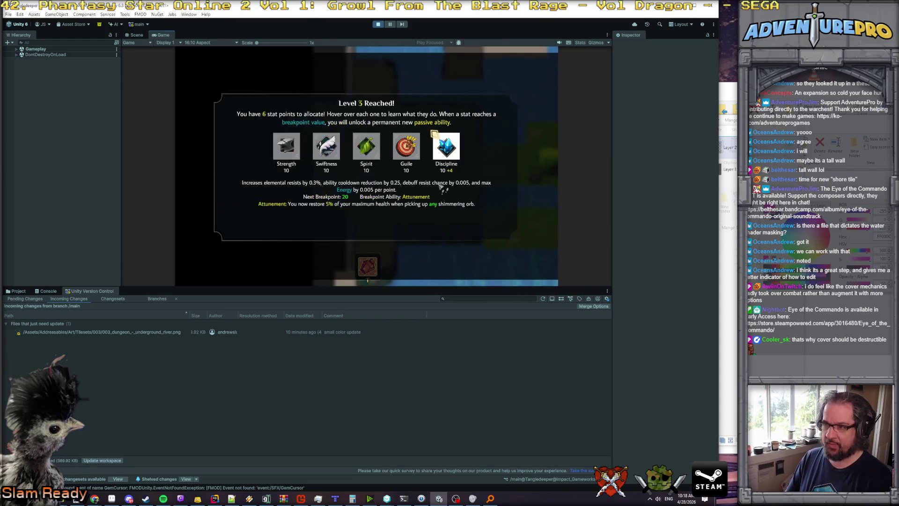
{"action": "key", "text": "Return"}
{"action": "key", "text": "Return"}
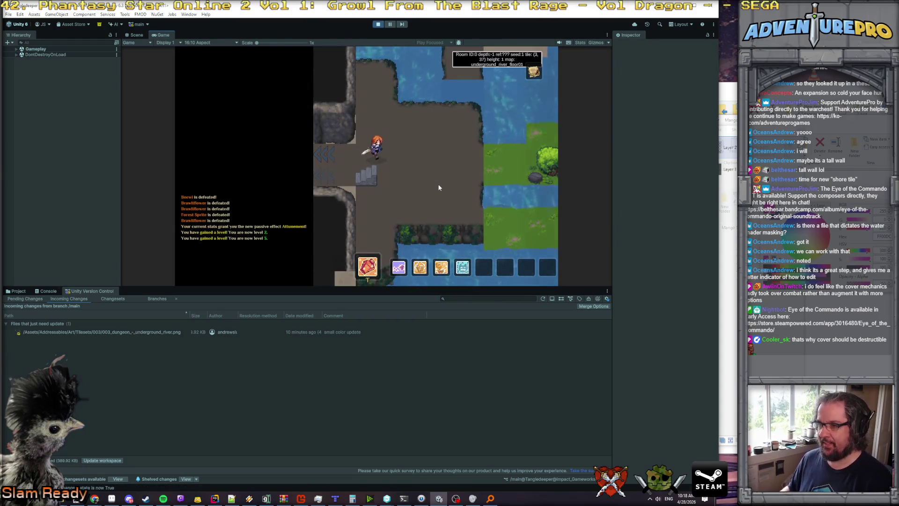
Walk right and down through the river rooms and turn on the tile grid overlay.
{"action": "key", "text": "d"}
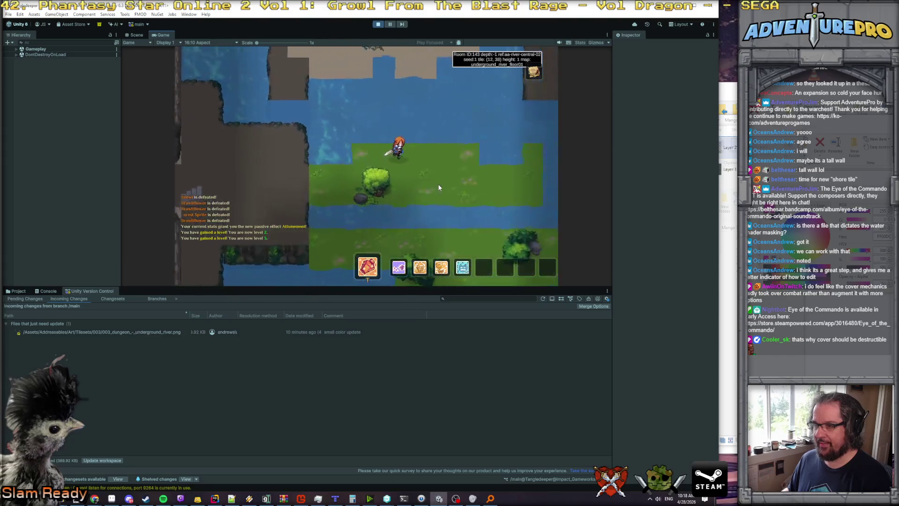
{"action": "key", "text": "d"}
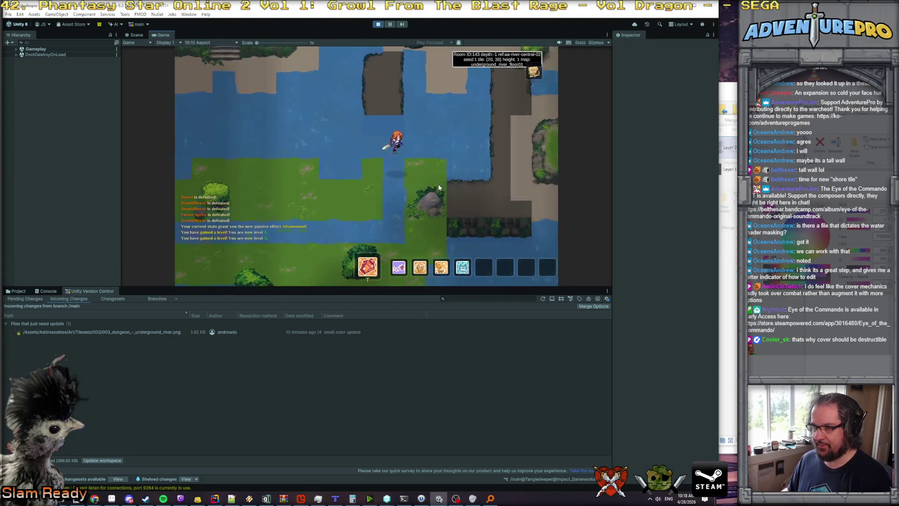
{"action": "key", "text": "d"}
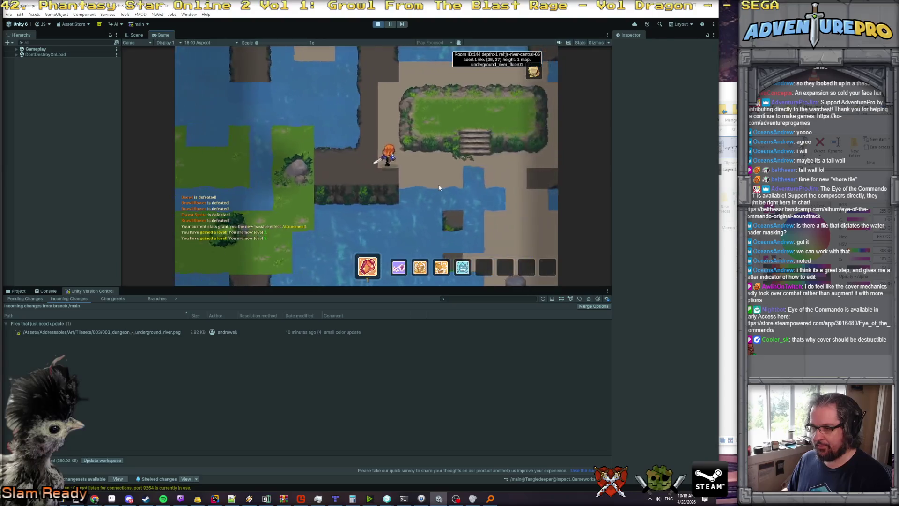
{"action": "key", "text": "s"}
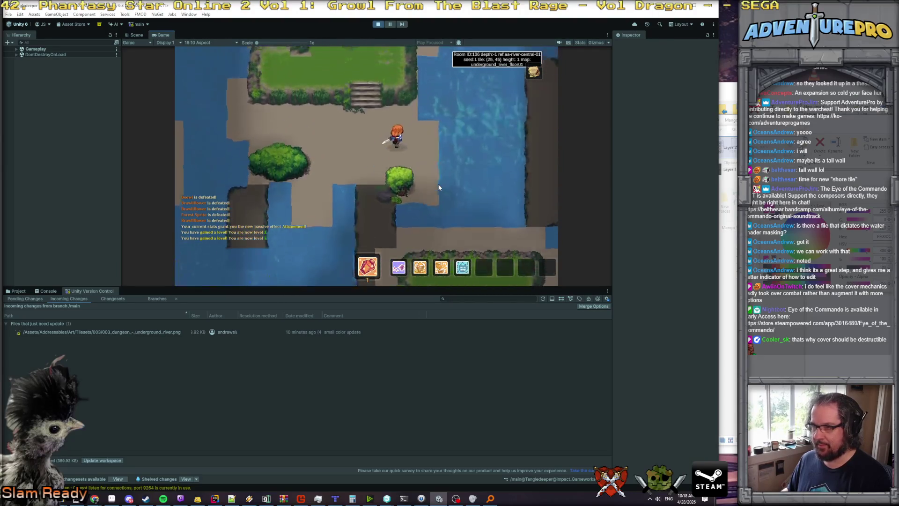
{"action": "key", "text": "w"}
{"action": "key", "text": "a"}
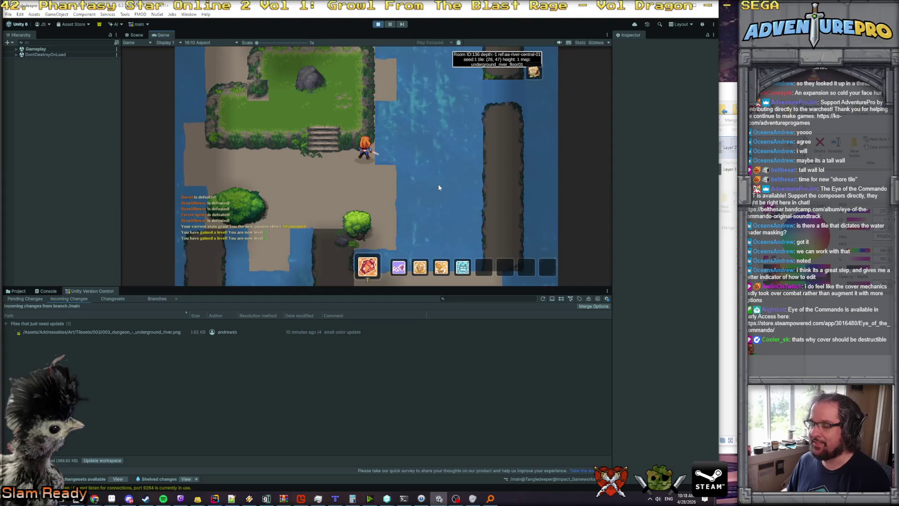
{"action": "key", "text": "g"}
{"action": "key", "text": "s"}
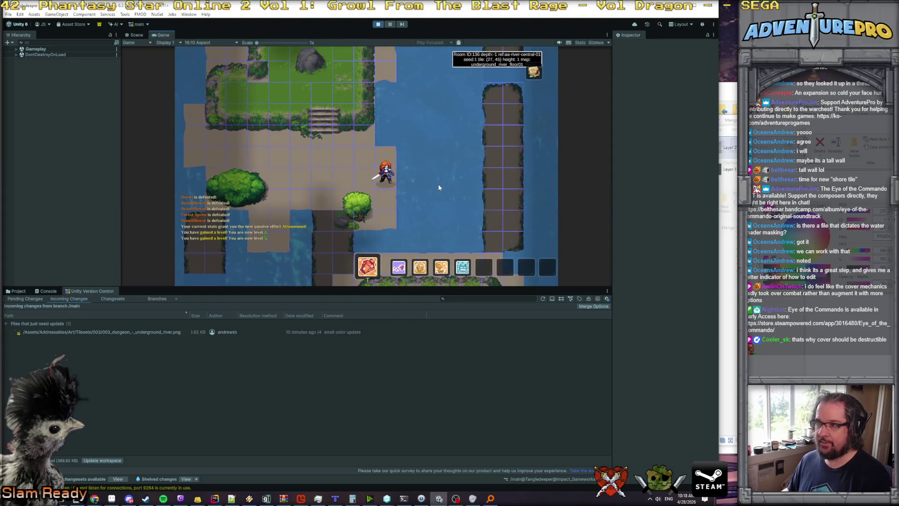
Enable noclip from the debug console and walk right across the water.
{"action": "key", "text": "grave"}
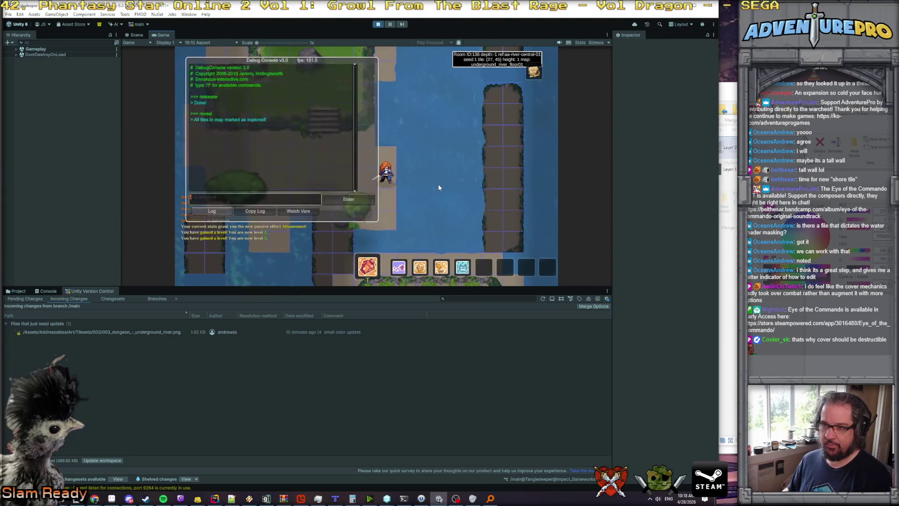
{"action": "type", "text": "no"}
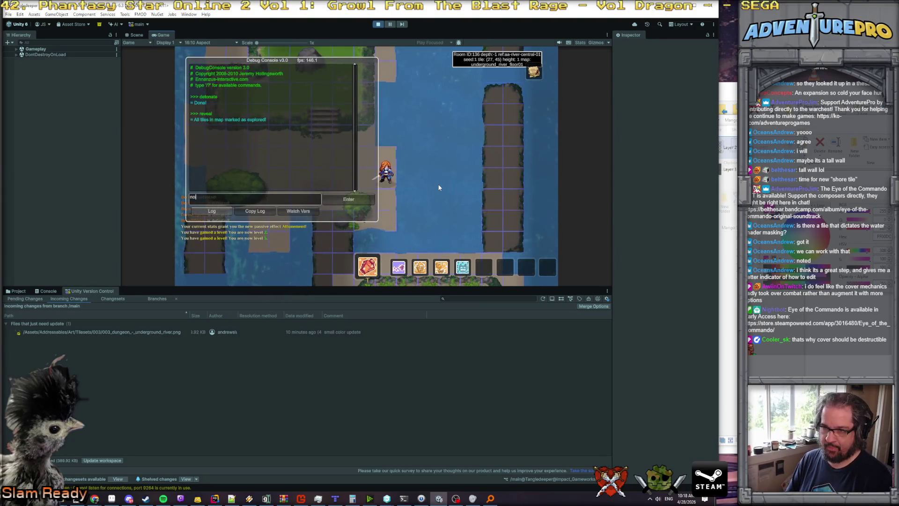
{"action": "type", "text": "clilip"}
{"action": "key", "text": "Return"}
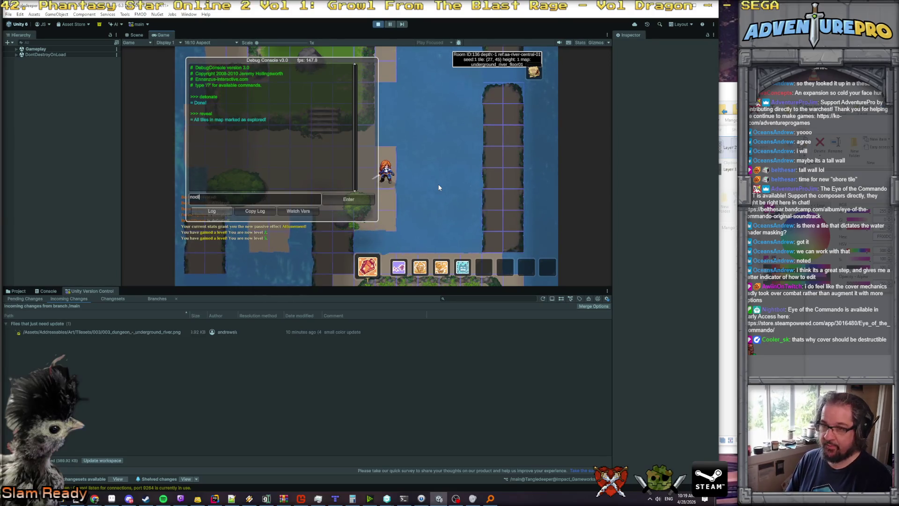
{"action": "key", "text": "grave"}
{"action": "key", "text": "Right"}
{"action": "key", "text": "Right"}
{"action": "key", "text": "Right"}
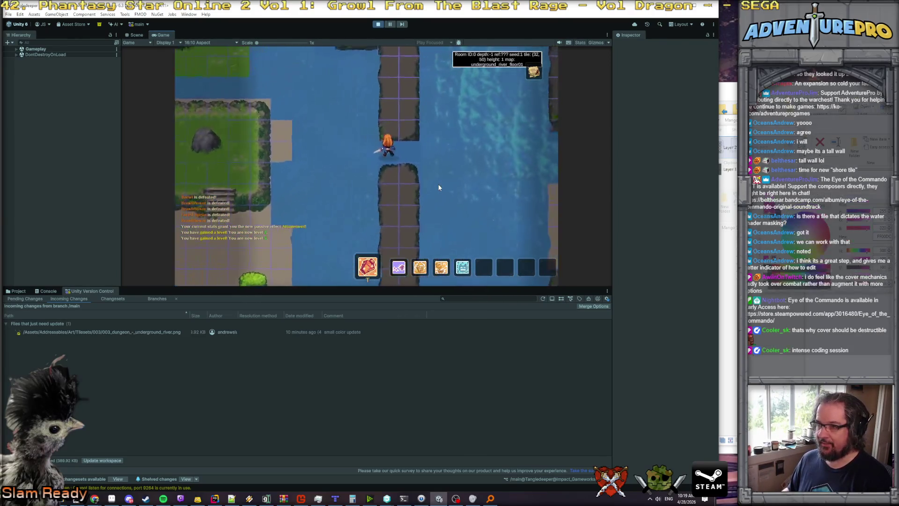
Walk right between the stone pillars, then down and left toward the grassy shore.
{"action": "key", "text": "Up"}
{"action": "key", "text": "Up"}
{"action": "key", "text": "Left"}
{"action": "key", "text": "Left"}
{"action": "key", "text": "Left"}
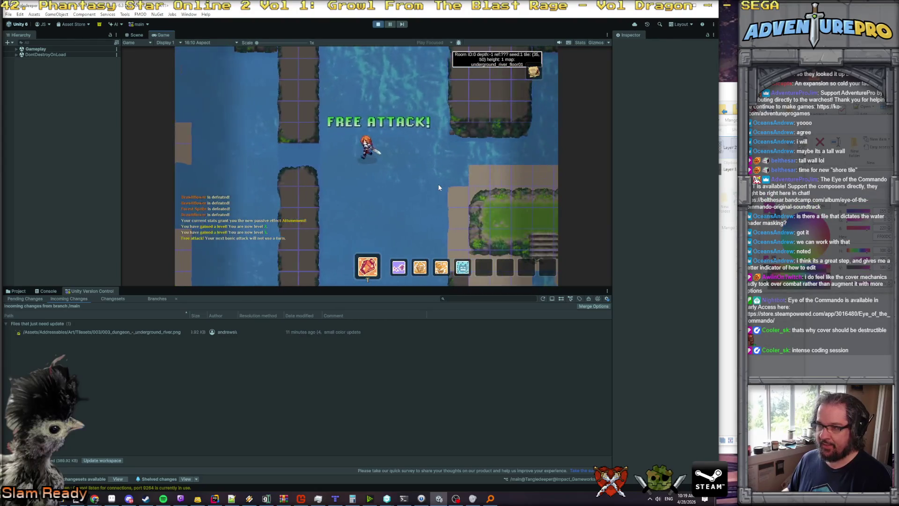
{"action": "key", "text": "Right"}
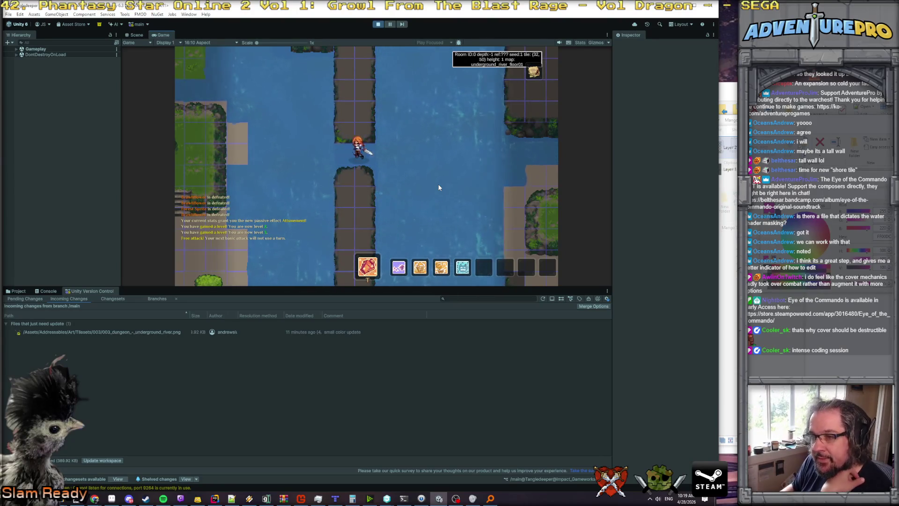
{"action": "key", "text": "Right"}
{"action": "key", "text": "Right"}
{"action": "key", "text": "Down"}
{"action": "key", "text": "Down"}
{"action": "key", "text": "Down"}
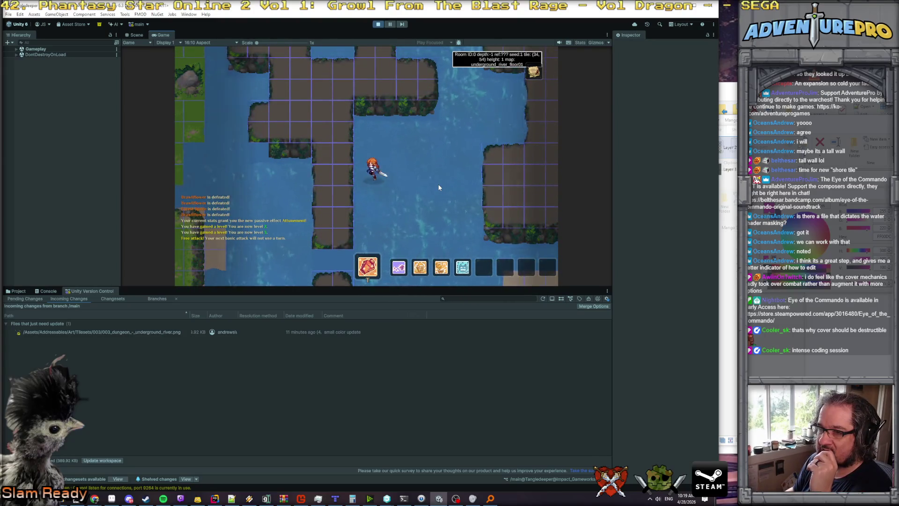
{"action": "key", "text": "Left"}
{"action": "key", "text": "Left"}
{"action": "key", "text": "Left"}
{"action": "key", "text": "Down"}
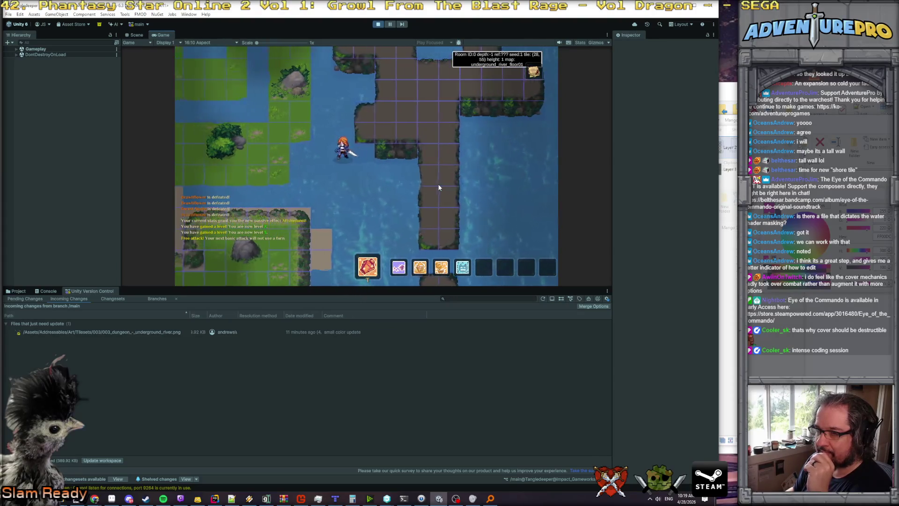
{"action": "key", "text": "Right"}
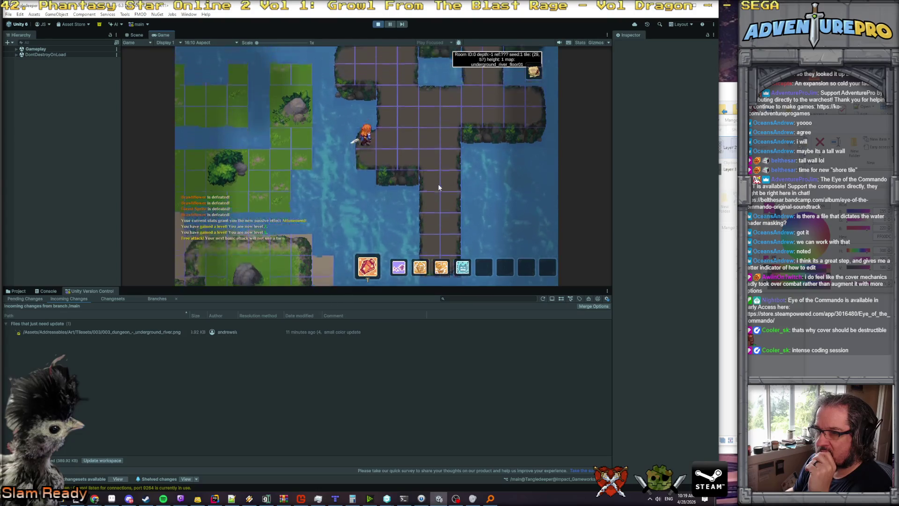
{"action": "key", "text": "Left"}
{"action": "key", "text": "Down"}
{"action": "key", "text": "Up"}
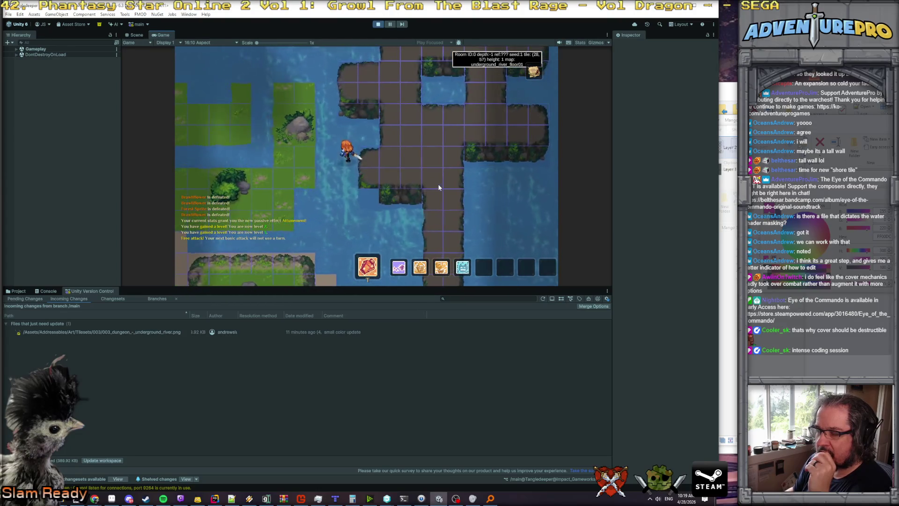
{"action": "key", "text": "Down"}
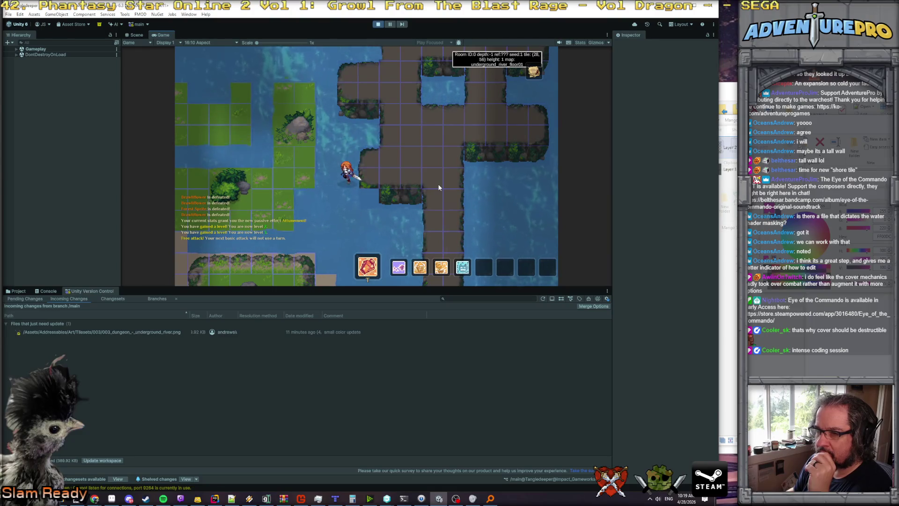
{"action": "key", "text": "Down"}
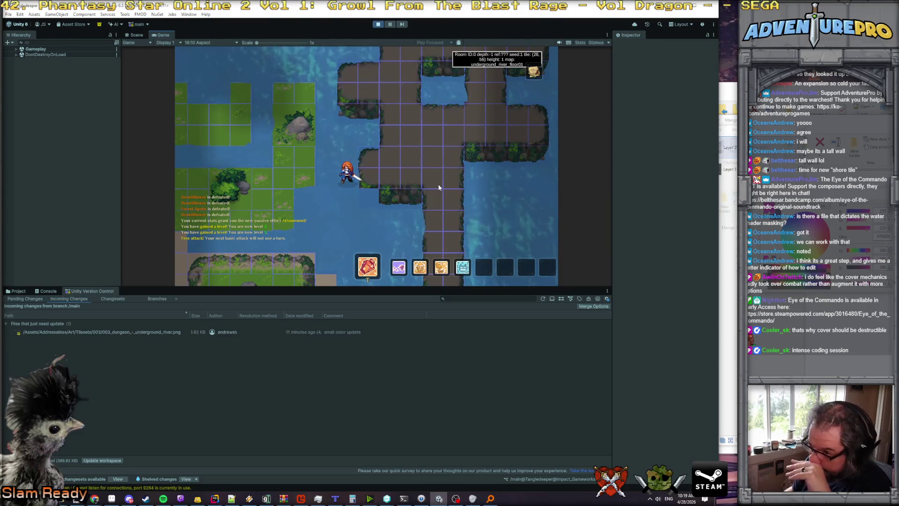
Step down along the shore, then travel down and far right through the river.
{"action": "key", "text": "Right"}
{"action": "key", "text": "Down"}
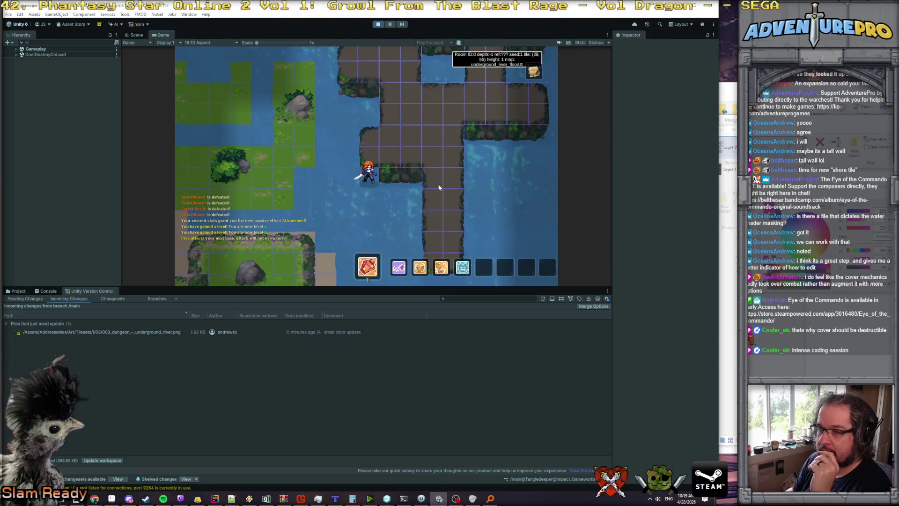
{"action": "key", "text": "Left"}
{"action": "key", "text": "Down"}
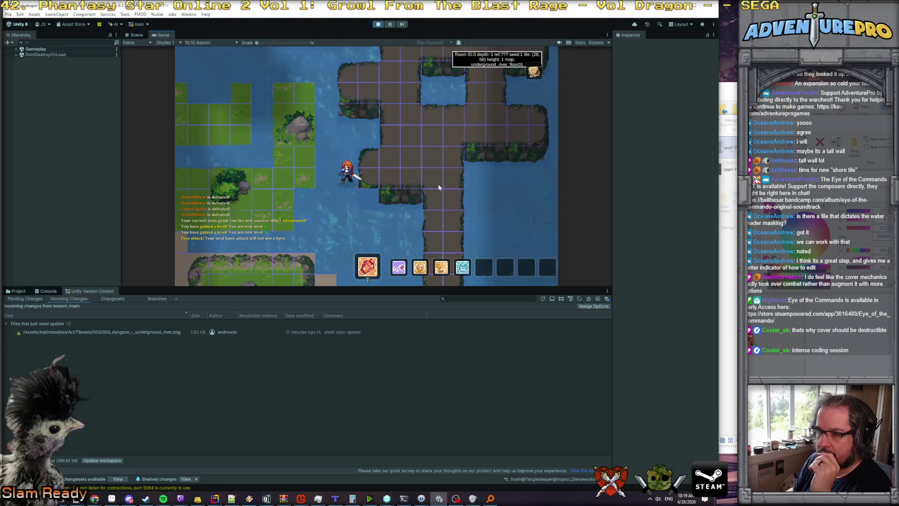
{"action": "key", "text": "Right"}
{"action": "key", "text": "Right"}
{"action": "key", "text": "Down"}
{"action": "key", "text": "Left"}
{"action": "key", "text": "Left"}
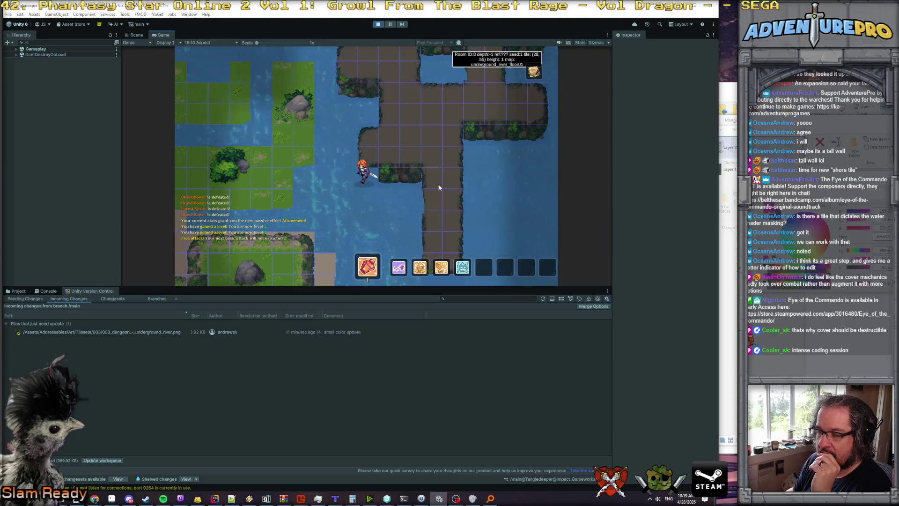
{"action": "key", "text": "Right"}
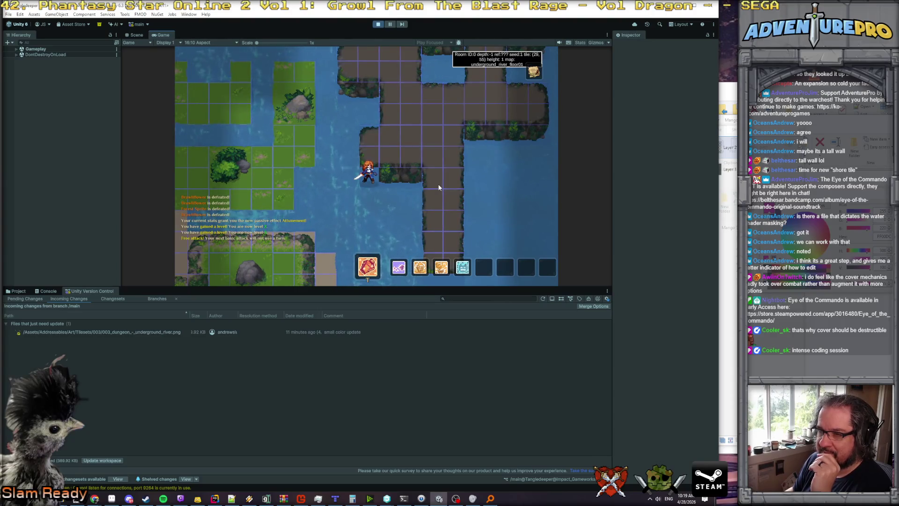
{"action": "key", "text": "Up"}
{"action": "key", "text": "Down"}
{"action": "key", "text": "Down"}
{"action": "key", "text": "Down"}
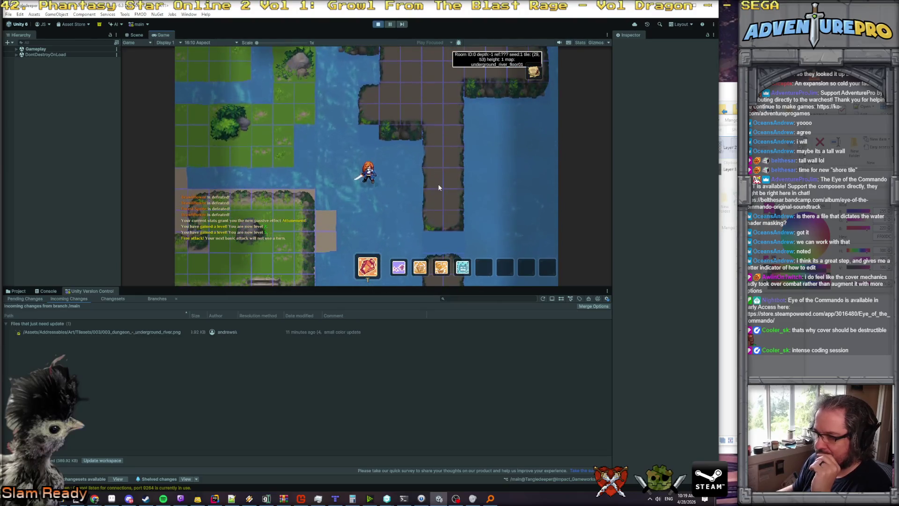
{"action": "key", "text": "Right"}
{"action": "key", "text": "Right"}
{"action": "key", "text": "Right"}
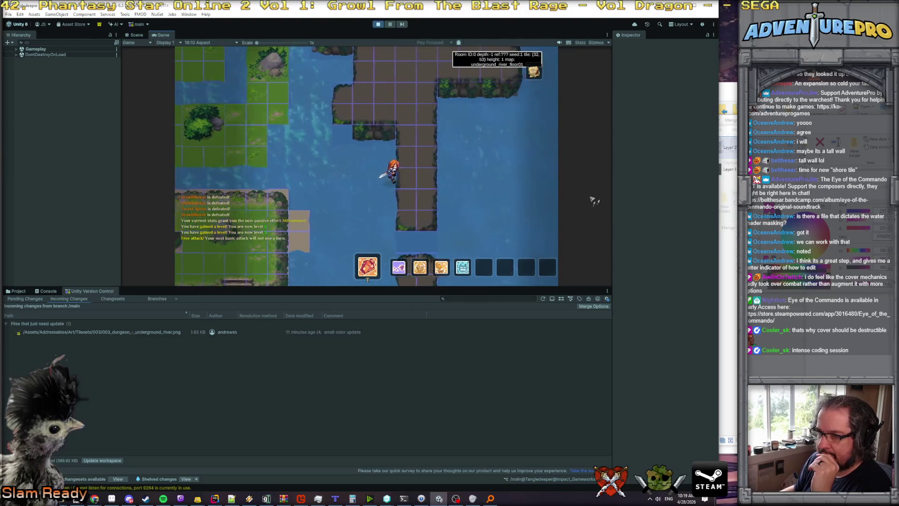
{"action": "key", "text": "Right"}
{"action": "key", "text": "Right"}
{"action": "key", "text": "Right"}
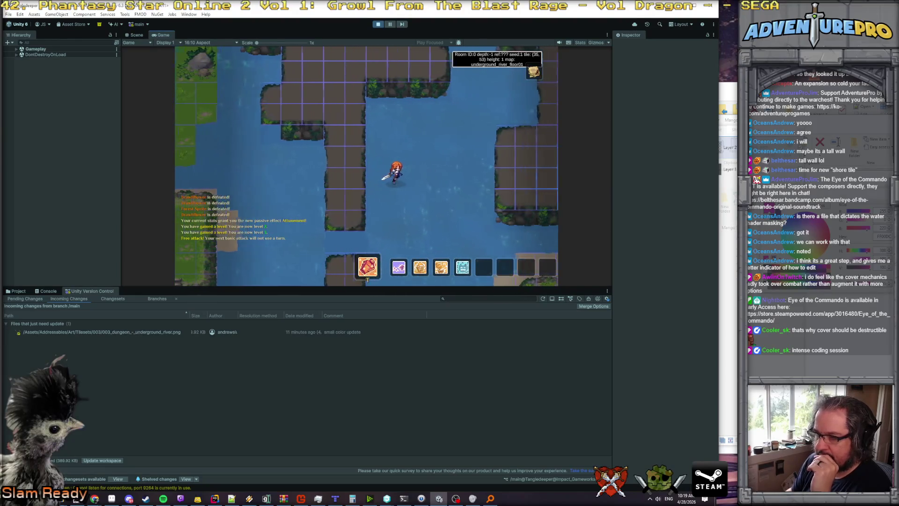
{"action": "key", "text": "Right"}
{"action": "key", "text": "Right"}
{"action": "key", "text": "Right"}
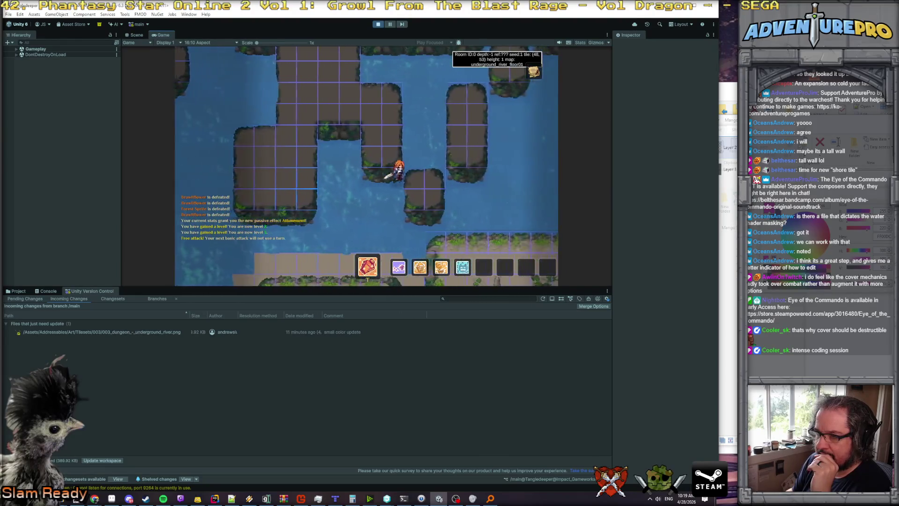
{"action": "key", "text": "Right"}
{"action": "key", "text": "Right"}
{"action": "key", "text": "Right"}
{"action": "key", "text": "Down"}
{"action": "key", "text": "Down"}
{"action": "key", "text": "Down"}
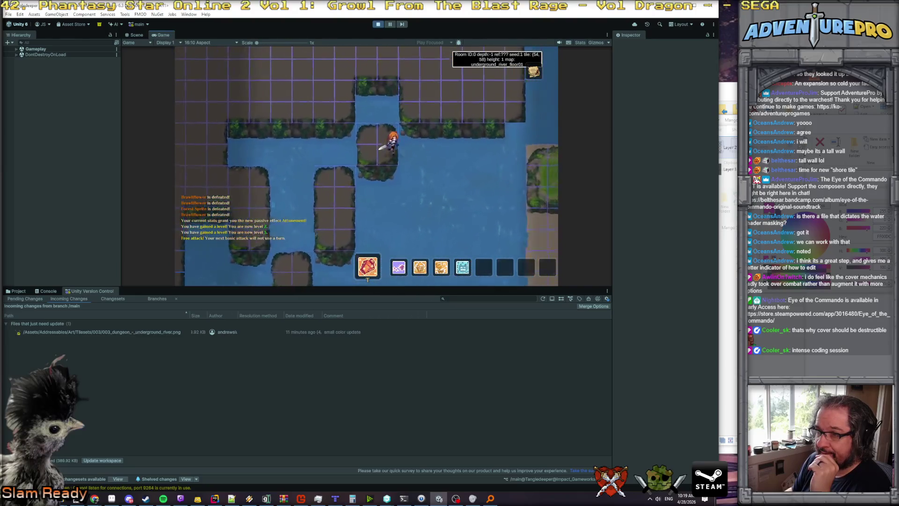
Travel back left and up to tile (30, 55) and bring up the tileset in Aseprite.
{"action": "key", "text": "Down"}
{"action": "key", "text": "Down"}
{"action": "key", "text": "Right"}
{"action": "key", "text": "Right"}
{"action": "key", "text": "Right"}
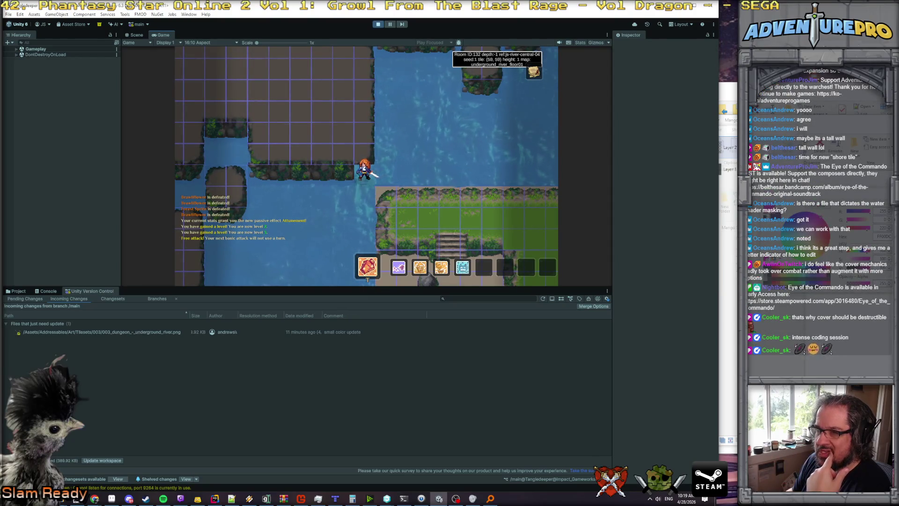
{"action": "key", "text": "Left"}
{"action": "key", "text": "Left"}
{"action": "key", "text": "Left"}
{"action": "key", "text": "Up"}
{"action": "key", "text": "Up"}
{"action": "key", "text": "Up"}
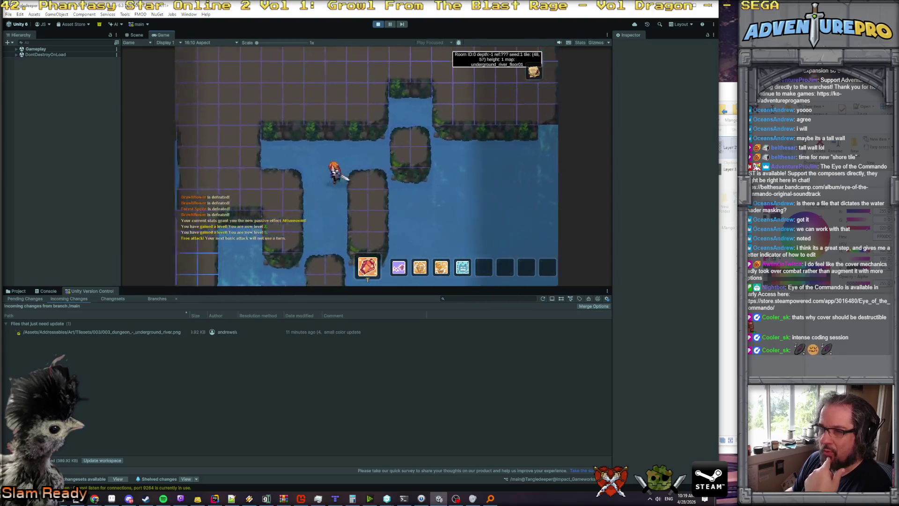
{"action": "key", "text": "Left"}
{"action": "key", "text": "Left"}
{"action": "key", "text": "Left"}
{"action": "key", "text": "Down"}
{"action": "key", "text": "Down"}
{"action": "key", "text": "Down"}
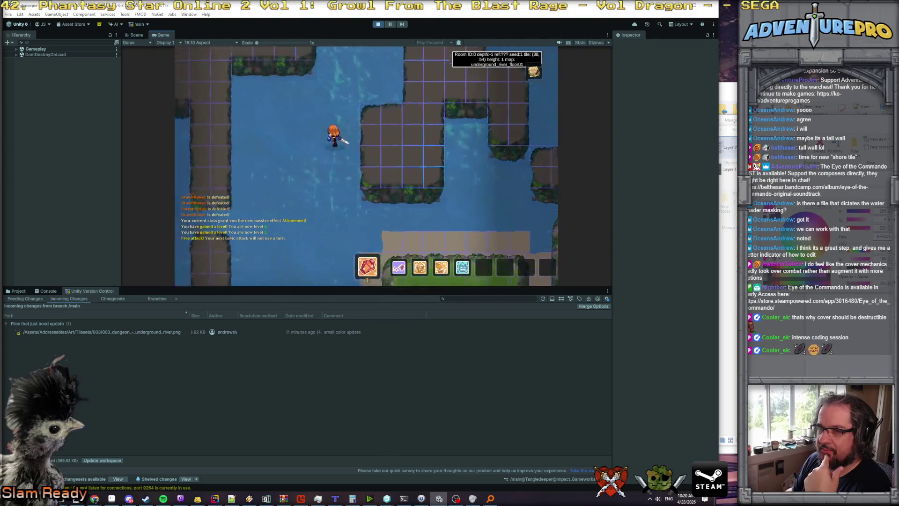
{"action": "key", "text": "Left"}
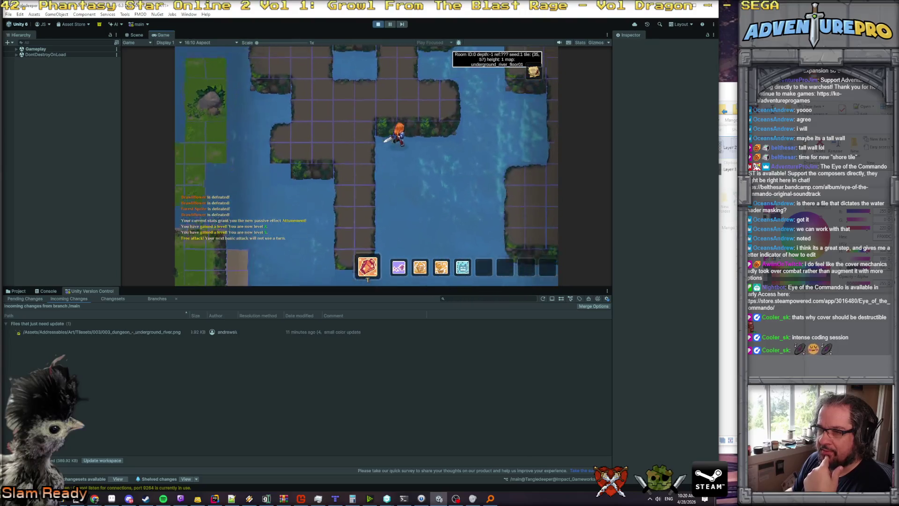
{"action": "key", "text": "Left"}
{"action": "key", "text": "Left"}
{"action": "key", "text": "Left"}
{"action": "key", "text": "Up"}
{"action": "key", "text": "Up"}
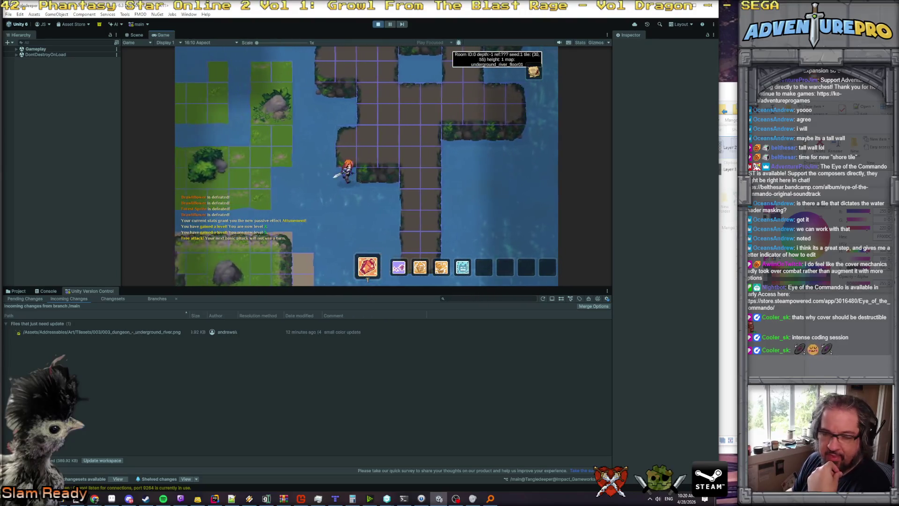
{"action": "key", "text": "Right"}
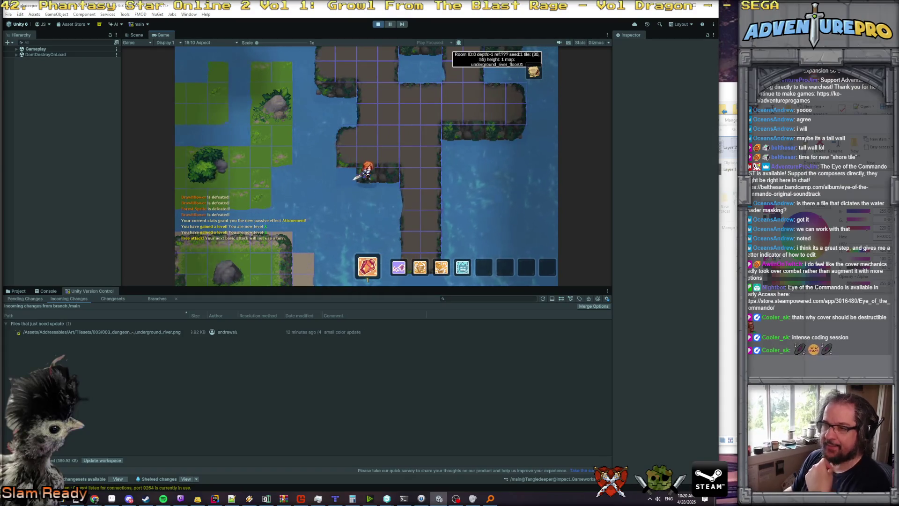
{"action": "left_click", "coordinate": [111, 498]}
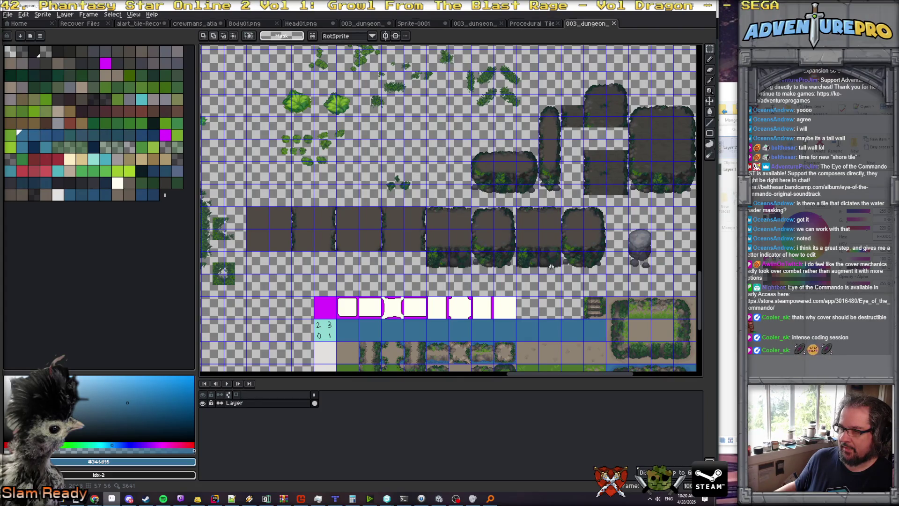
{"action": "scroll", "coordinate": [551, 266], "scroll_direction": "down", "scroll_amount": 3}
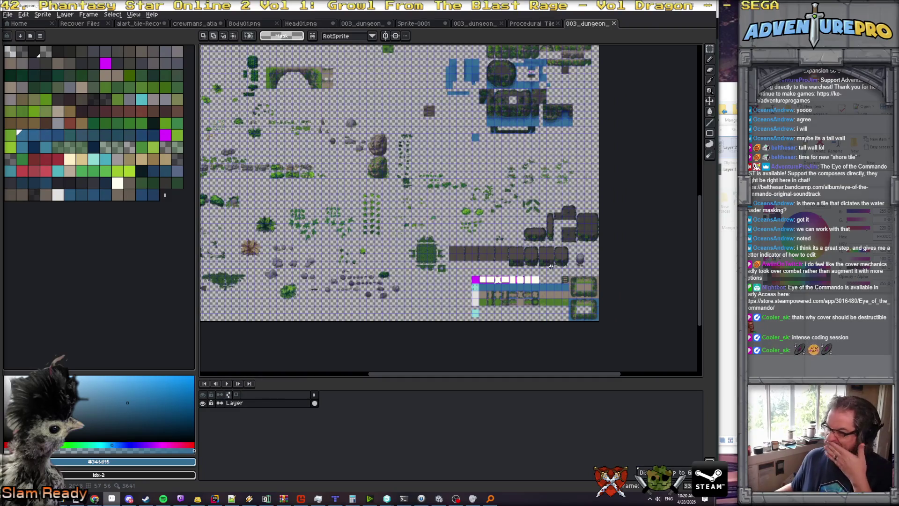
{"action": "scroll", "coordinate": [551, 266], "scroll_direction": "up", "scroll_amount": 3}
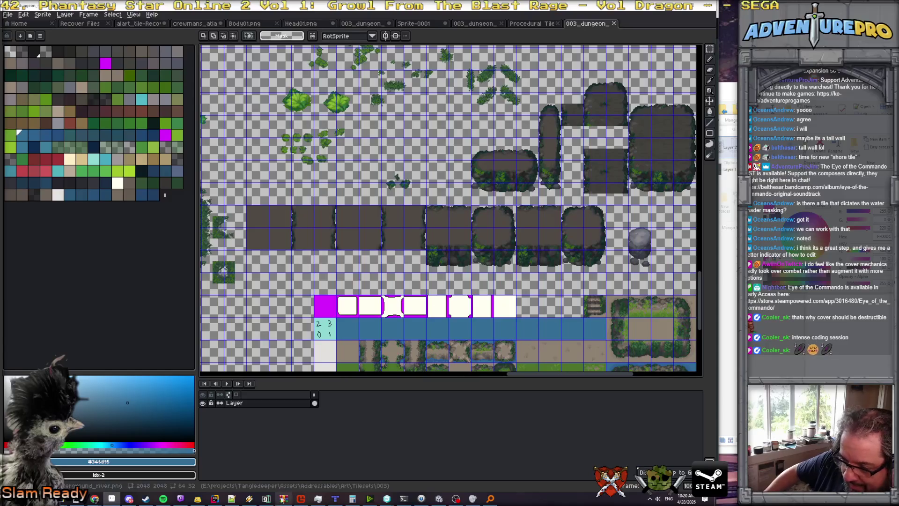
{"action": "left_click", "coordinate": [431, 499]}
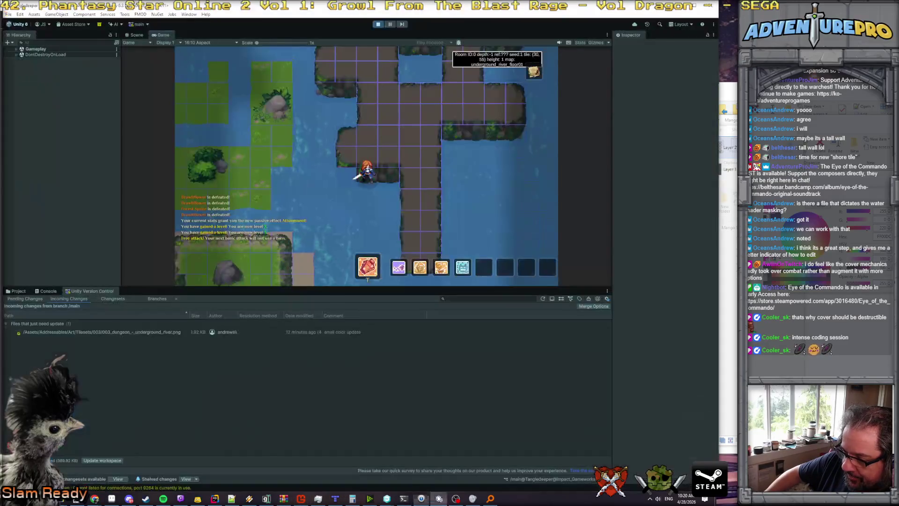
{"action": "left_click", "coordinate": [215, 500]}
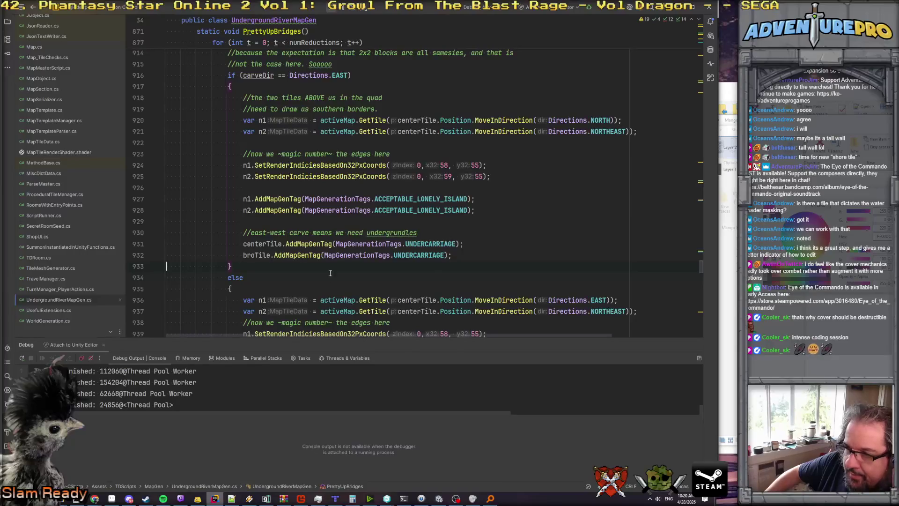
{"action": "scroll", "coordinate": [300, 248], "scroll_direction": "up", "scroll_amount": 6}
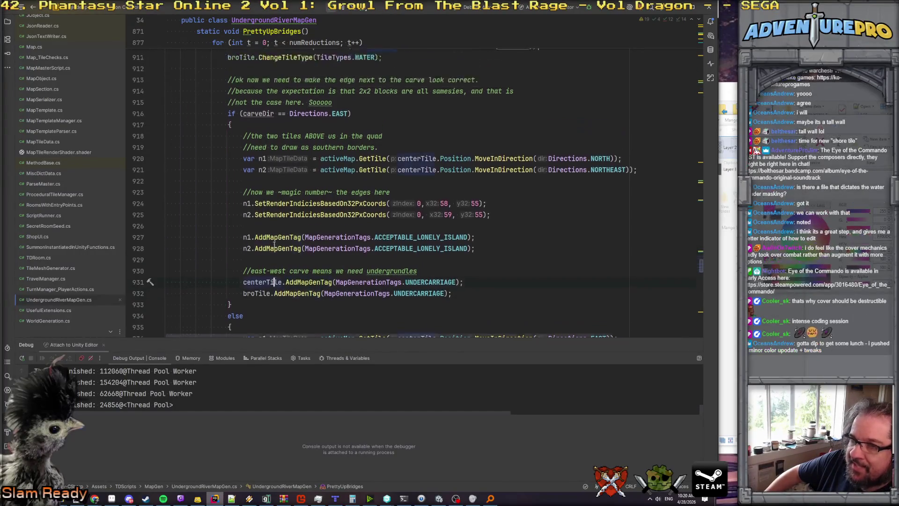
{"action": "scroll", "coordinate": [275, 245], "scroll_direction": "up", "scroll_amount": 8}
{"action": "scroll", "coordinate": [300, 215], "scroll_direction": "down", "scroll_amount": 9}
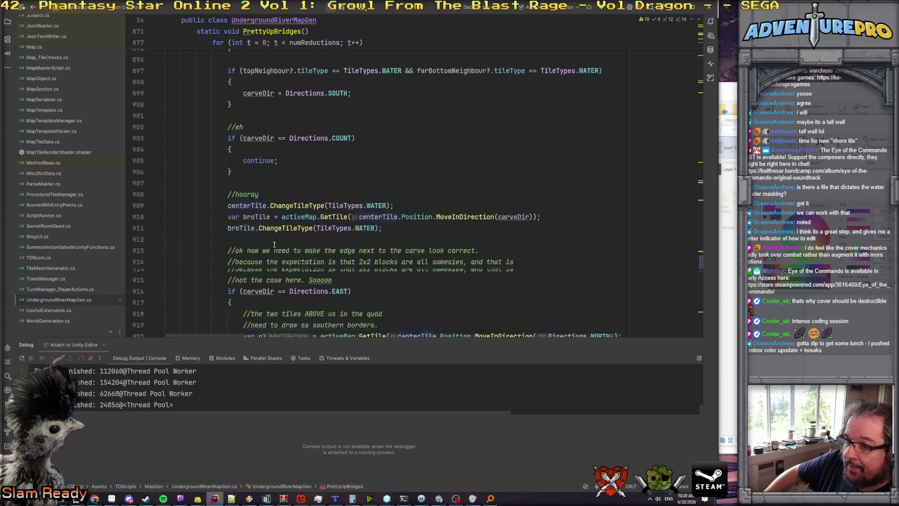
{"action": "scroll", "coordinate": [325, 167], "scroll_direction": "down", "scroll_amount": 2}
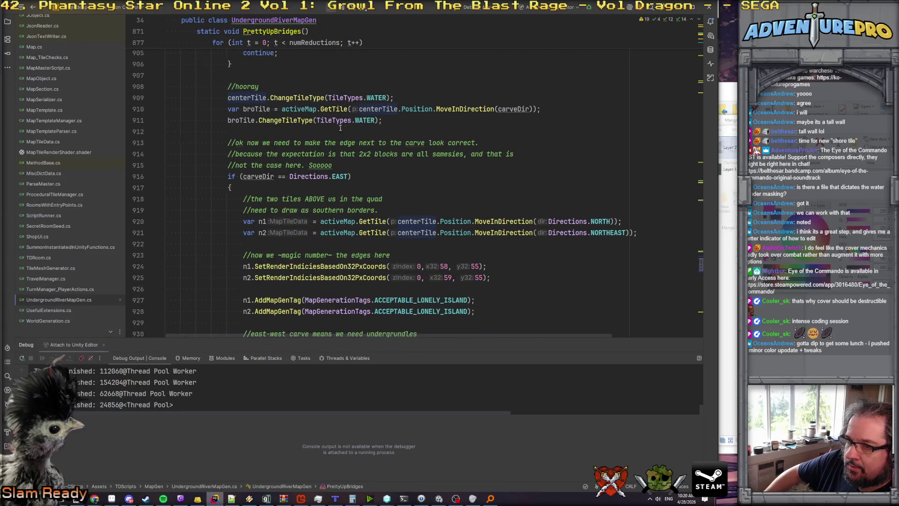
{"action": "scroll", "coordinate": [469, 250], "scroll_direction": "down", "scroll_amount": 4}
{"action": "scroll", "coordinate": [470, 250], "scroll_direction": "up", "scroll_amount": 4}
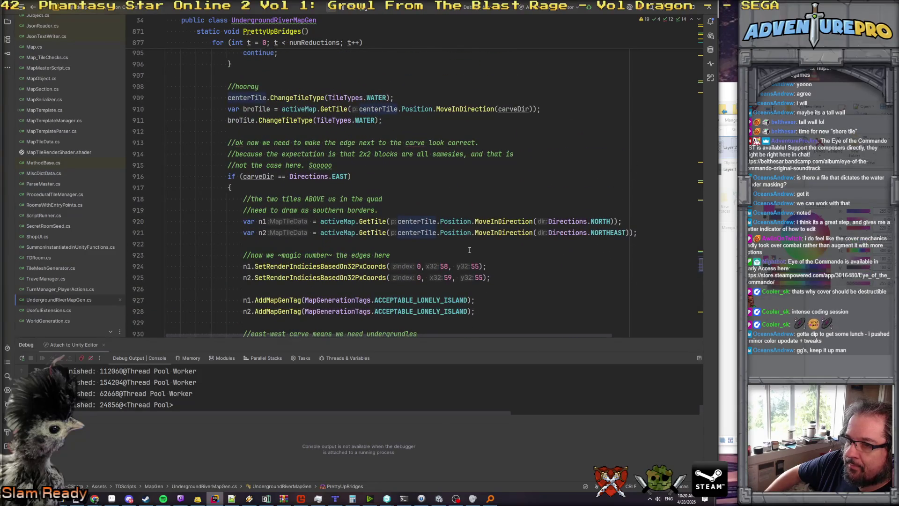
{"action": "scroll", "coordinate": [470, 250], "scroll_direction": "down", "scroll_amount": 4}
{"action": "left_click", "coordinate": [478, 210]}
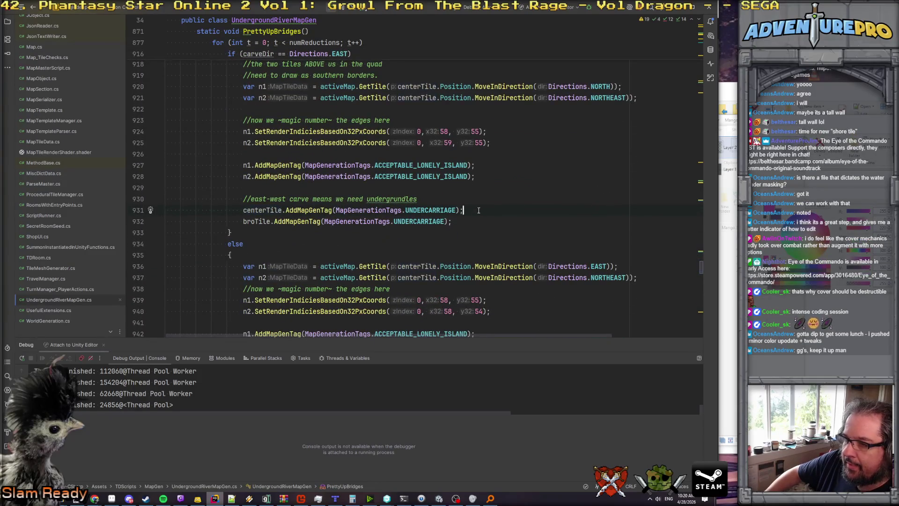
{"action": "left_click", "coordinate": [459, 209]}
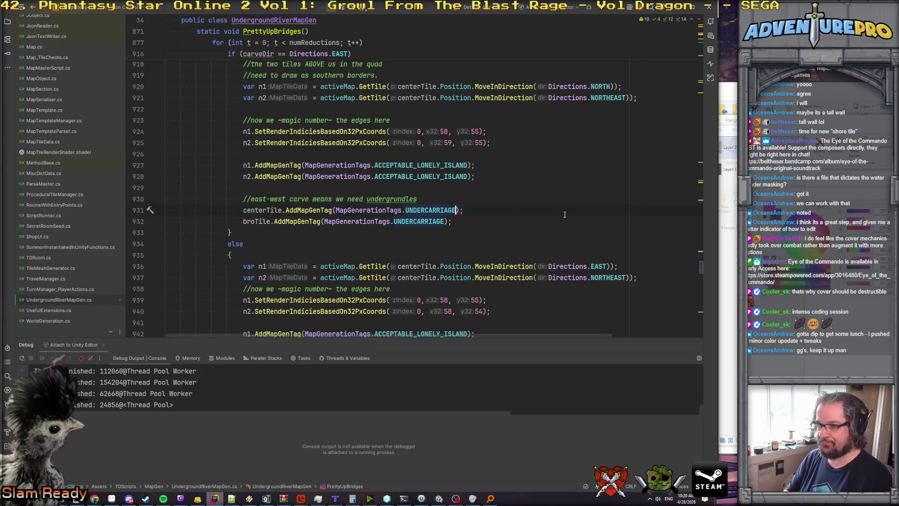
{"action": "type", "text": "| Map"}
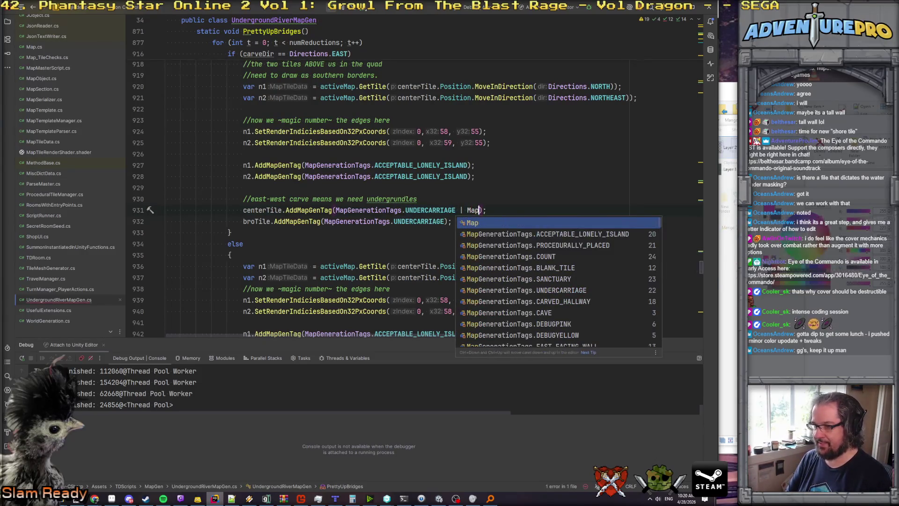
{"action": "key", "text": "Down"}
{"action": "key", "text": "Down"}
{"action": "key", "text": "Tab"}
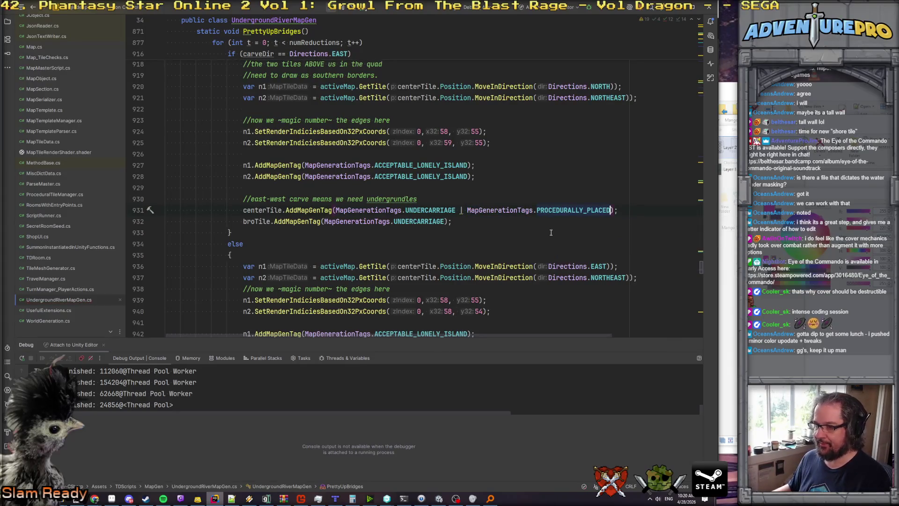
{"action": "left_click", "coordinate": [459, 209], "text": "shift"}
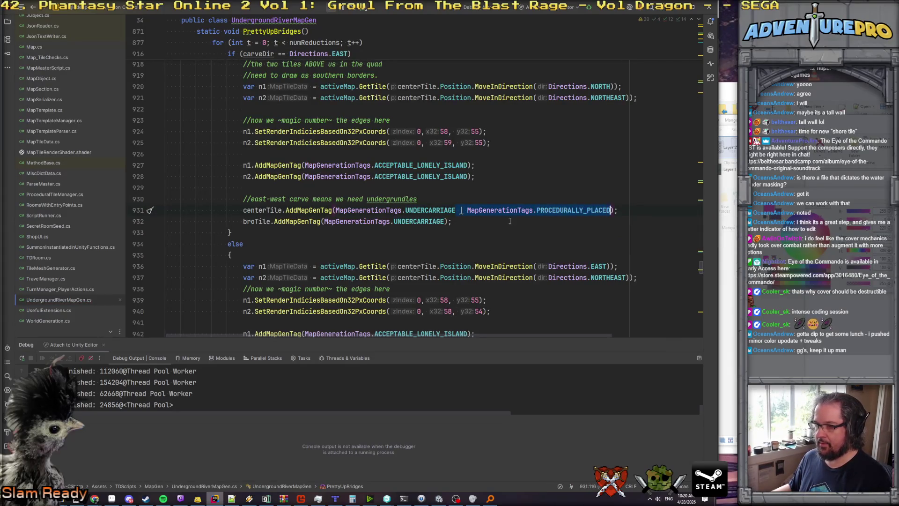
{"action": "key", "text": "ctrl+c"}
{"action": "left_click", "coordinate": [446, 221]}
{"action": "key", "text": "ctrl+v"}
{"action": "scroll", "coordinate": [468, 234], "scroll_direction": "down", "scroll_amount": 4}
{"action": "scroll", "coordinate": [468, 240], "scroll_direction": "up", "scroll_amount": 5}
{"action": "scroll", "coordinate": [468, 239], "scroll_direction": "up", "scroll_amount": 3}
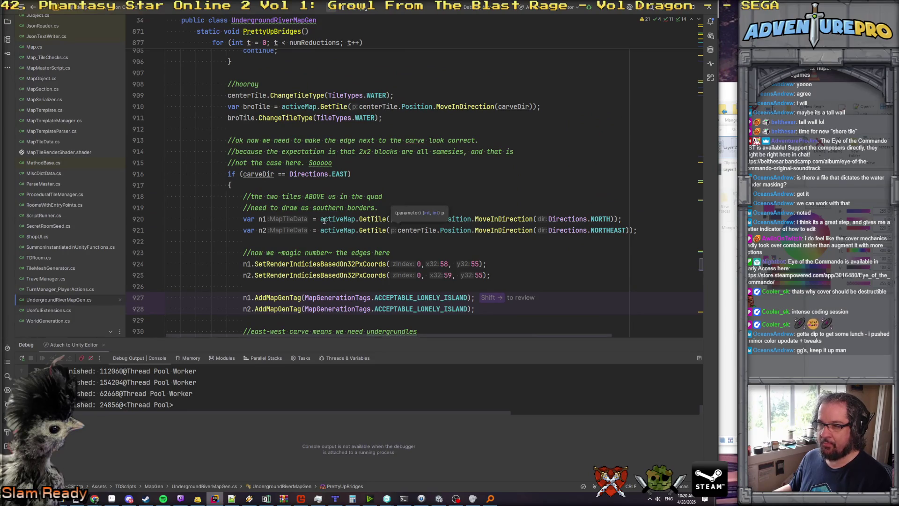
{"action": "scroll", "coordinate": [327, 222], "scroll_direction": "up", "scroll_amount": 9}
{"action": "scroll", "coordinate": [324, 221], "scroll_direction": "down", "scroll_amount": 15}
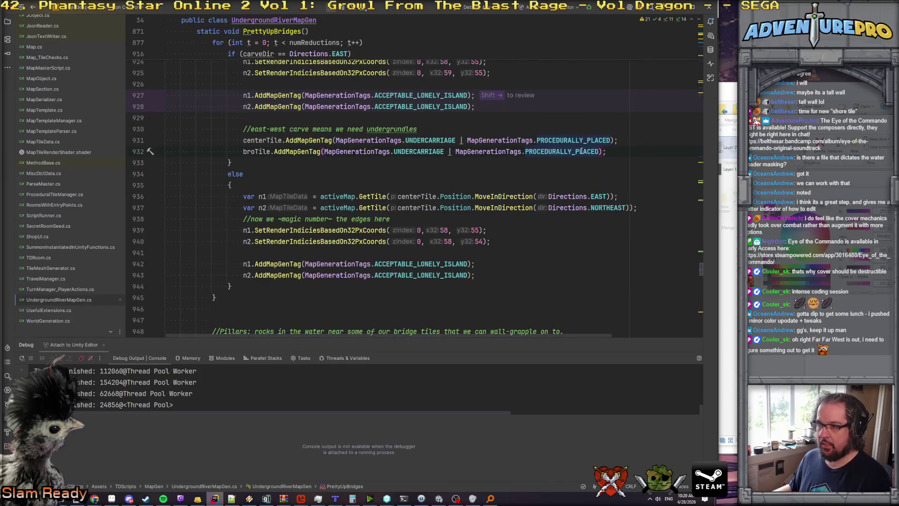
{"action": "left_click", "coordinate": [449, 153]}
{"action": "left_click", "coordinate": [427, 153]}
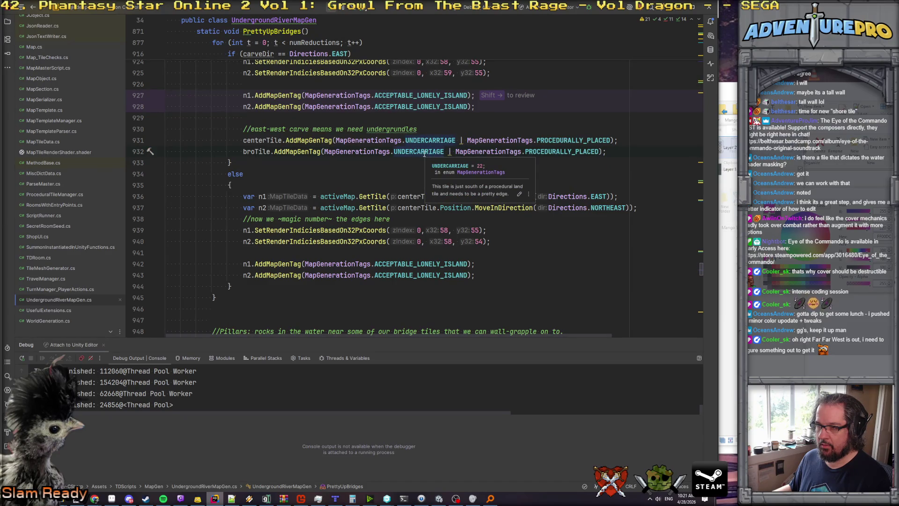
{"action": "left_click", "coordinate": [424, 153]}
{"action": "left_click", "coordinate": [450, 152]}
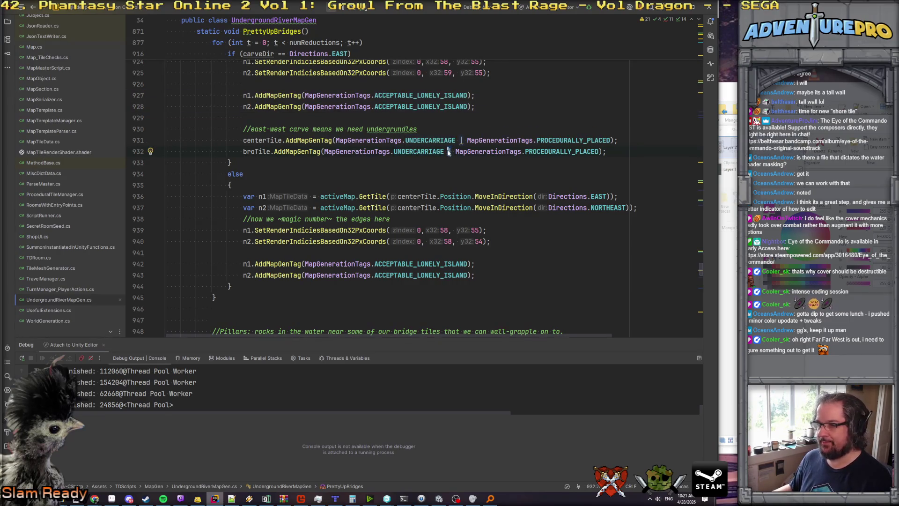
{"action": "left_click_drag", "start_coordinate": [449, 152], "coordinate": [600, 152]}
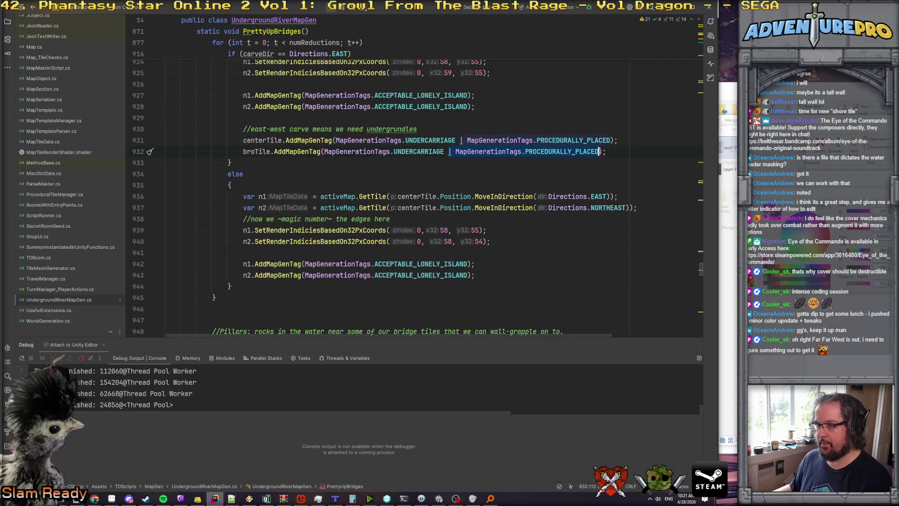
{"action": "key", "text": "BackSpace"}
{"action": "key", "text": "BackSpace"}
{"action": "left_click", "coordinate": [459, 140]}
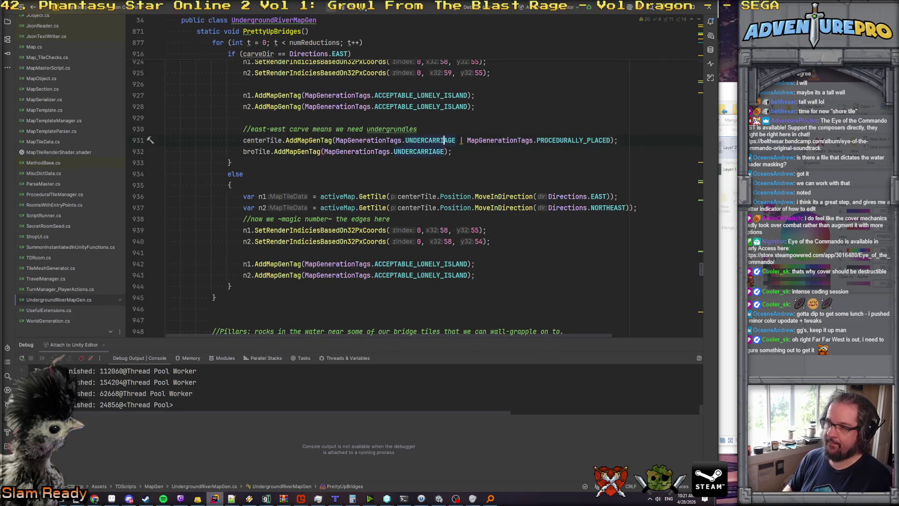
{"action": "left_click_drag", "start_coordinate": [460, 140], "coordinate": [611, 140]}
{"action": "key", "text": "BackSpace"}
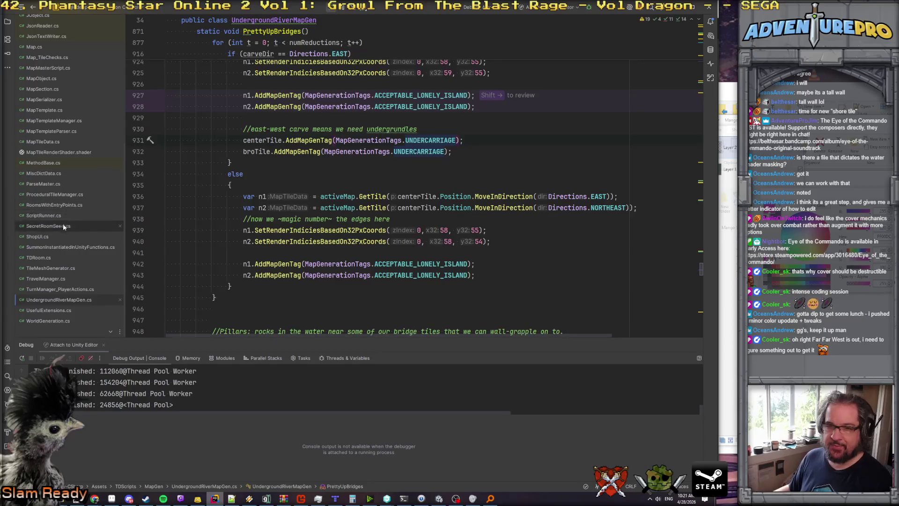
{"action": "left_click", "coordinate": [55, 194]}
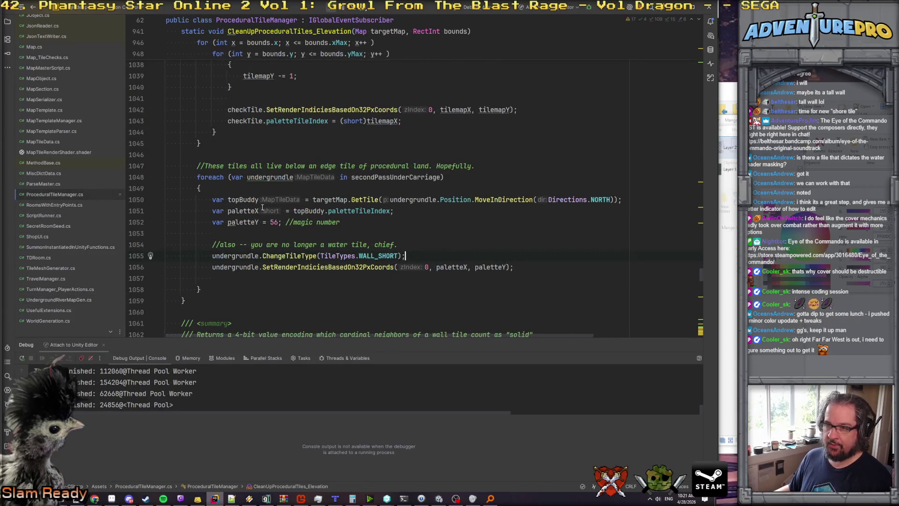
Review the topBuddy lookup and paletteTileIndex usage in CleanUpProceduralTiles_Elevation.
{"action": "scroll", "coordinate": [269, 222], "scroll_direction": "down", "scroll_amount": 1}
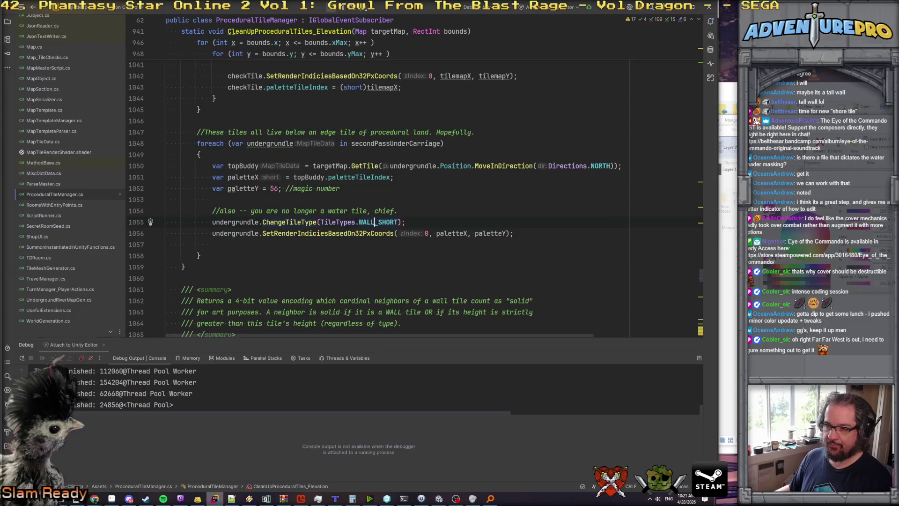
{"action": "left_click", "coordinate": [291, 167]}
{"action": "left_click", "coordinate": [330, 177]}
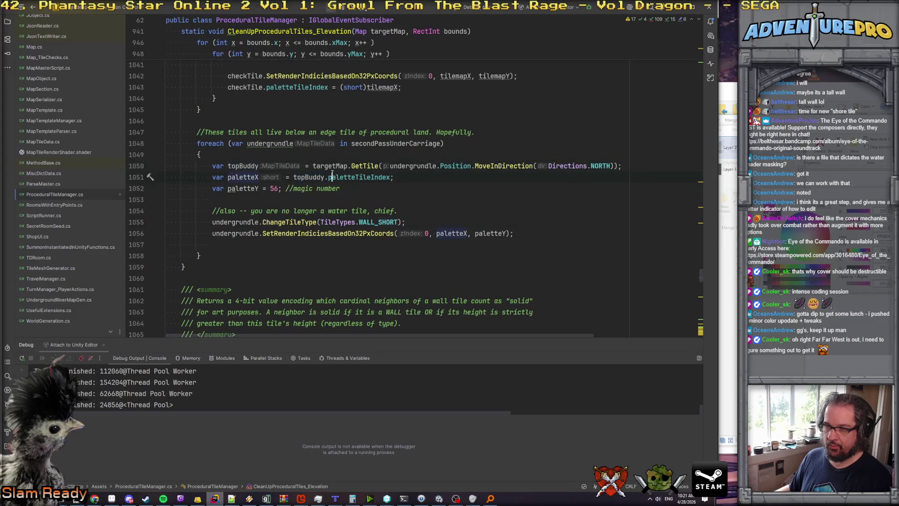
{"action": "scroll", "coordinate": [330, 183], "scroll_direction": "up", "scroll_amount": 4}
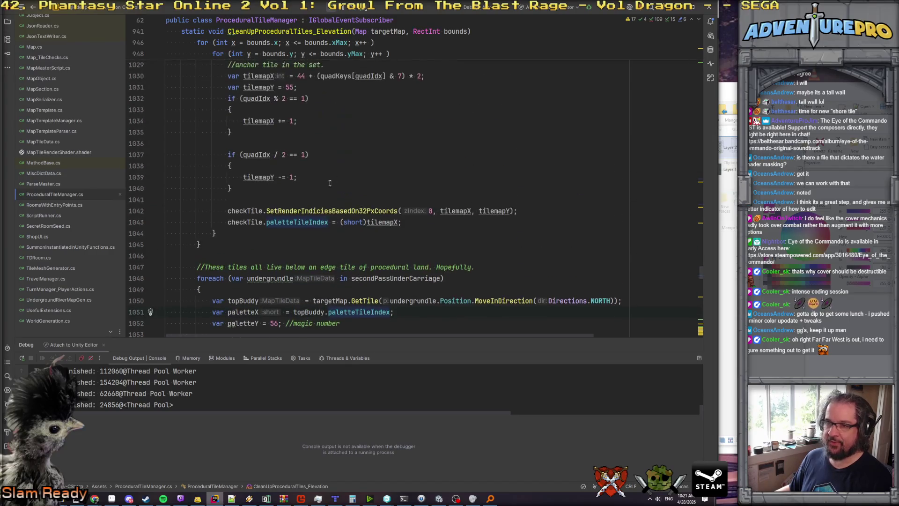
{"action": "scroll", "coordinate": [304, 212], "scroll_direction": "up", "scroll_amount": 9}
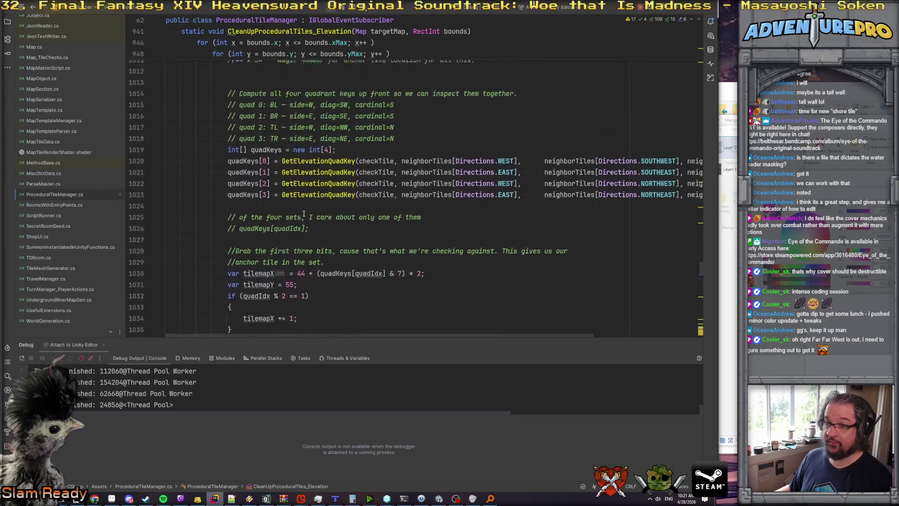
{"action": "scroll", "coordinate": [304, 214], "scroll_direction": "down", "scroll_amount": 14}
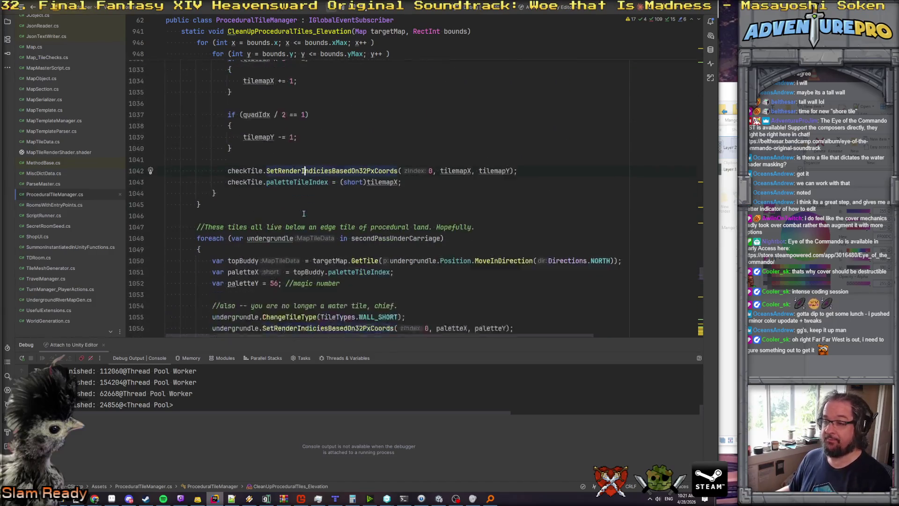
{"action": "scroll", "coordinate": [304, 214], "scroll_direction": "up", "scroll_amount": 20}
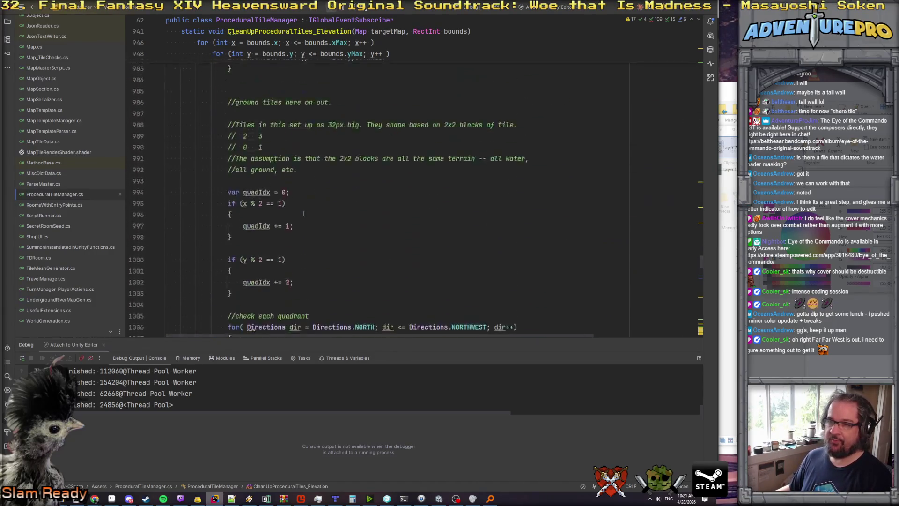
{"action": "scroll", "coordinate": [303, 214], "scroll_direction": "up", "scroll_amount": 19}
{"action": "scroll", "coordinate": [303, 213], "scroll_direction": "down", "scroll_amount": 13}
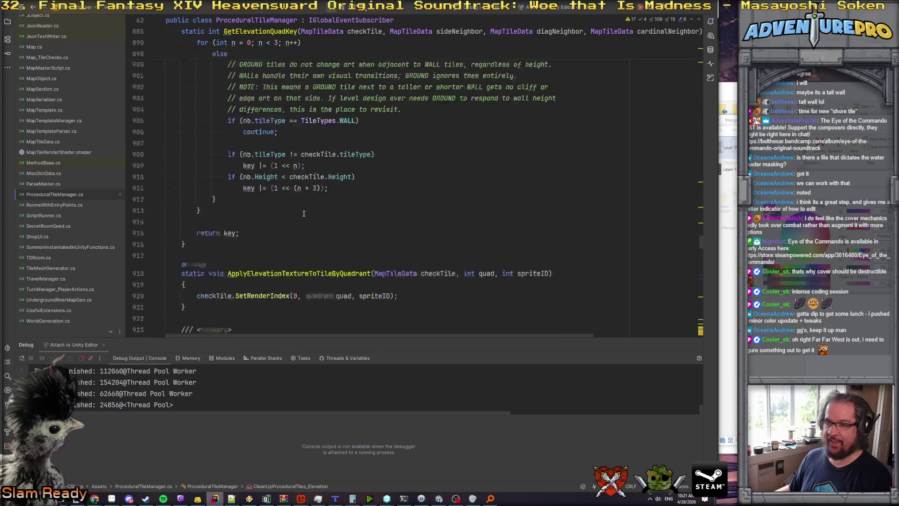
{"action": "scroll", "coordinate": [304, 213], "scroll_direction": "down", "scroll_amount": 9}
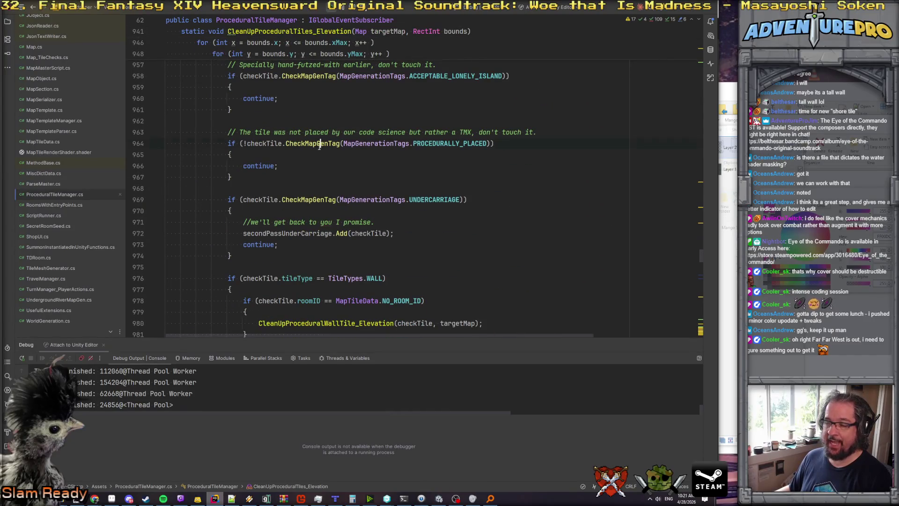
Select the UNDERCARRIAGE check on line 969, then navigate back to PrettyUpBridges' UNDERCARRIAGE tagging.
{"action": "left_click", "coordinate": [451, 200]}
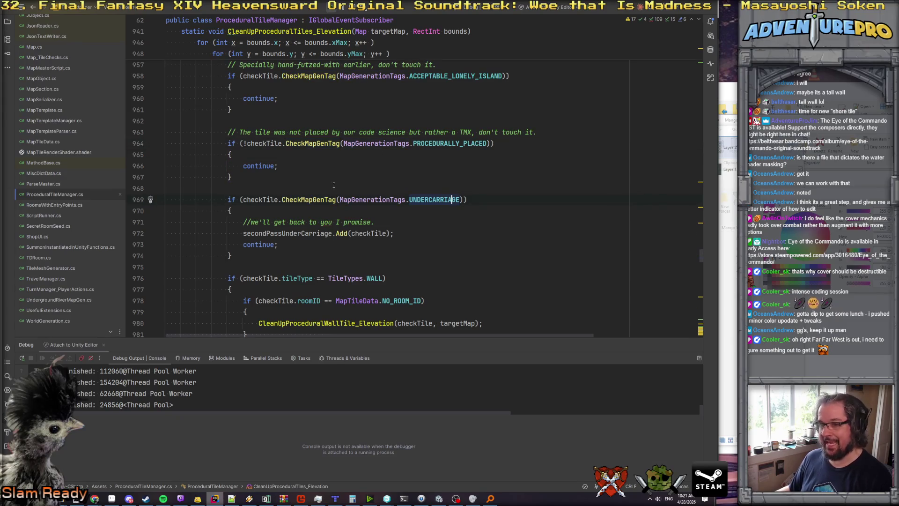
{"action": "double_click", "coordinate": [432, 199]}
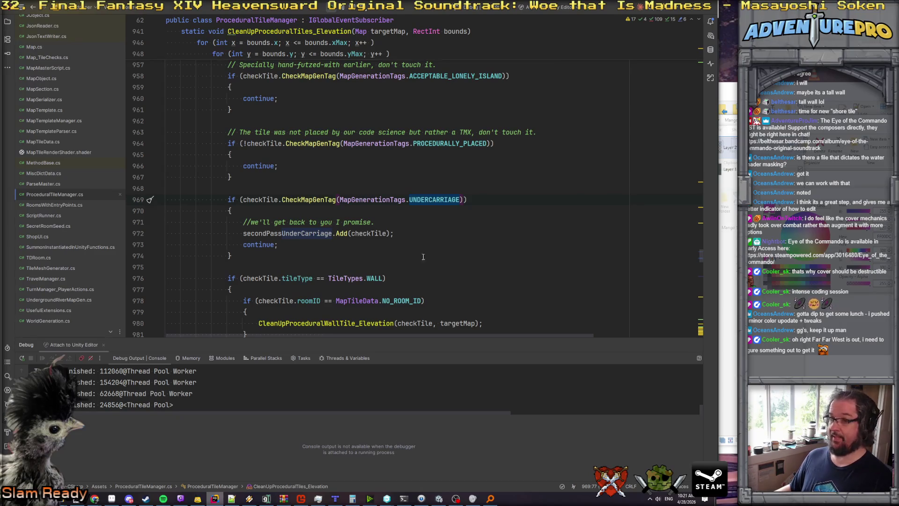
{"action": "scroll", "coordinate": [421, 201], "scroll_direction": "up", "scroll_amount": 3}
{"action": "key", "text": "Up"}
{"action": "key", "text": "Up"}
{"action": "key", "text": "Up"}
{"action": "scroll", "coordinate": [401, 204], "scroll_direction": "down", "scroll_amount": 3}
{"action": "key", "text": "ctrl+minus"}
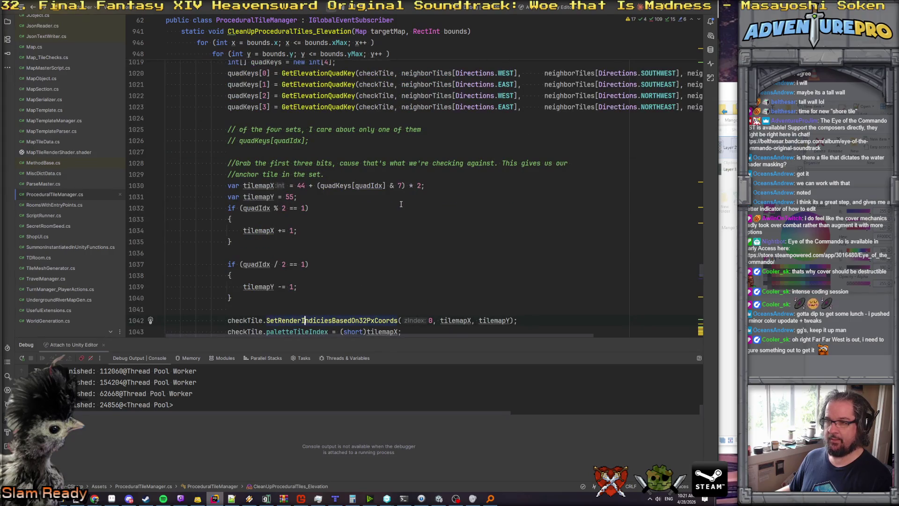
{"action": "key", "text": "ctrl+minus"}
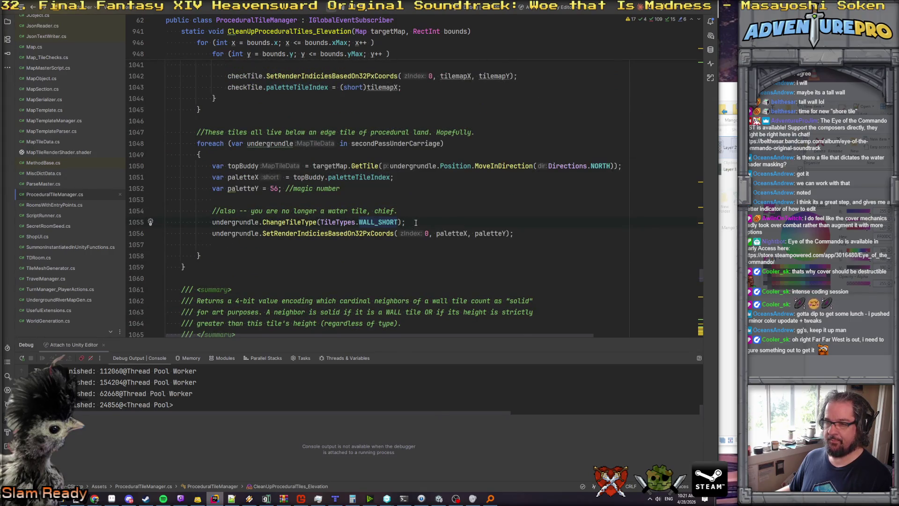
{"action": "key", "text": "ctrl+minus"}
{"action": "key", "text": "ctrl+minus"}
{"action": "scroll", "coordinate": [483, 151], "scroll_direction": "down", "scroll_amount": 2}
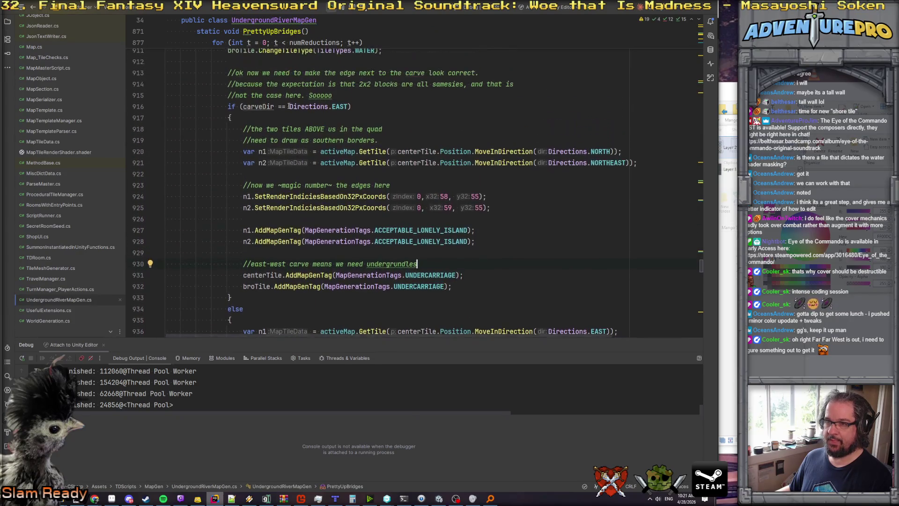
Duplicate the centerTile and broTile UNDERCARRIAGE tag lines and change the copies to PROCEDURALLY_PLACED.
{"action": "key", "text": "Down"}
{"action": "key", "text": "Home"}
{"action": "key", "text": "shift+Down"}
{"action": "key", "text": "shift+Down"}
{"action": "key", "text": "ctrl+c"}
{"action": "key", "text": "Escape"}
{"action": "key", "text": "ctrl+v"}
{"action": "double_click", "coordinate": [433, 200]}
{"action": "type", "text": "pro"}
{"action": "key", "text": "Return"}
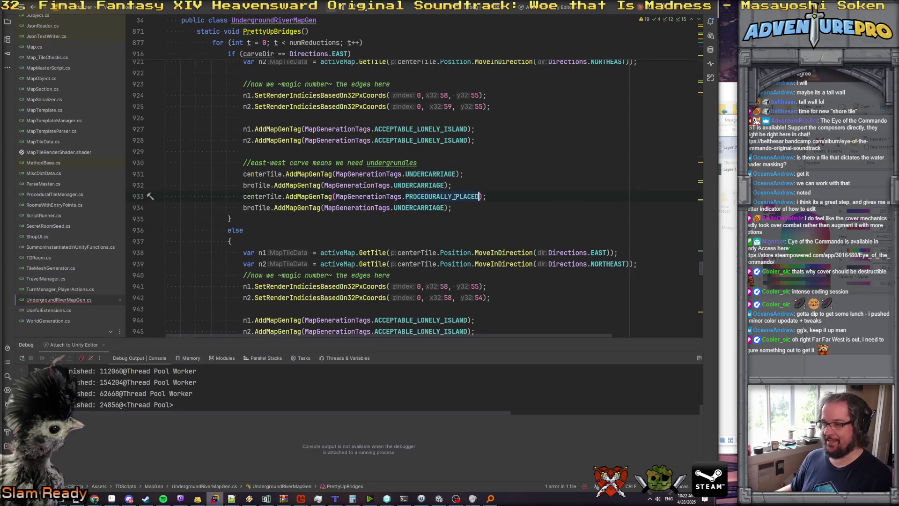
{"action": "double_click", "coordinate": [421, 210]}
{"action": "type", "text": "pro"}
{"action": "key", "text": "Return"}
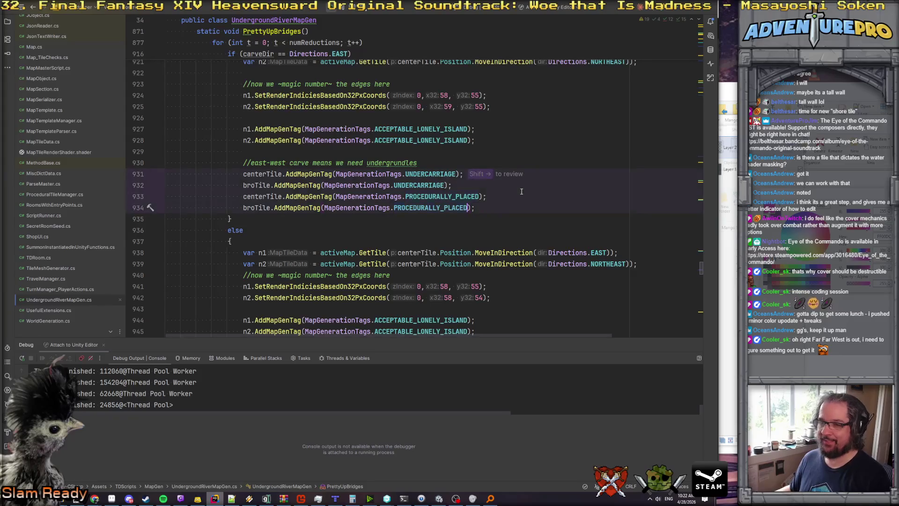
Review the edited EAST branch and dismiss the pending change highlight.
{"action": "scroll", "coordinate": [469, 216], "scroll_direction": "up", "scroll_amount": 1}
{"action": "left_click", "coordinate": [473, 224]}
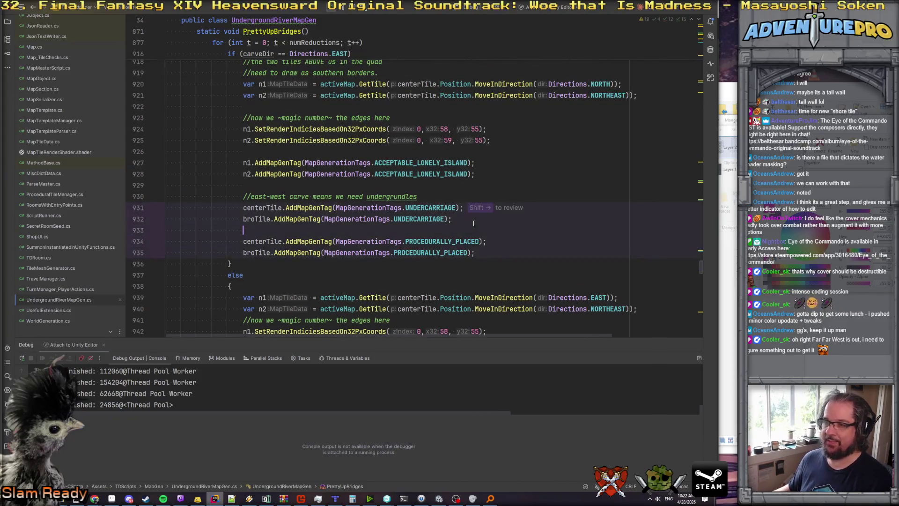
{"action": "scroll", "coordinate": [473, 224], "scroll_direction": "up", "scroll_amount": 10}
{"action": "scroll", "coordinate": [473, 223], "scroll_direction": "up", "scroll_amount": 7}
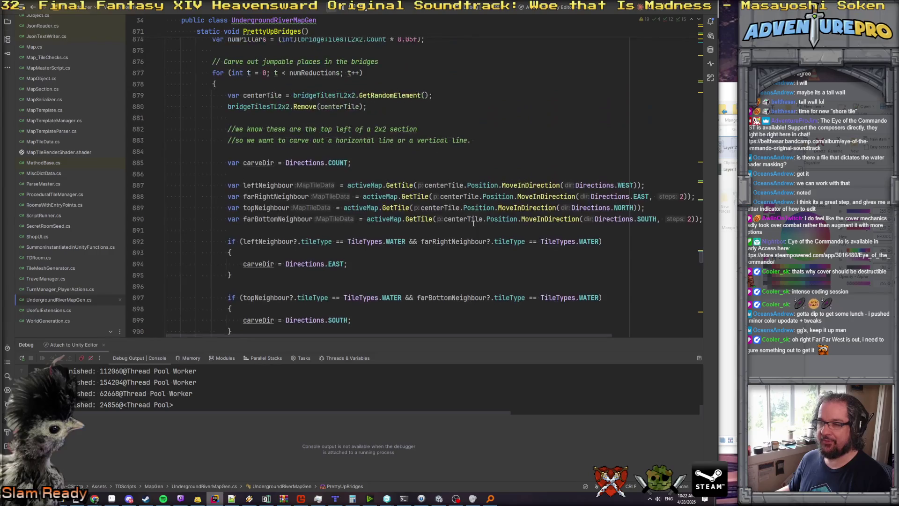
{"action": "scroll", "coordinate": [473, 223], "scroll_direction": "down", "scroll_amount": 6}
{"action": "scroll", "coordinate": [473, 224], "scroll_direction": "down", "scroll_amount": 10}
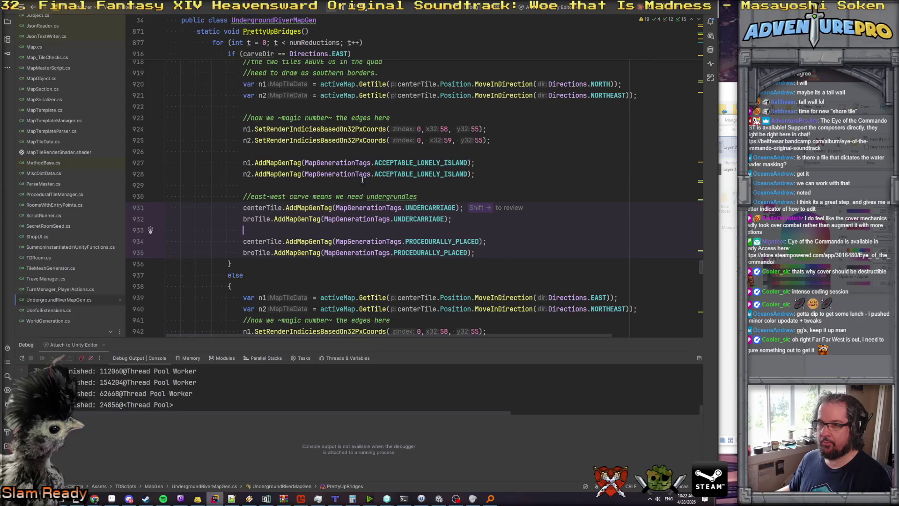
{"action": "scroll", "coordinate": [360, 175], "scroll_direction": "up", "scroll_amount": 2}
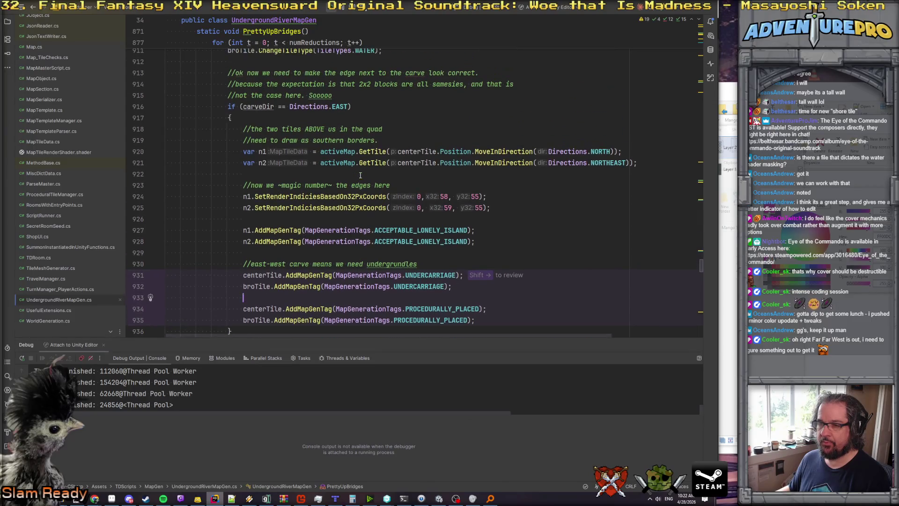
{"action": "scroll", "coordinate": [360, 175], "scroll_direction": "up", "scroll_amount": 1}
{"action": "scroll", "coordinate": [360, 175], "scroll_direction": "down", "scroll_amount": 4}
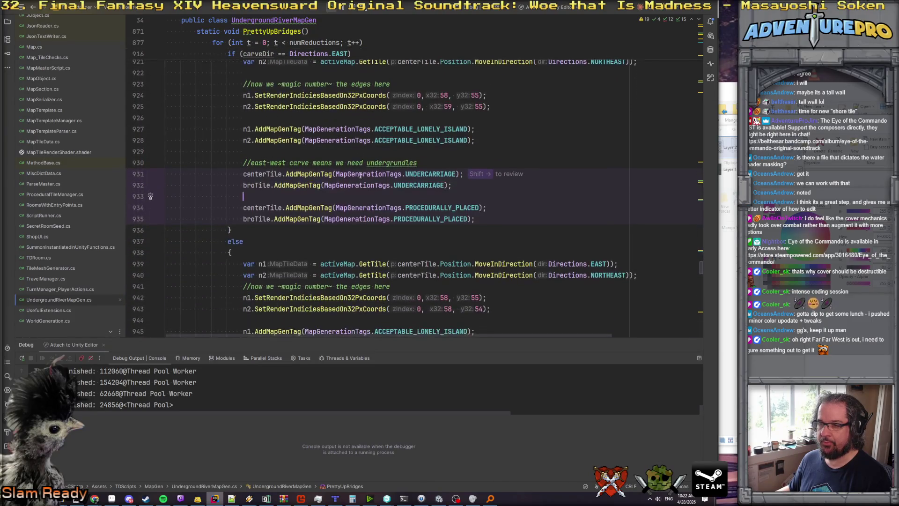
{"action": "scroll", "coordinate": [323, 203], "scroll_direction": "up", "scroll_amount": 4}
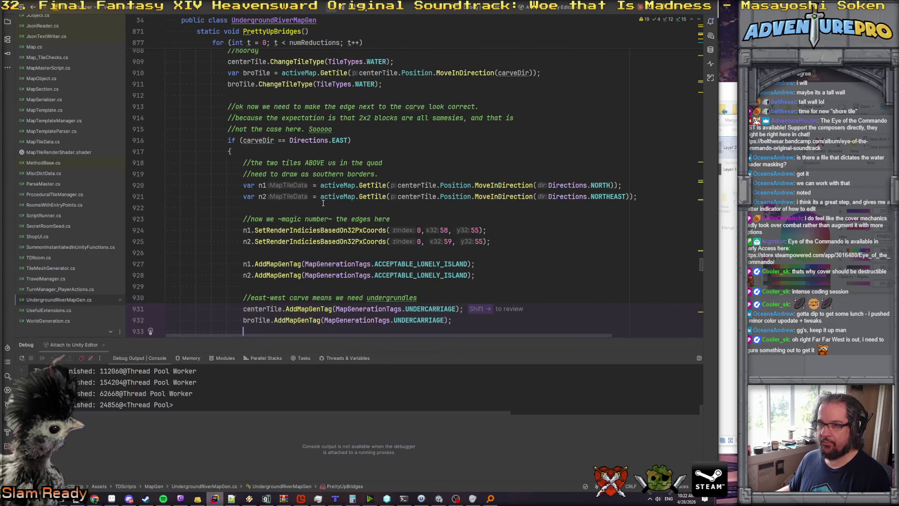
{"action": "scroll", "coordinate": [323, 203], "scroll_direction": "up", "scroll_amount": 3}
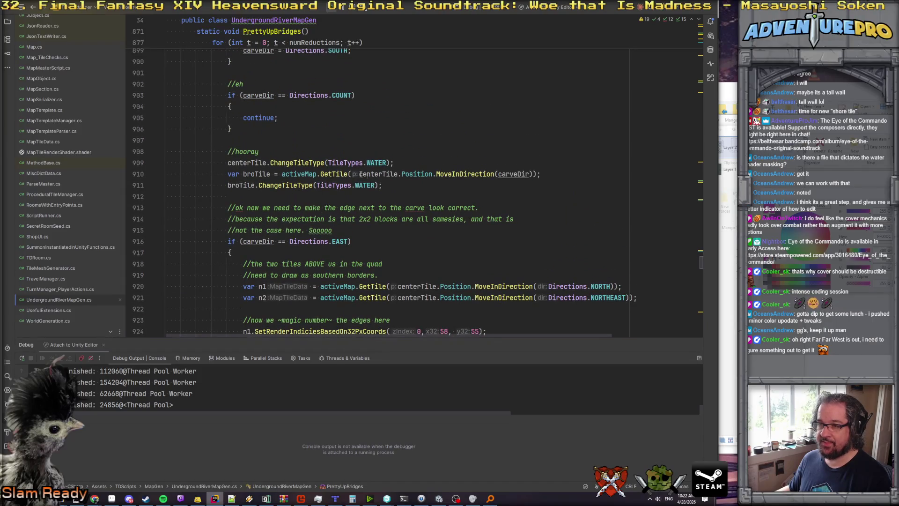
{"action": "scroll", "coordinate": [502, 193], "scroll_direction": "down", "scroll_amount": 8}
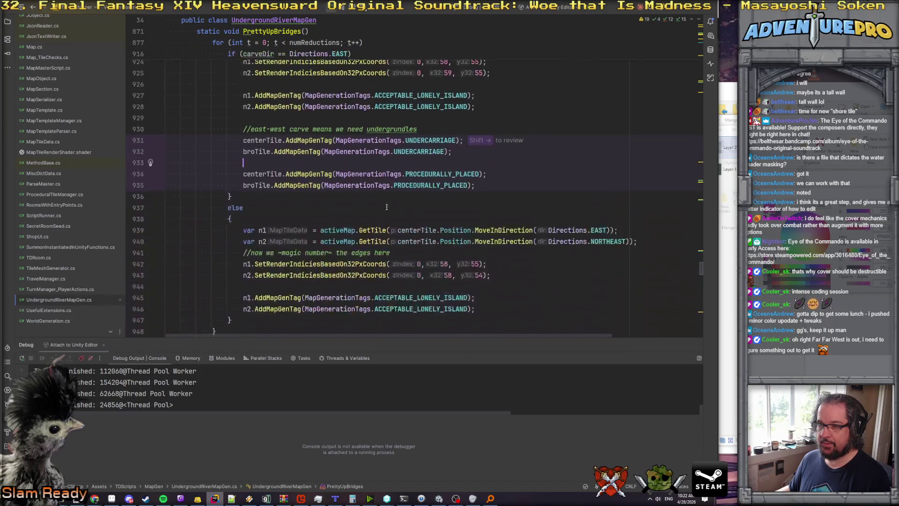
{"action": "left_click", "coordinate": [510, 185]}
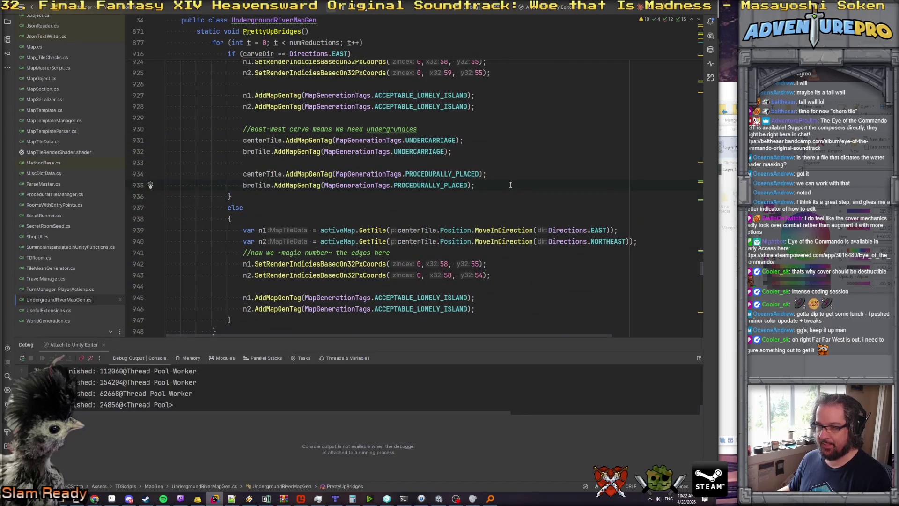
{"action": "scroll", "coordinate": [510, 185], "scroll_direction": "up", "scroll_amount": 9}
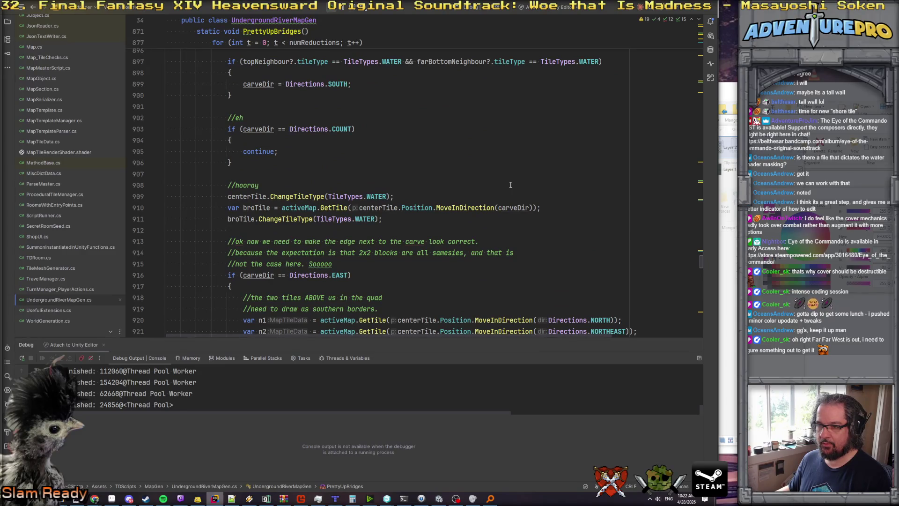
{"action": "scroll", "coordinate": [510, 184], "scroll_direction": "down", "scroll_amount": 9}
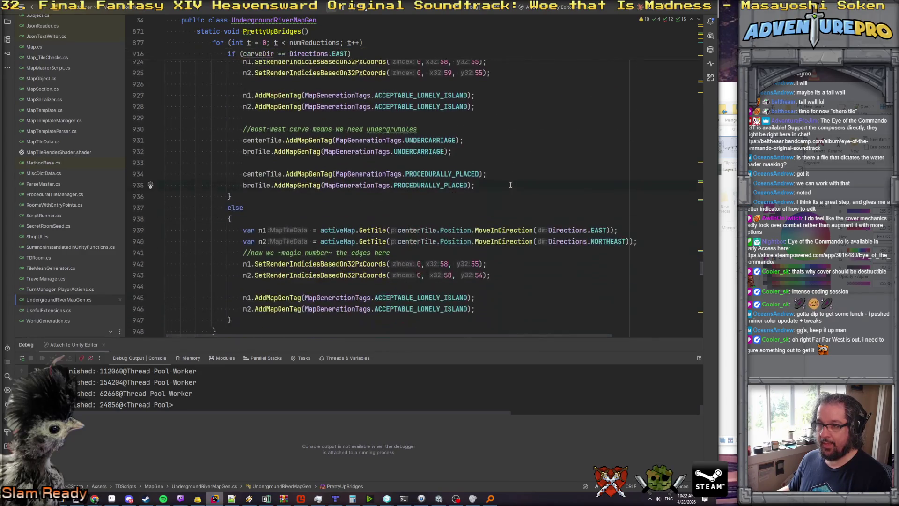
{"action": "left_click", "coordinate": [410, 161]}
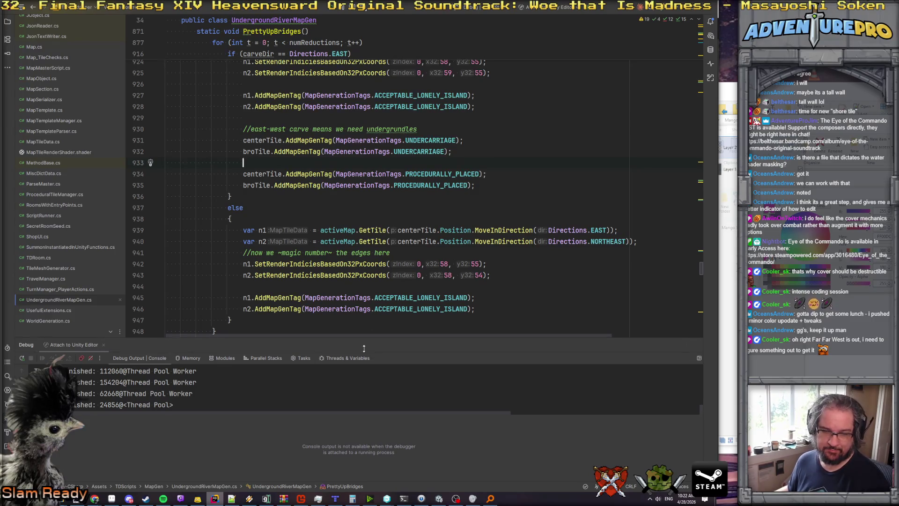
Dismiss the Steam window and bring the Unity Editor to the front.
{"action": "left_click", "coordinate": [146, 498]}
{"action": "left_click", "coordinate": [146, 498]}
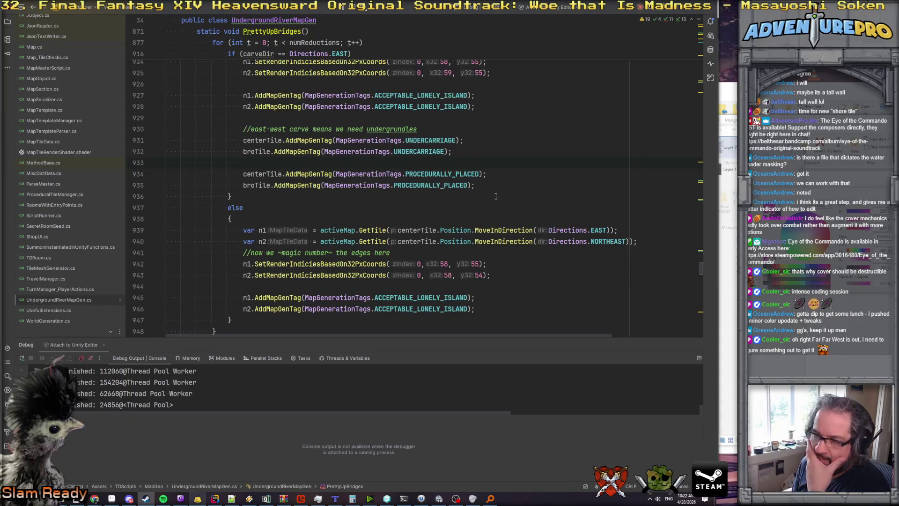
{"action": "scroll", "coordinate": [496, 196], "scroll_direction": "down", "scroll_amount": 4}
{"action": "scroll", "coordinate": [355, 130], "scroll_direction": "up", "scroll_amount": 5}
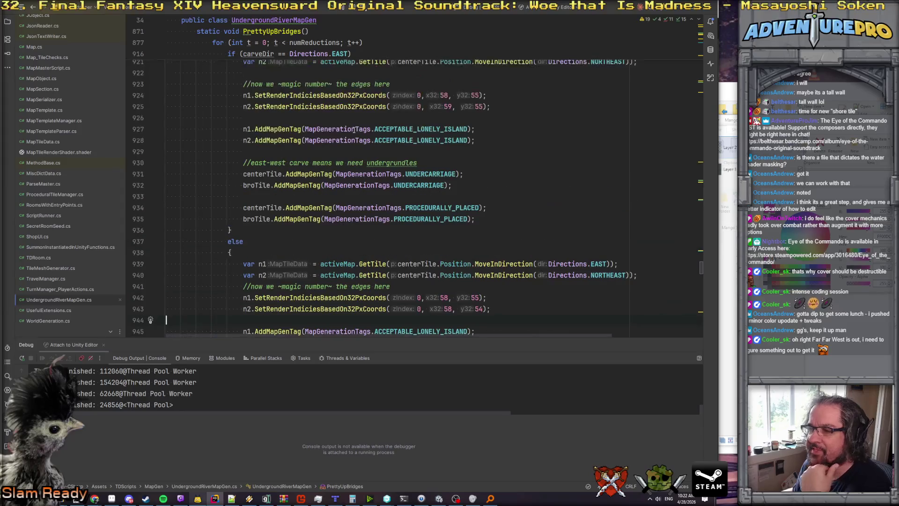
{"action": "left_click", "coordinate": [440, 497]}
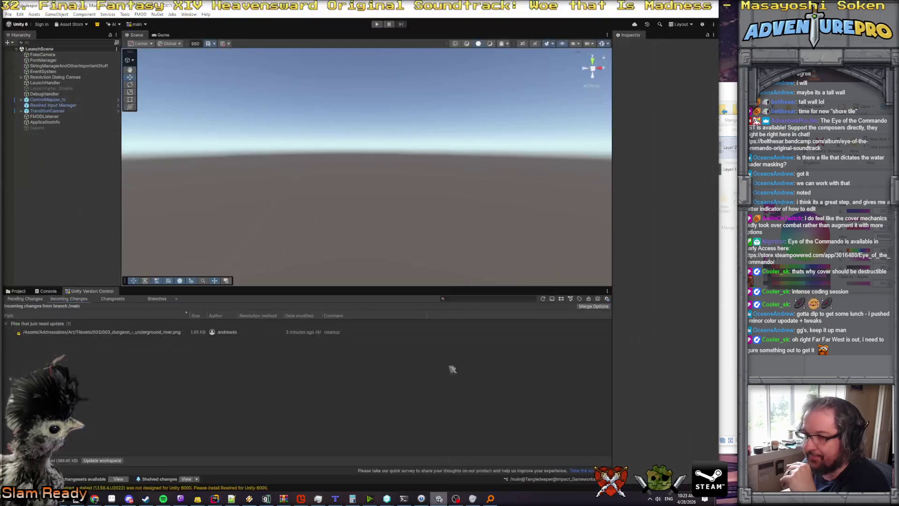
Start Play mode, walk right along the river, attack the enemy, and walk back left.
{"action": "left_click", "coordinate": [376, 27]}
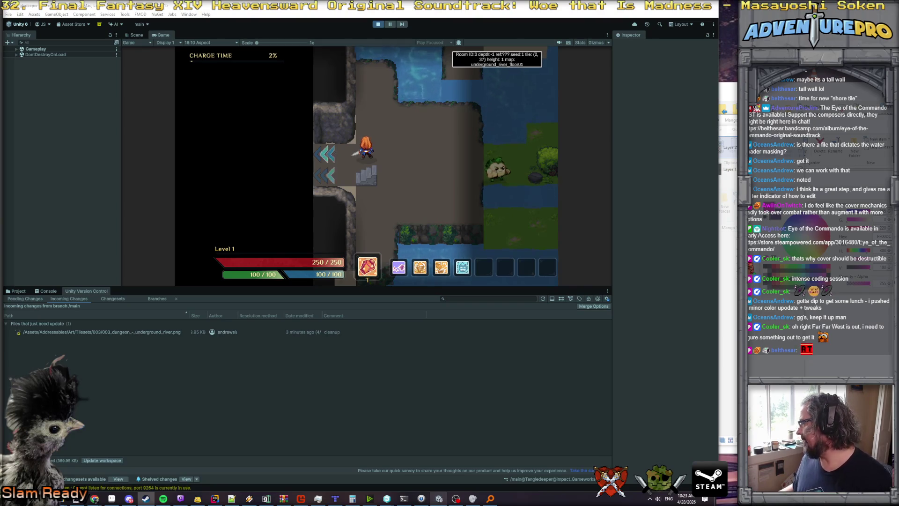
{"action": "key", "text": "d"}
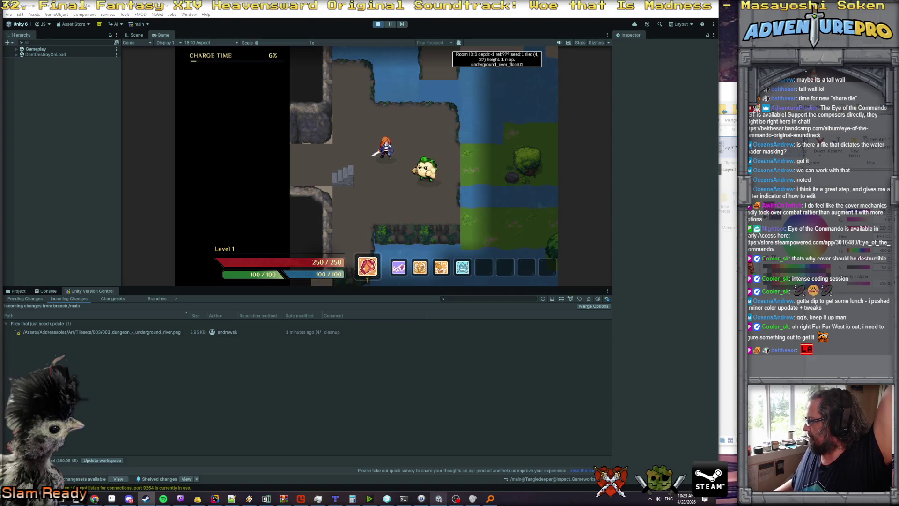
{"action": "key", "text": "w"}
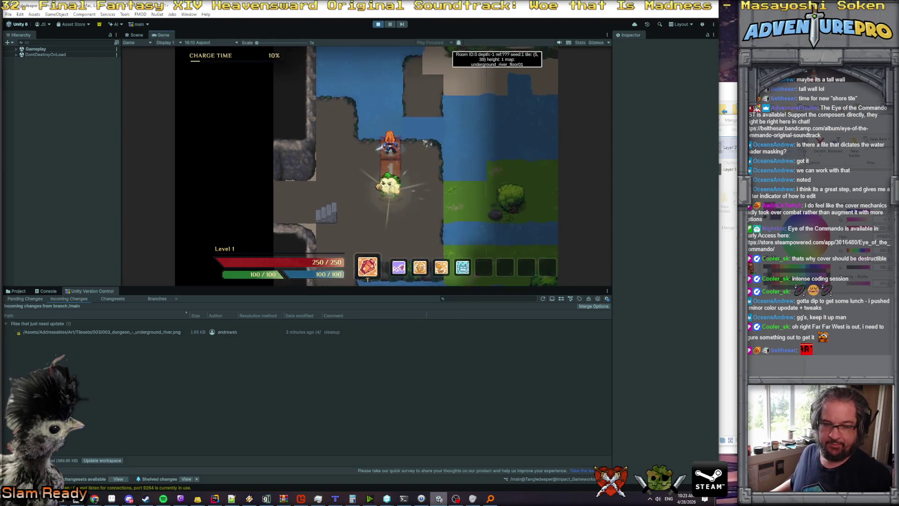
{"action": "key", "text": "a"}
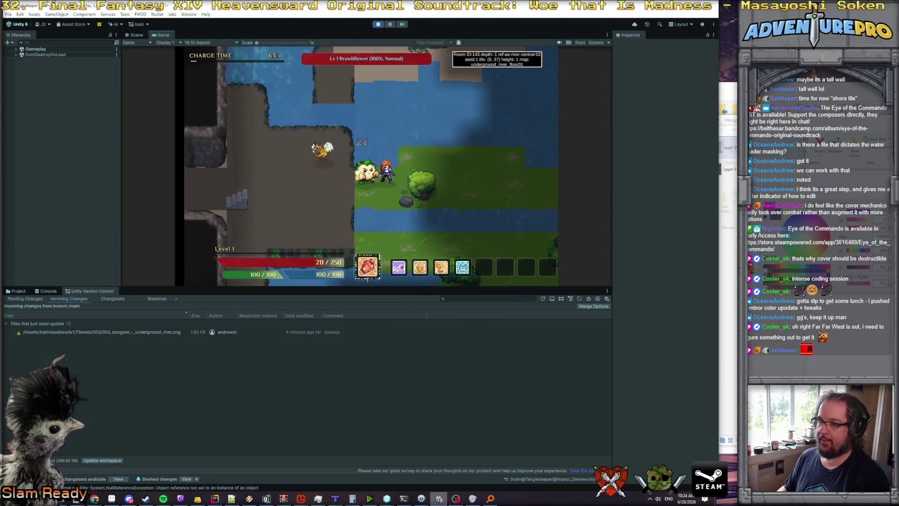
{"action": "key", "text": "grave"}
Run detonate and noclip in the debug console, then spend the stat points on Discipline.
{"action": "type", "text": "detonate"}
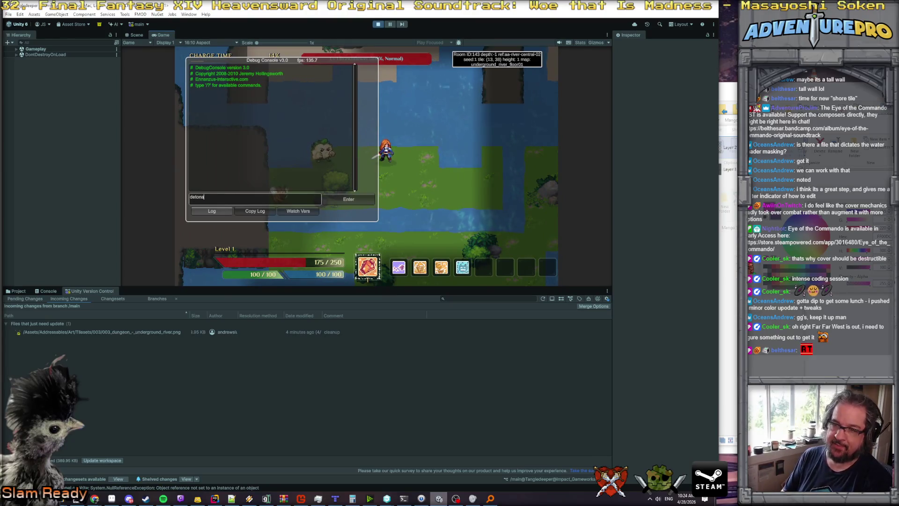
{"action": "key", "text": "Return"}
{"action": "type", "text": "oclip"}
{"action": "key", "text": "Return"}
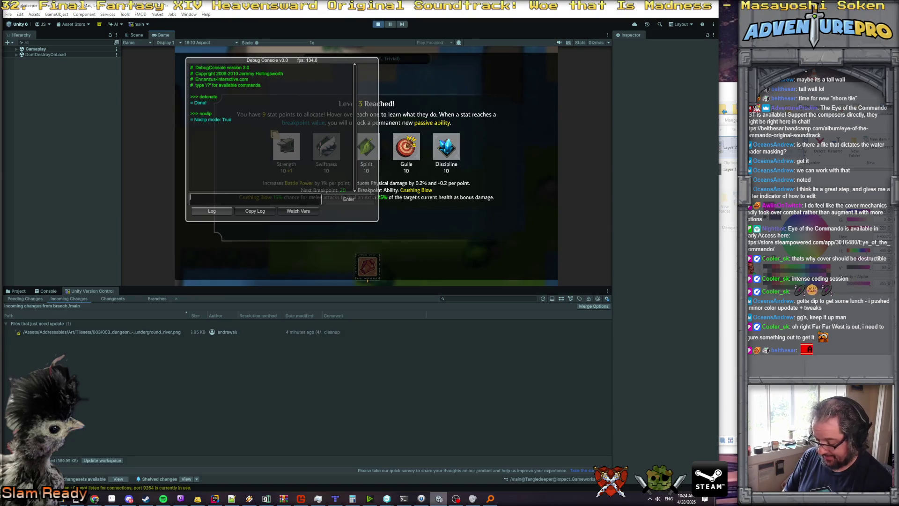
{"action": "left_click", "coordinate": [434, 134]}
{"action": "left_click", "coordinate": [434, 134]}
{"action": "left_click", "coordinate": [435, 134]}
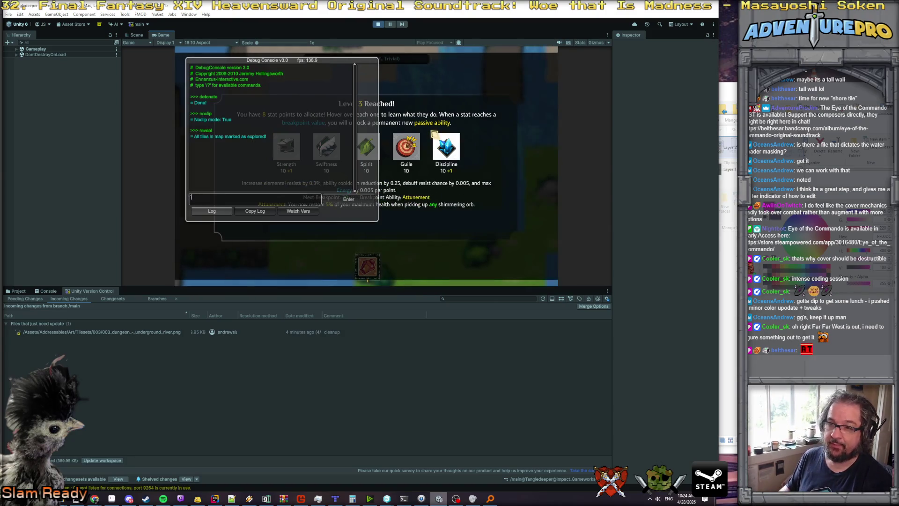
{"action": "key", "text": "grave"}
{"action": "left_click", "coordinate": [435, 135]}
{"action": "left_click", "coordinate": [434, 134]}
{"action": "left_click", "coordinate": [356, 226]}
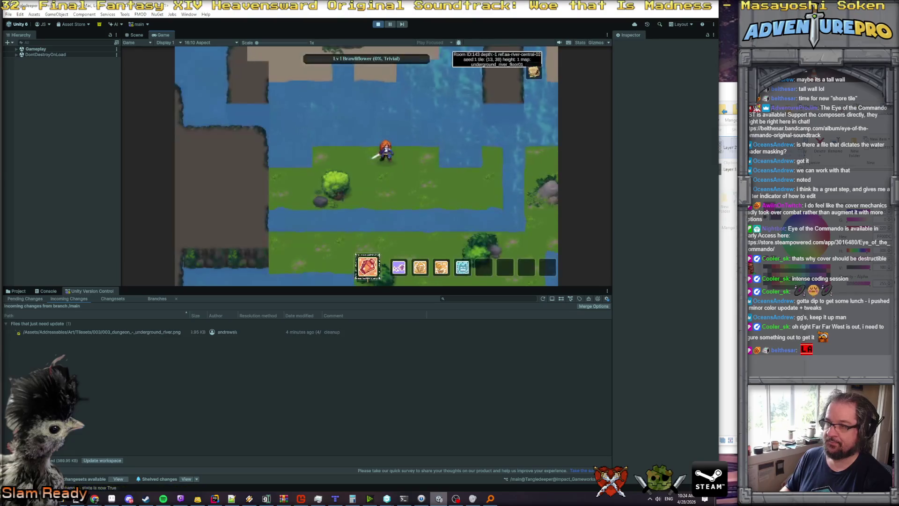
Walk the hero right into the next room and down through the underground river.
{"action": "key", "text": "d"}
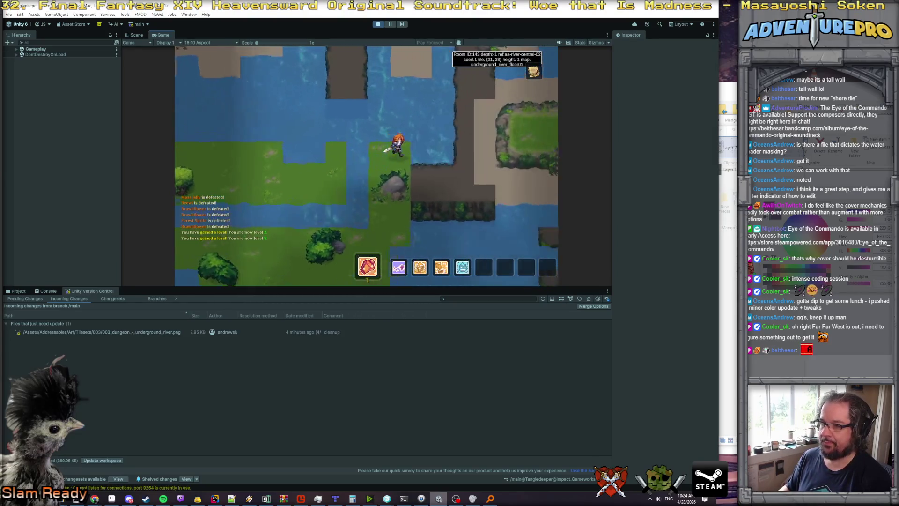
{"action": "key", "text": "w"}
{"action": "key", "text": "s"}
{"action": "key", "text": "d"}
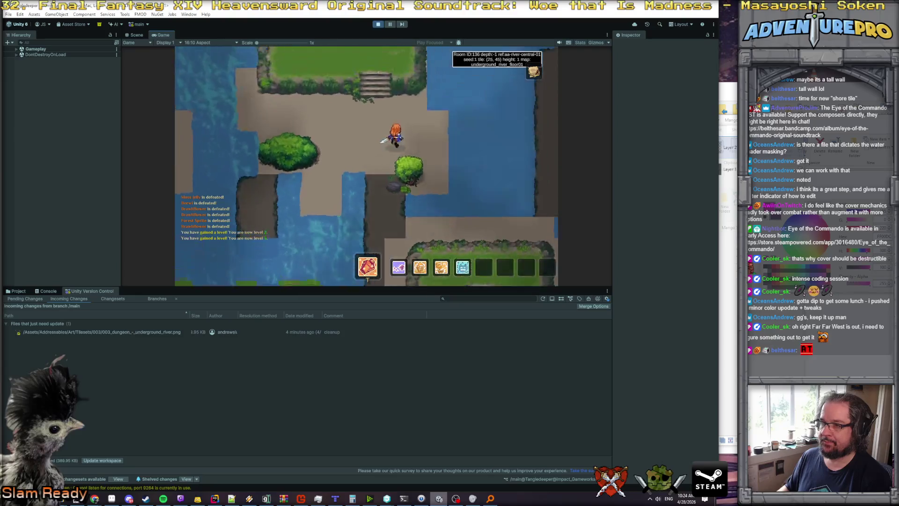
{"action": "key", "text": "s"}
{"action": "key", "text": "d"}
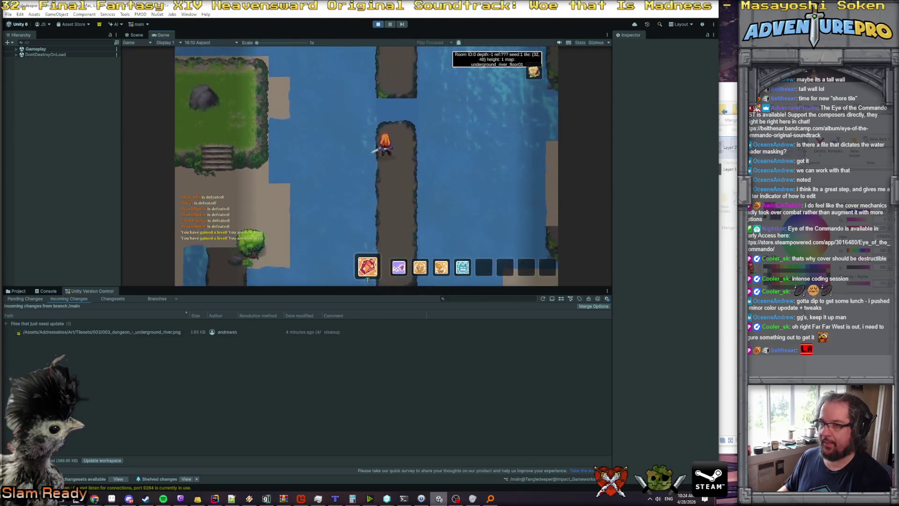
{"action": "key", "text": "s"}
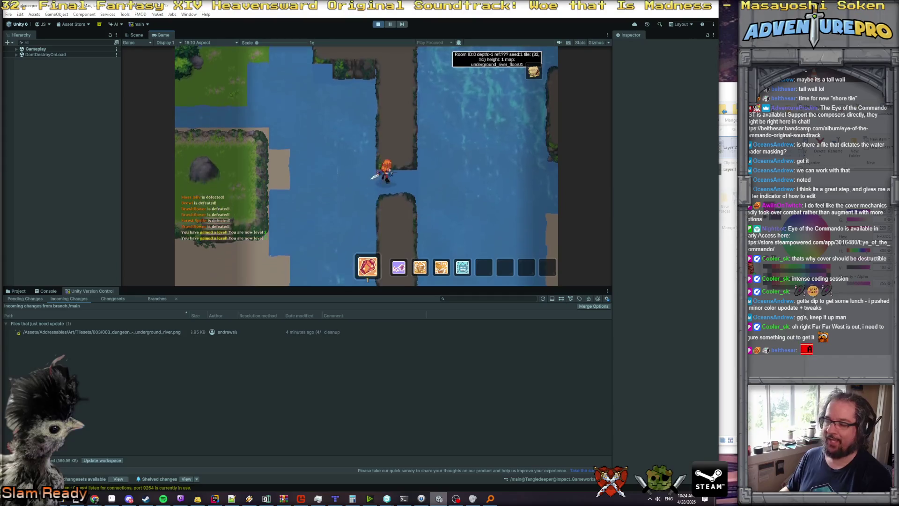
{"action": "key", "text": "s"}
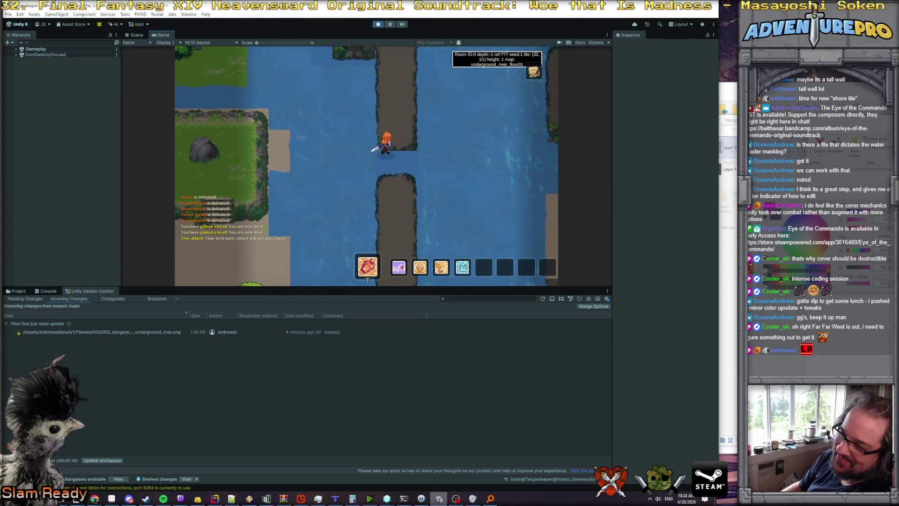
Move the hero onto the bridge at tile 32,50 and face left, with the tile grid shown.
{"action": "key", "text": "s"}
{"action": "key", "text": "s"}
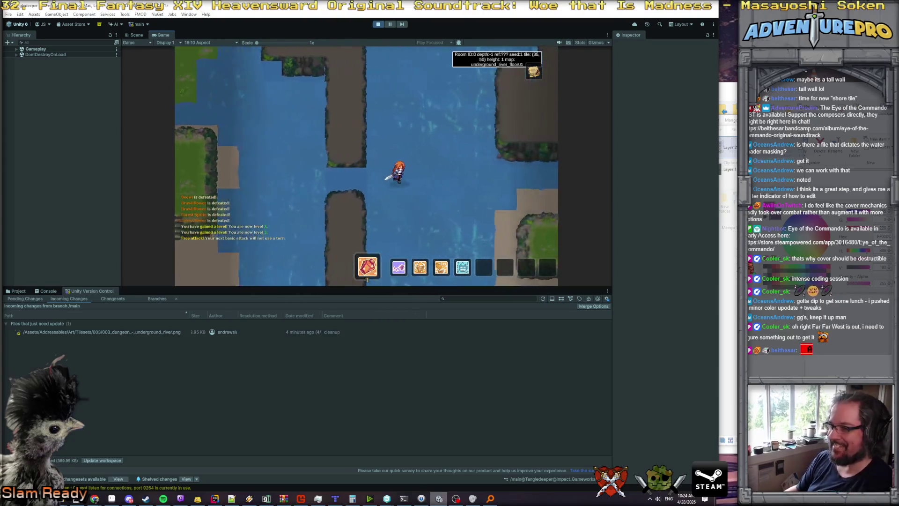
{"action": "key", "text": "a"}
{"action": "key", "text": "d"}
{"action": "key", "text": "d"}
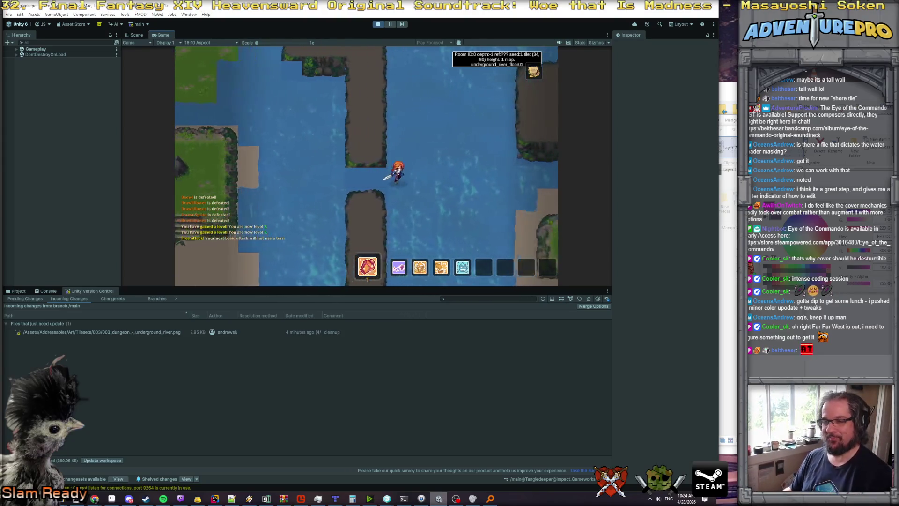
{"action": "key", "text": "a"}
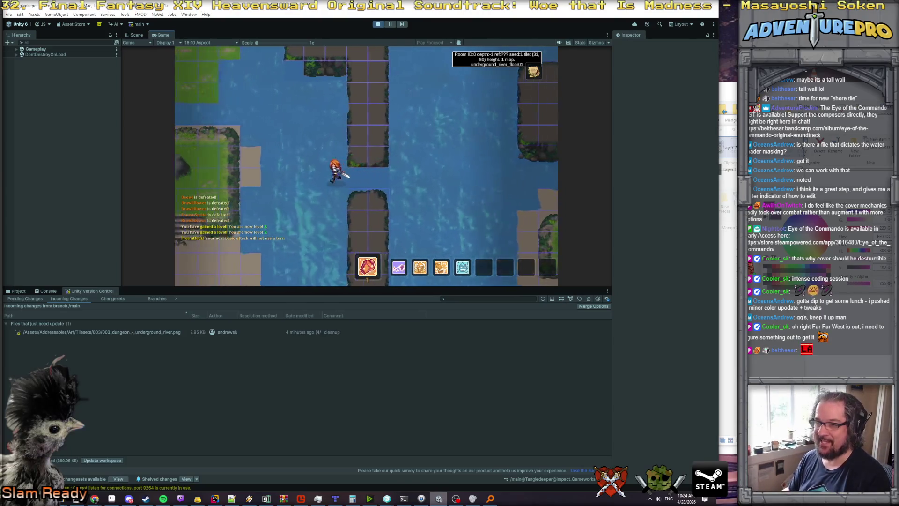
{"action": "key", "text": "w"}
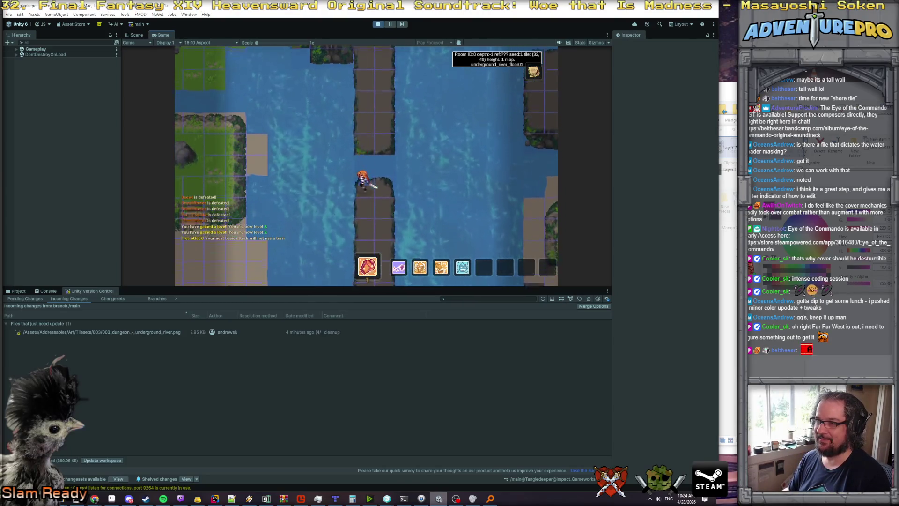
{"action": "key", "text": "s"}
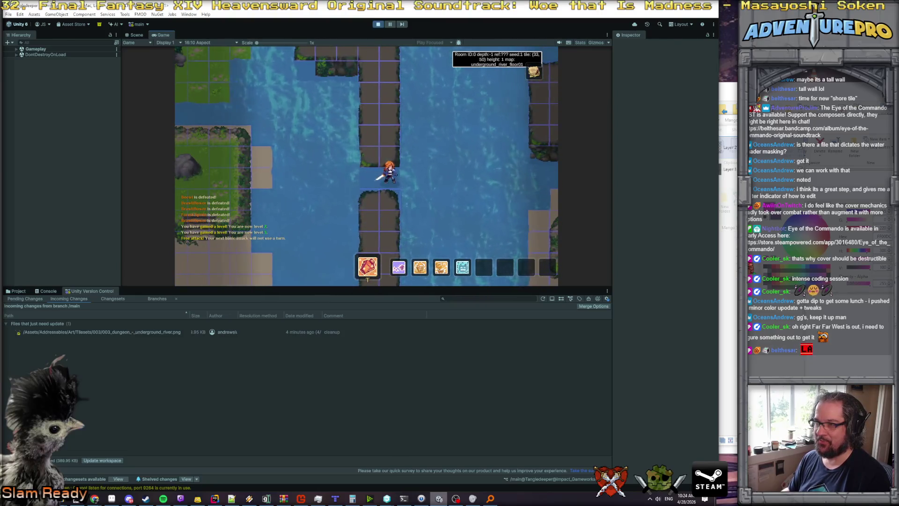
{"action": "key", "text": "a"}
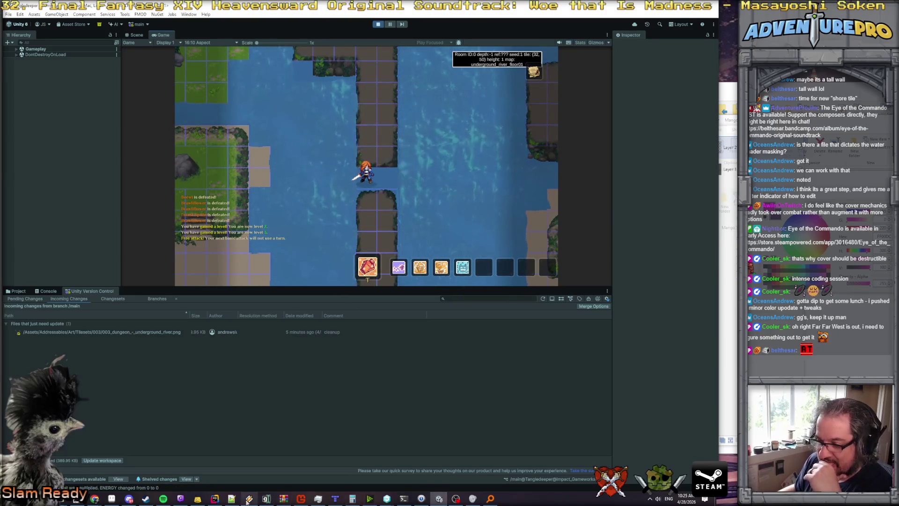
In Rider, open ProceduralTileManager.cs and place the caret at the top of the undergrundle loop.
{"action": "left_click", "coordinate": [215, 498]}
{"action": "scroll", "coordinate": [347, 252], "scroll_direction": "down", "scroll_amount": 2}
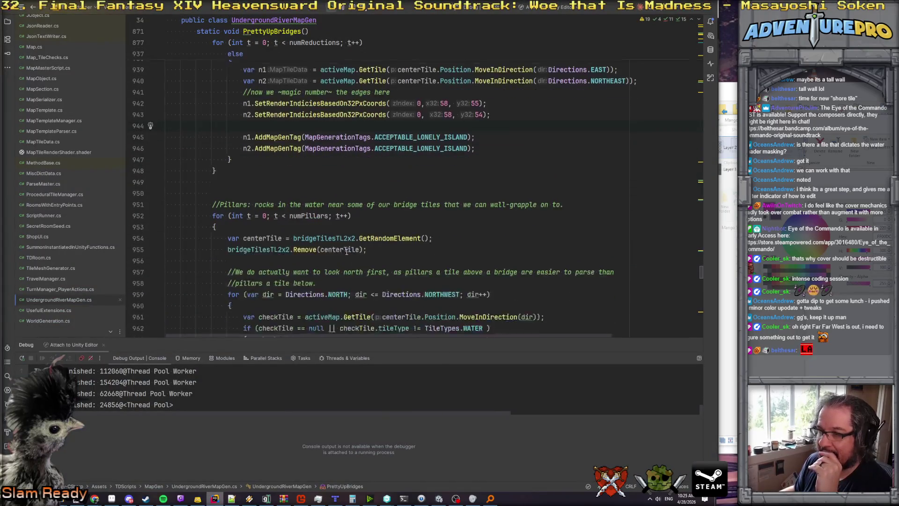
{"action": "scroll", "coordinate": [339, 248], "scroll_direction": "up", "scroll_amount": 6}
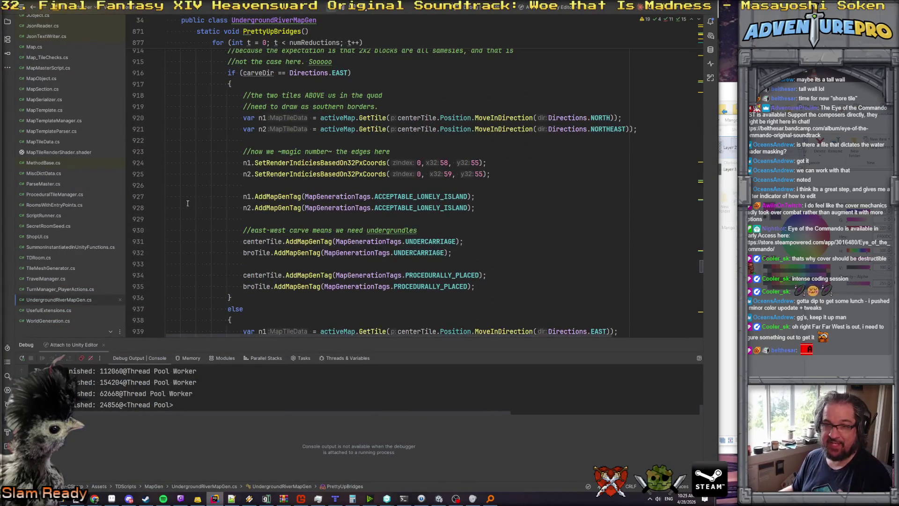
{"action": "double_click", "coordinate": [62, 194]}
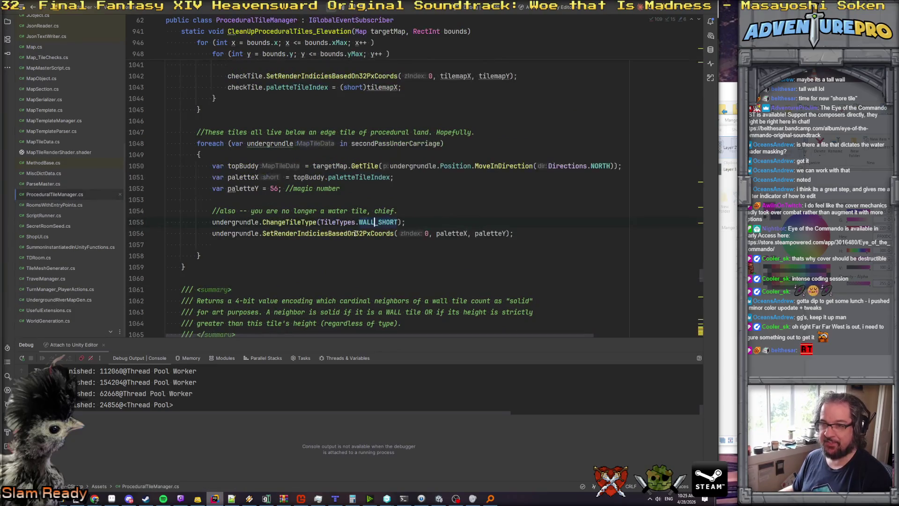
{"action": "left_click", "coordinate": [303, 155]}
Begin the condition 'if( undergrundle.Position.Item1 == 32 &&' on a new line.
{"action": "key", "text": "Return"}
{"action": "key", "text": "Return"}
{"action": "key", "text": "Up"}
{"action": "type", "text": "if( unde"}
{"action": "key", "text": "Return"}
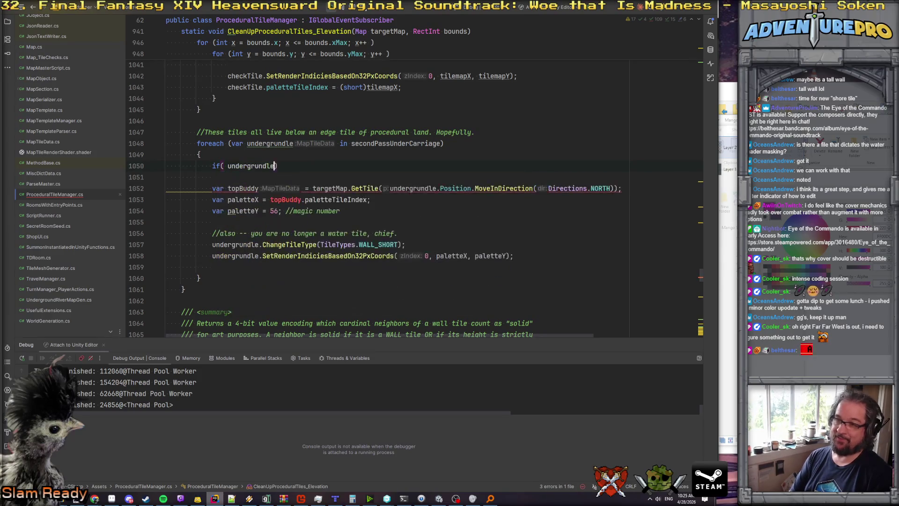
{"action": "type", "text": ".po"}
{"action": "key", "text": "Return"}
{"action": "type", "text": ".p"}
{"action": "key", "text": "BackSpace"}
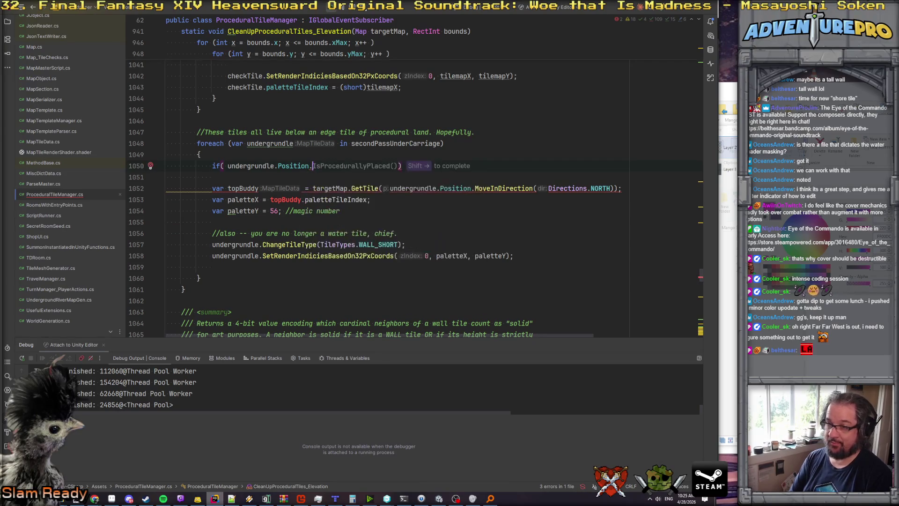
{"action": "type", "text": "it"}
{"action": "key", "text": "Return"}
{"action": "type", "text": "== "}
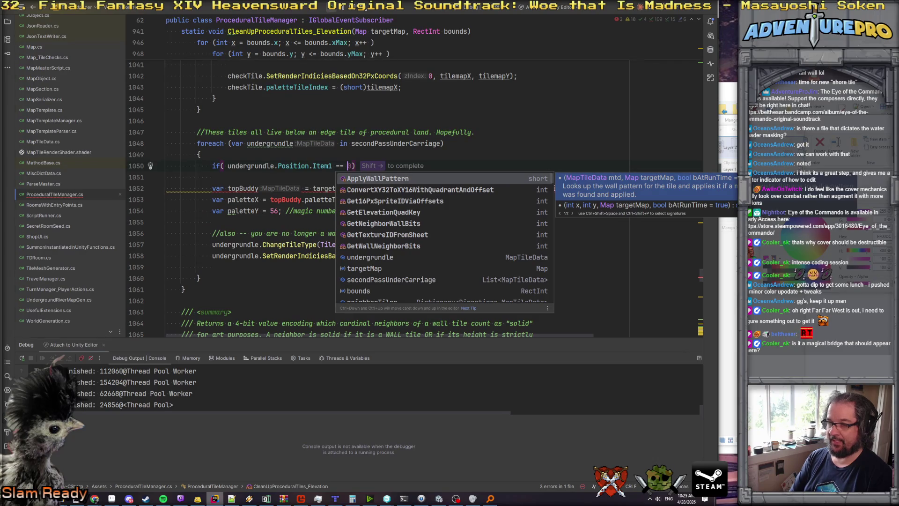
{"action": "type", "text": "32 &&"}
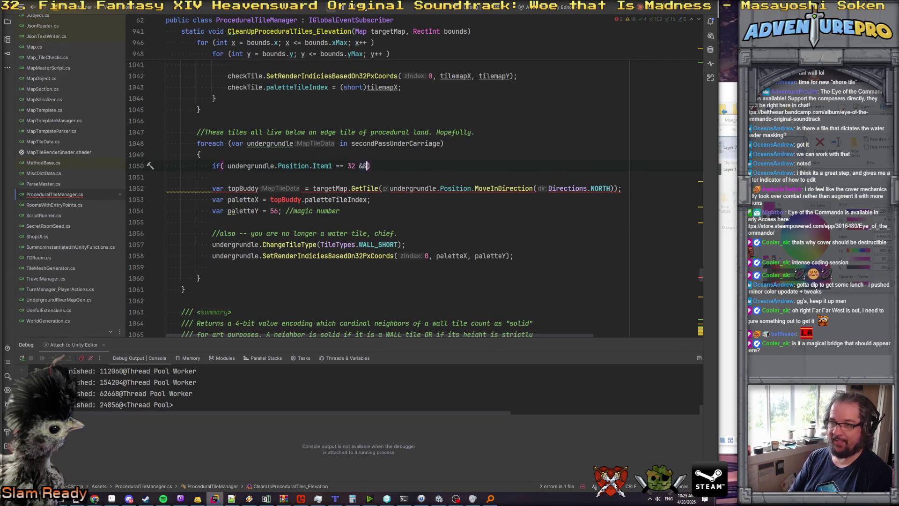
Add a second line checking the position coordinate equals 50 and close the parenthesis.
{"action": "key", "text": "Return"}
{"action": "type", "text": "undergrundle.Position.Item1 == 32 &&"}
{"action": "key", "text": "Return"}
{"action": "key", "text": "Left"}
{"action": "key", "text": "Down"}
{"action": "key", "text": "End"}
{"action": "key", "text": "BackSpace"}
{"action": "key", "text": "BackSpace"}
{"action": "key", "text": "BackSpace"}
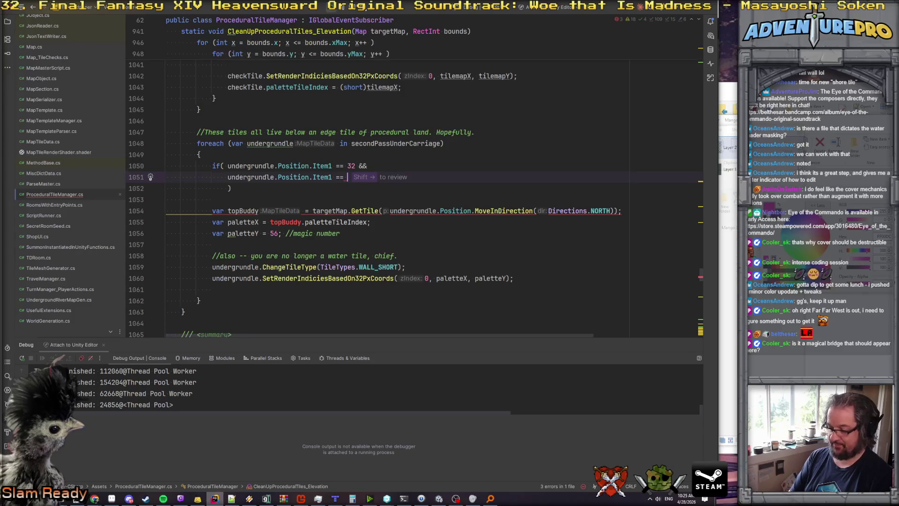
{"action": "type", "text": "50"}
{"action": "key", "text": "alt+Tab"}
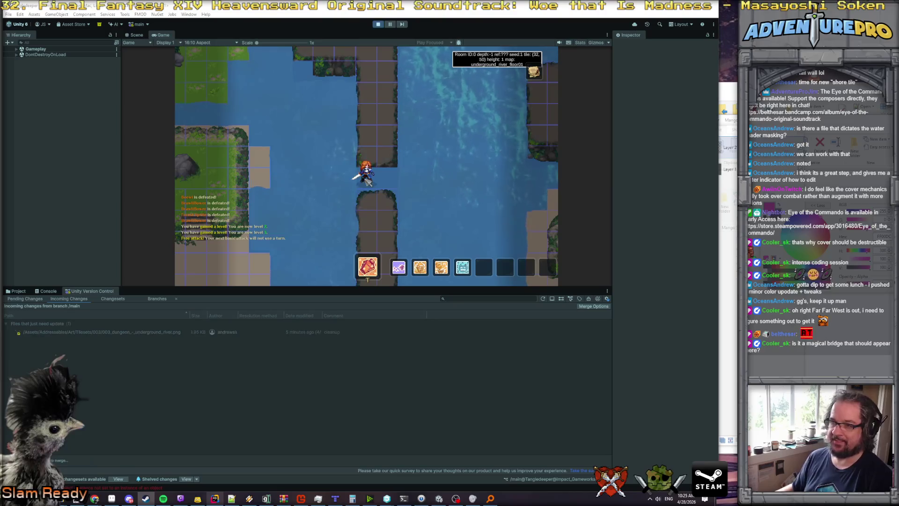
{"action": "key", "text": "alt+Tab"}
{"action": "key", "text": "Tab"}
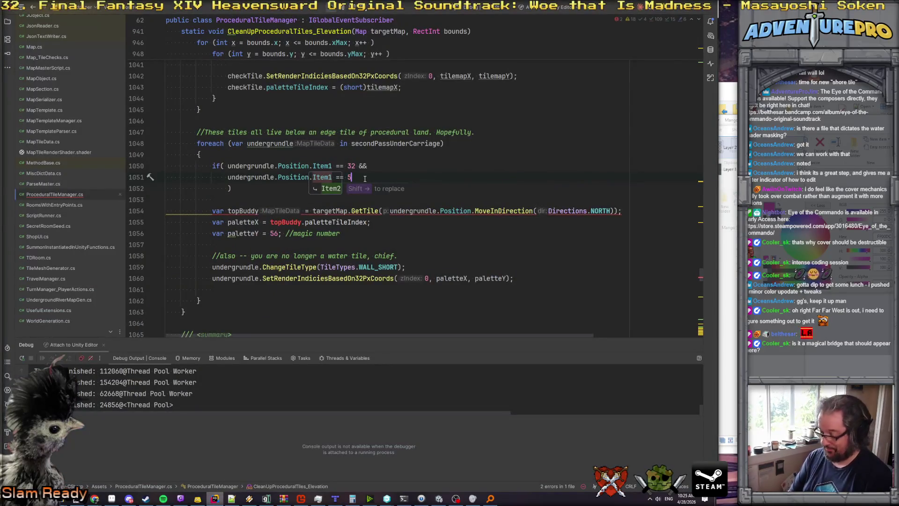
{"action": "type", "text": "0)"}
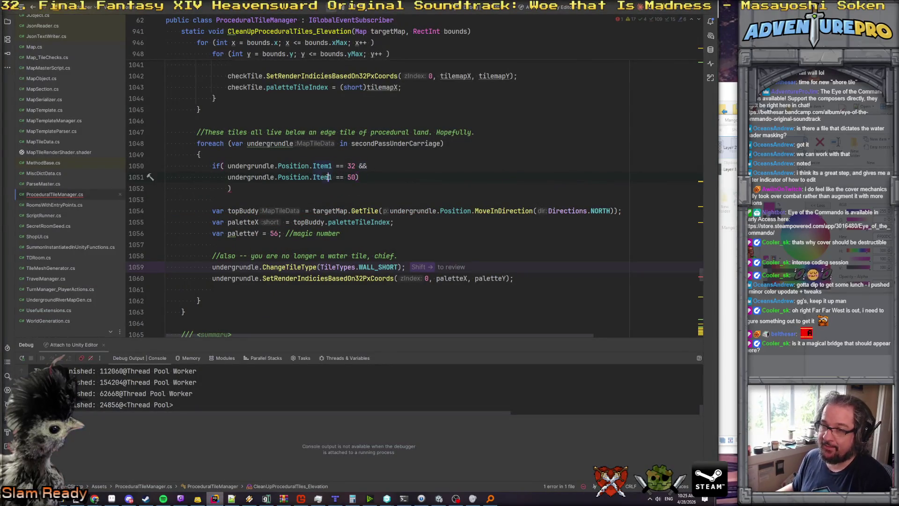
Change the second check to Item2 and open a braced block after the condition.
{"action": "left_click", "coordinate": [332, 177]}
{"action": "key", "text": "BackSpace"}
{"action": "type", "text": "2"}
{"action": "left_click", "coordinate": [373, 178]}
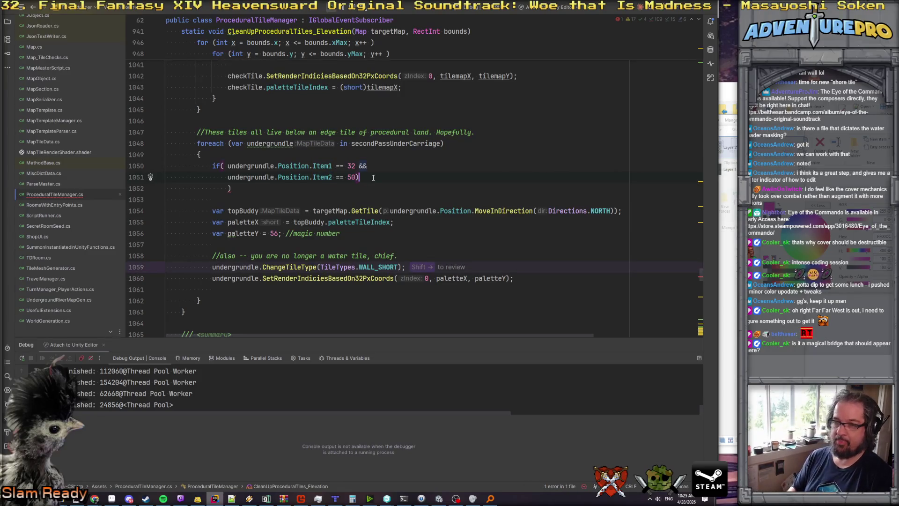
{"action": "key", "text": "Down"}
{"action": "key", "text": "BackSpace"}
{"action": "type", "text": "{"}
{"action": "key", "text": "Return"}
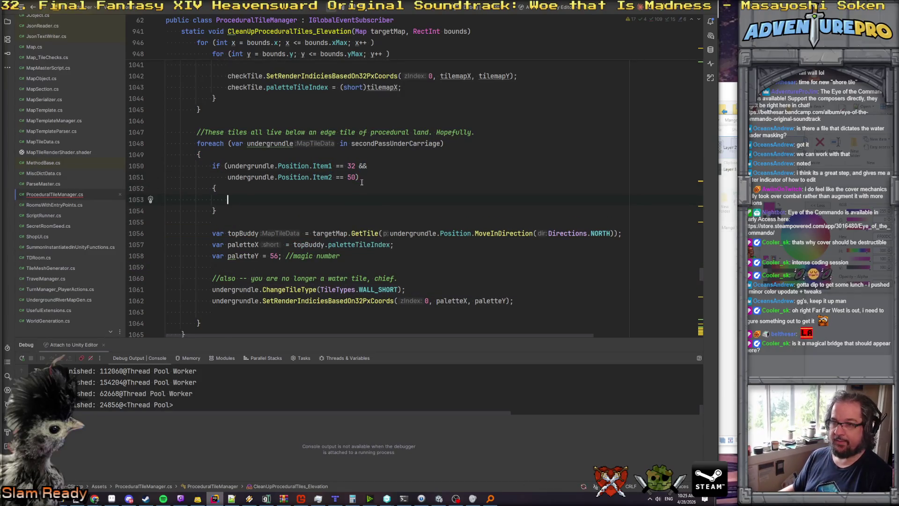
Add 'var lol = 1' inside the block, set a breakpoint on it, and save.
{"action": "mouse_move", "coordinate": [311, 169]}
{"action": "type", "text": "var lol = 1;"}
{"action": "key", "text": "F9"}
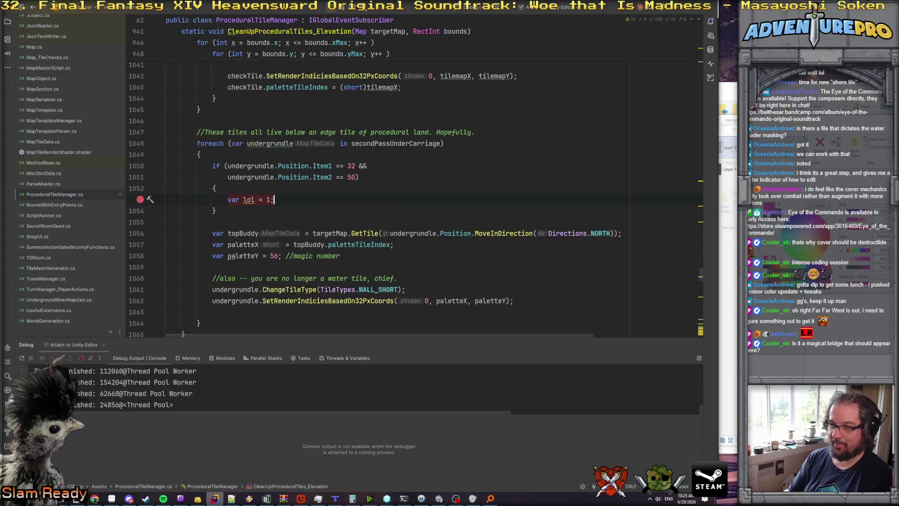
{"action": "left_click", "coordinate": [332, 185]}
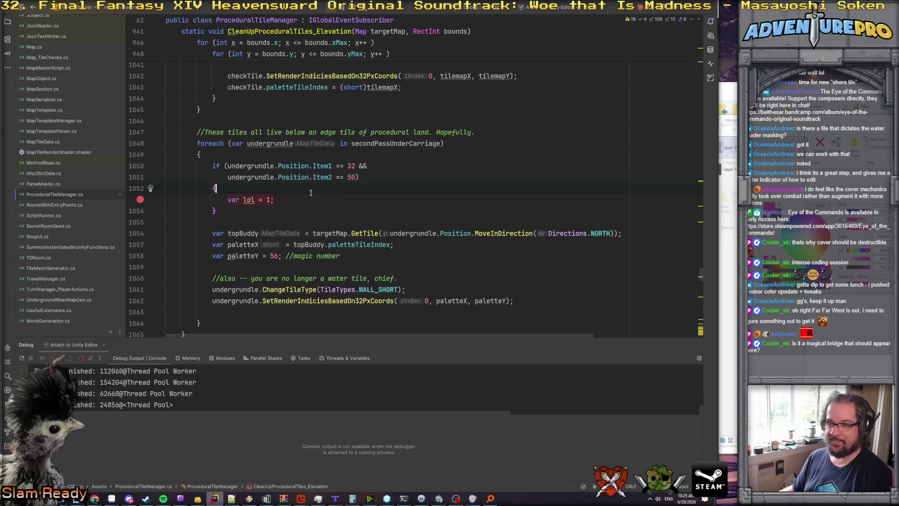
{"action": "left_click", "coordinate": [315, 198]}
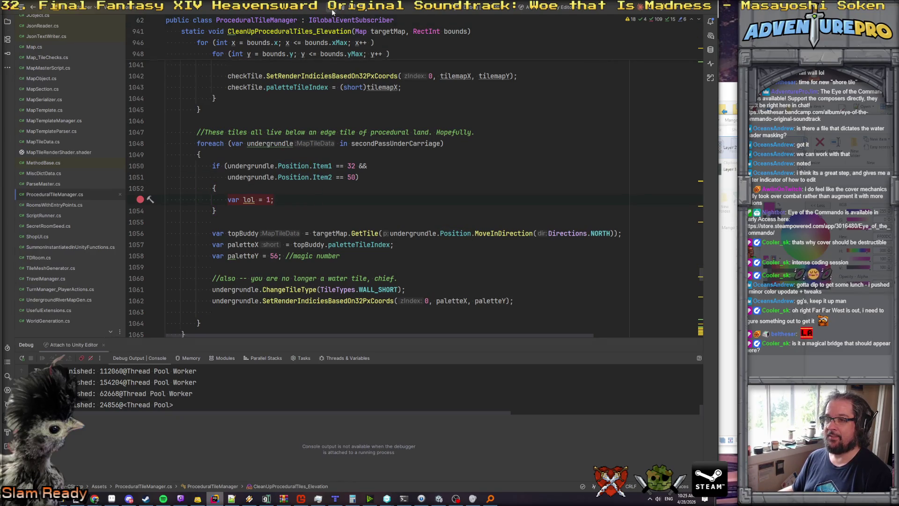
{"action": "key", "text": "ctrl+s"}
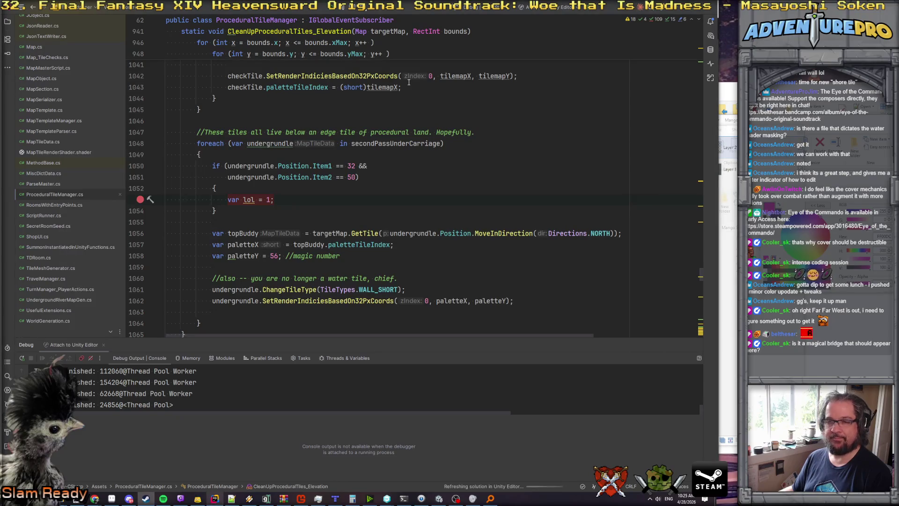